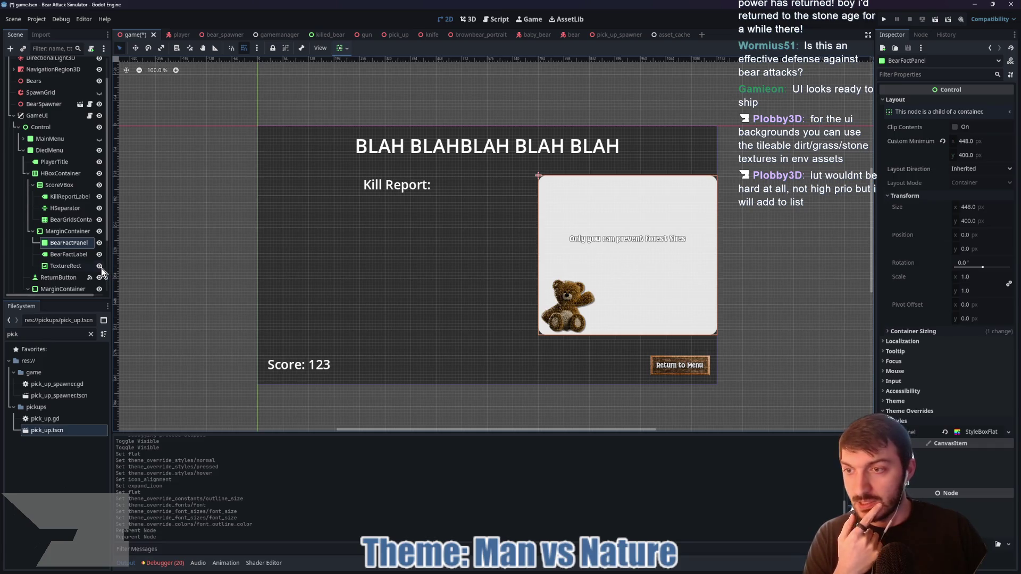
- Leave Godot and launch Krita from the Windows Start menu search
{"action": "mouse_move", "coordinate": [615, 569]}
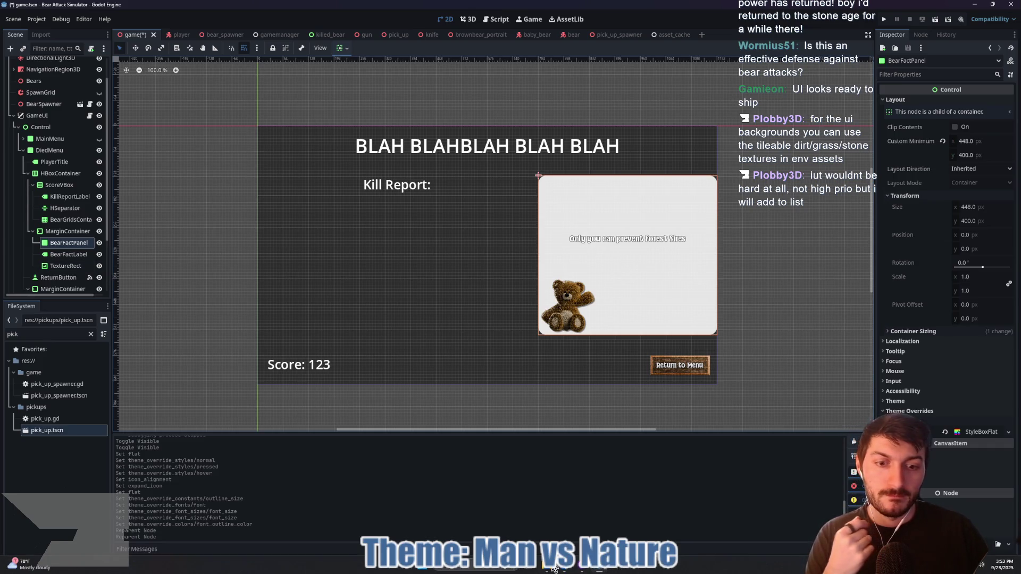
{"action": "key", "text": "super"}
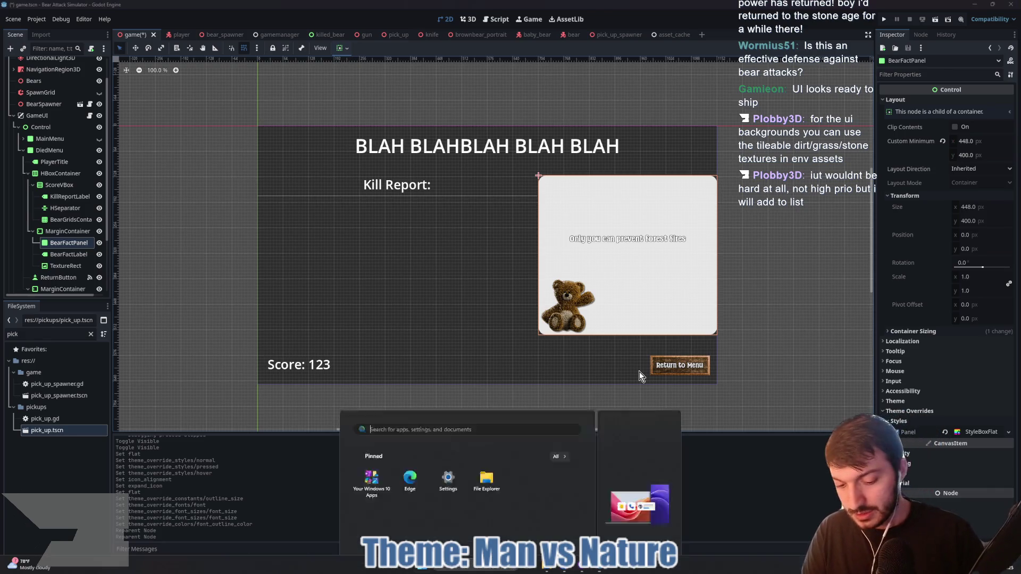
{"action": "type", "text": "krsnip"}
{"action": "key", "text": "Return"}
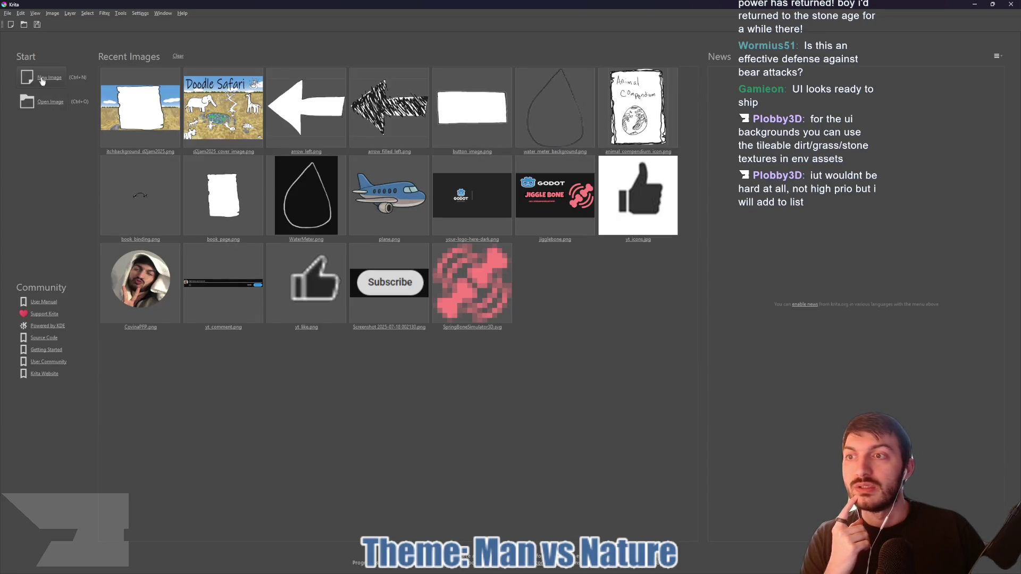
- Create a new 512×512 image, unlock the Background layer and bucket-fill it black
{"action": "left_click", "coordinate": [43, 79]}
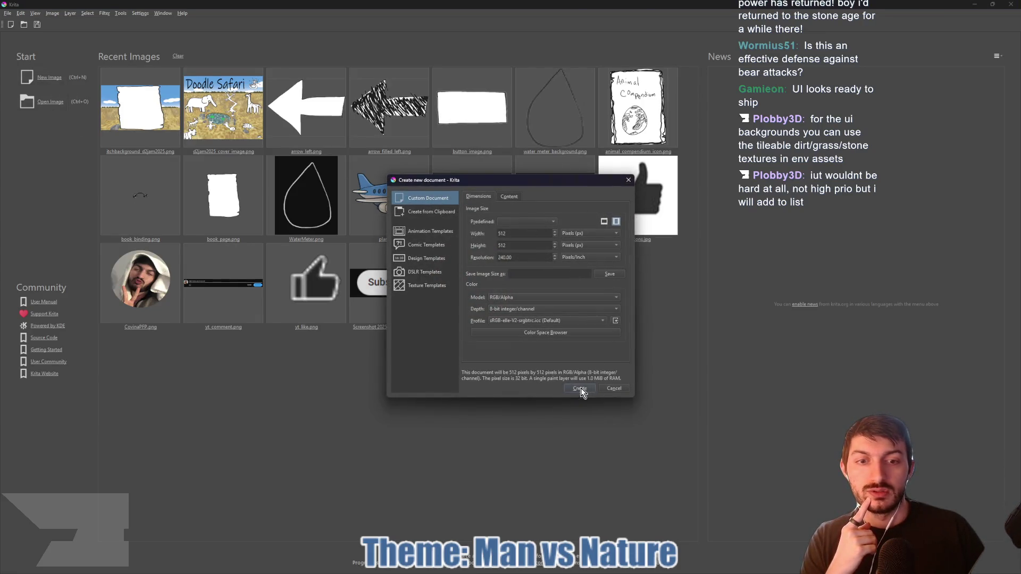
{"action": "left_click", "coordinate": [579, 389]}
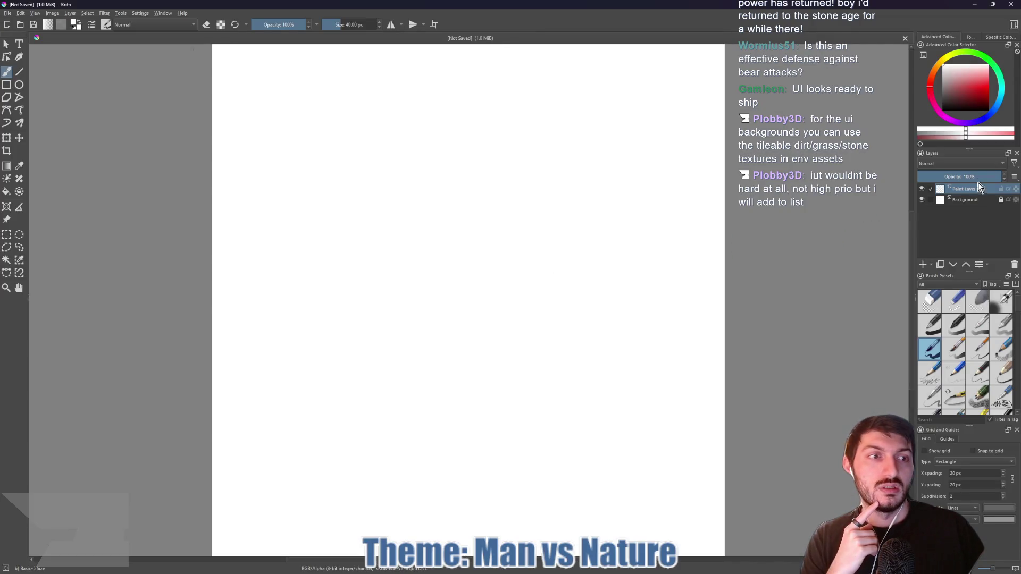
{"action": "left_click", "coordinate": [962, 202]}
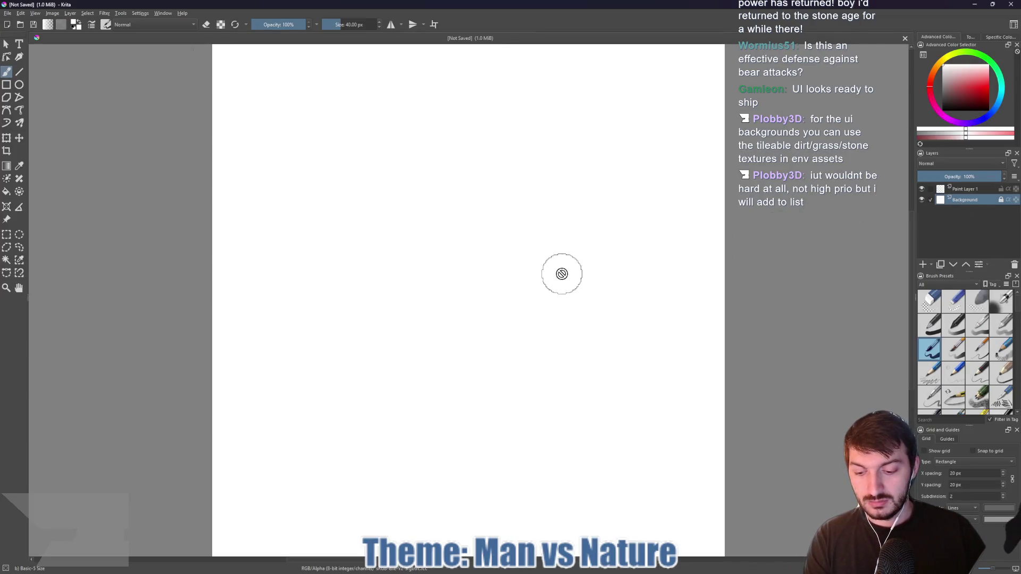
{"action": "key", "text": "d"}
{"action": "key", "text": "f"}
{"action": "left_click", "coordinate": [468, 273]}
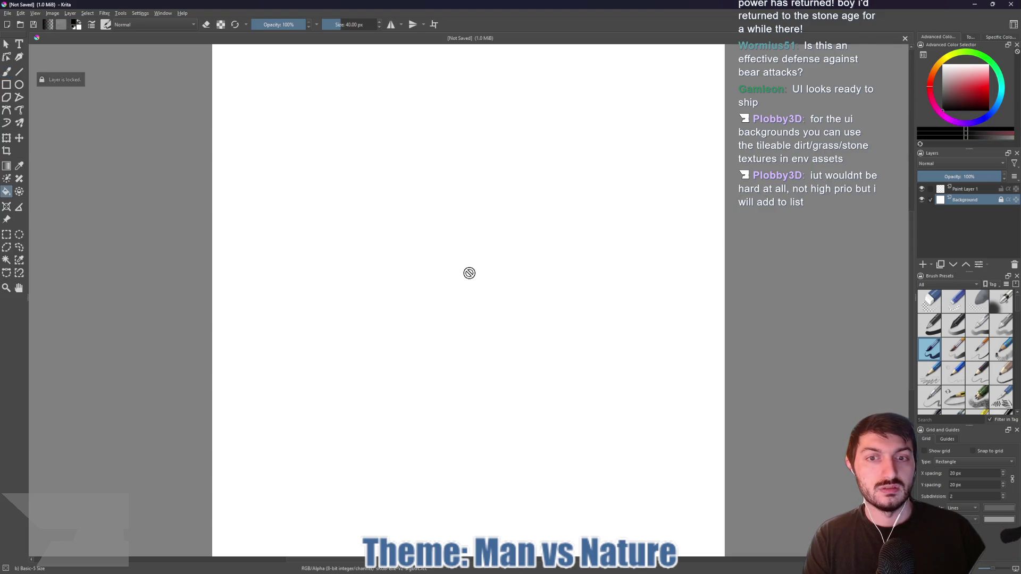
{"action": "left_click", "coordinate": [1000, 200]}
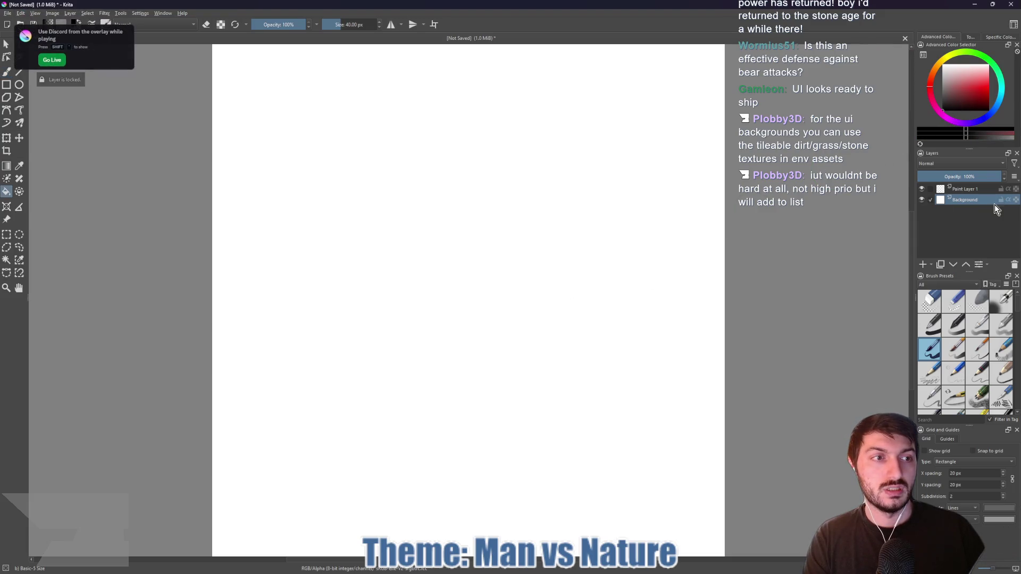
{"action": "left_click", "coordinate": [496, 243]}
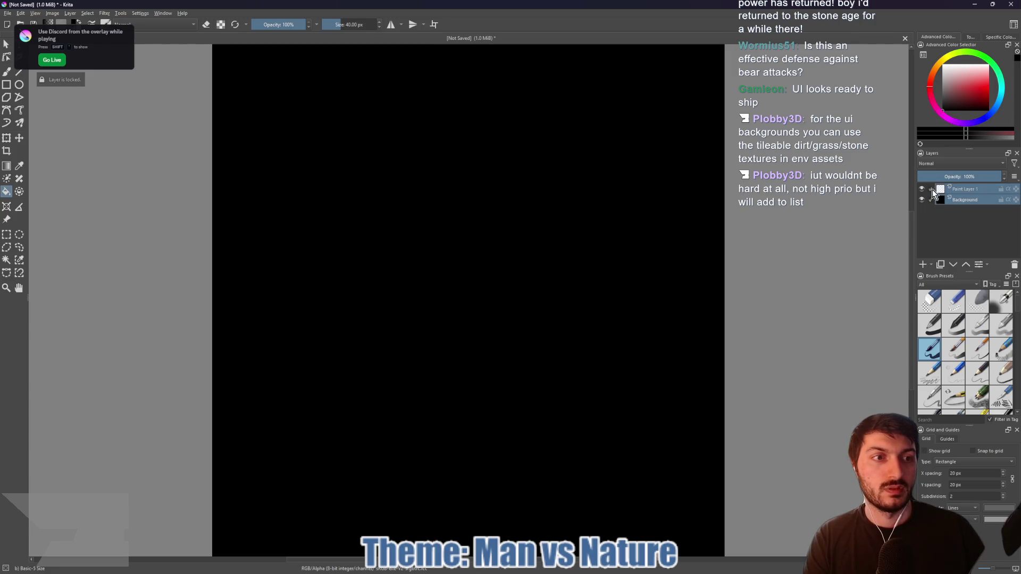
- Select Paint Layer 1 with the freehand brush and white as the painting colour
{"action": "left_click", "coordinate": [957, 189]}
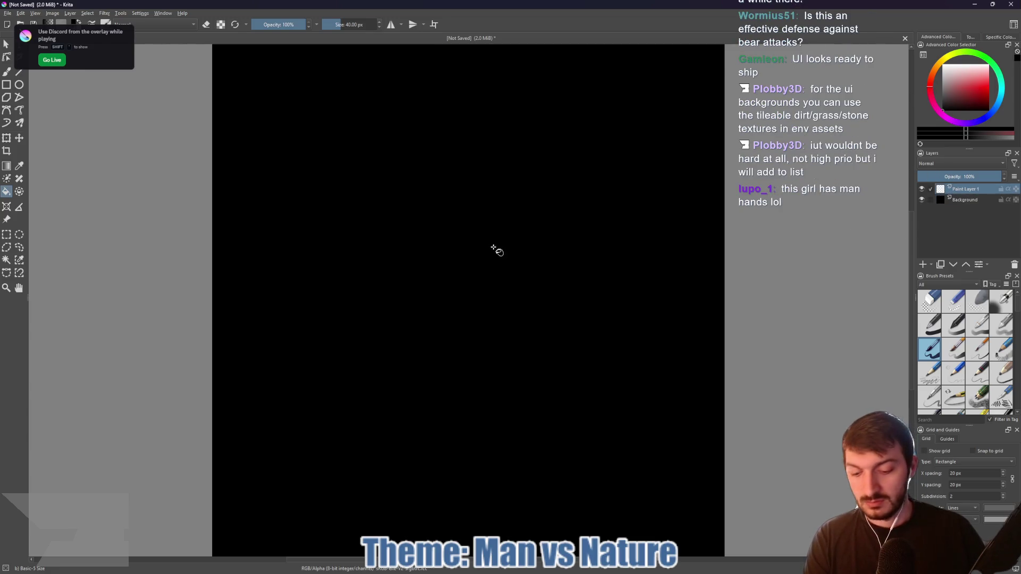
{"action": "key", "text": "b"}
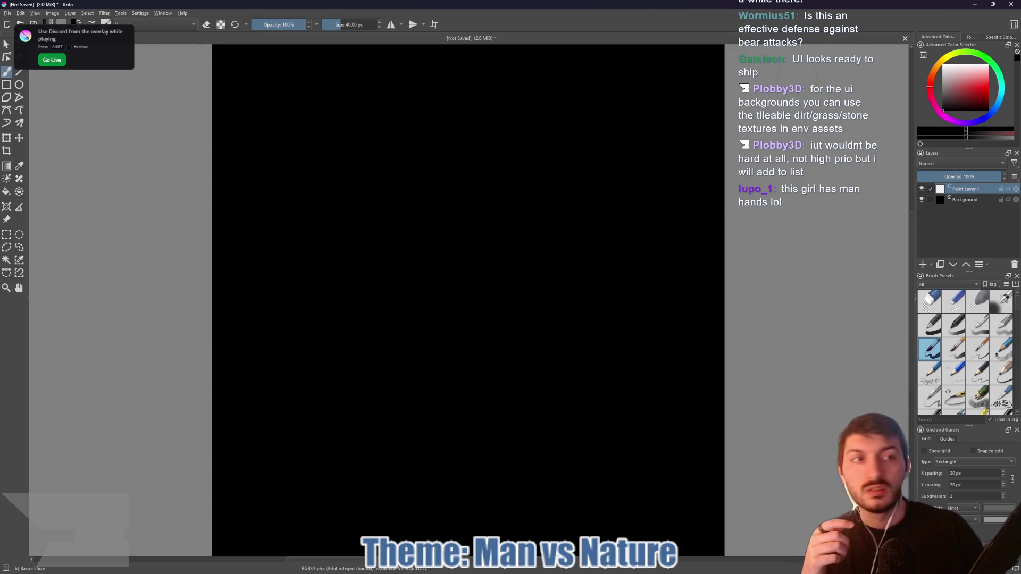
{"action": "left_click_drag", "start_coordinate": [957, 71], "coordinate": [913, 41]}
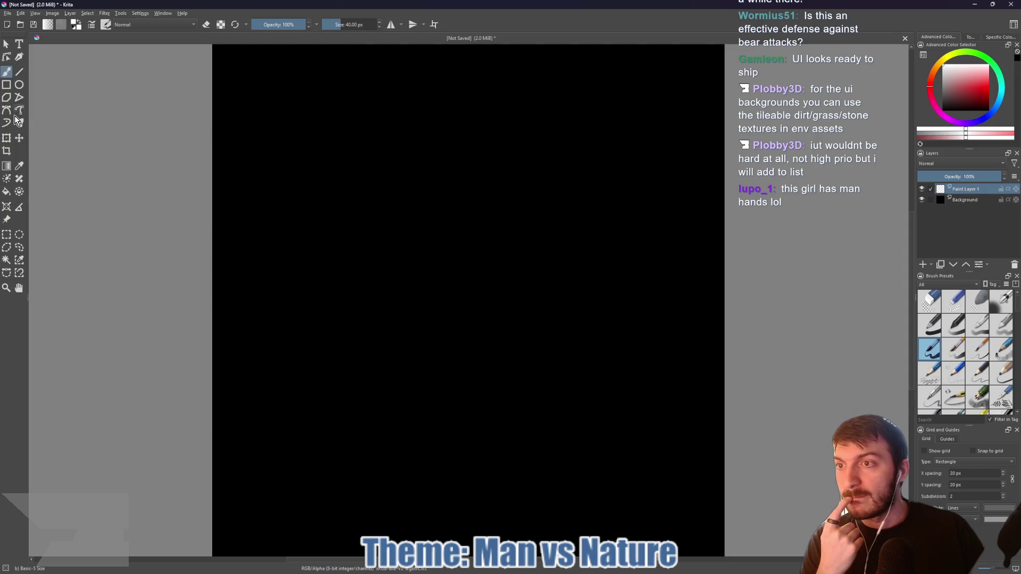
{"action": "right_click", "coordinate": [18, 86]}
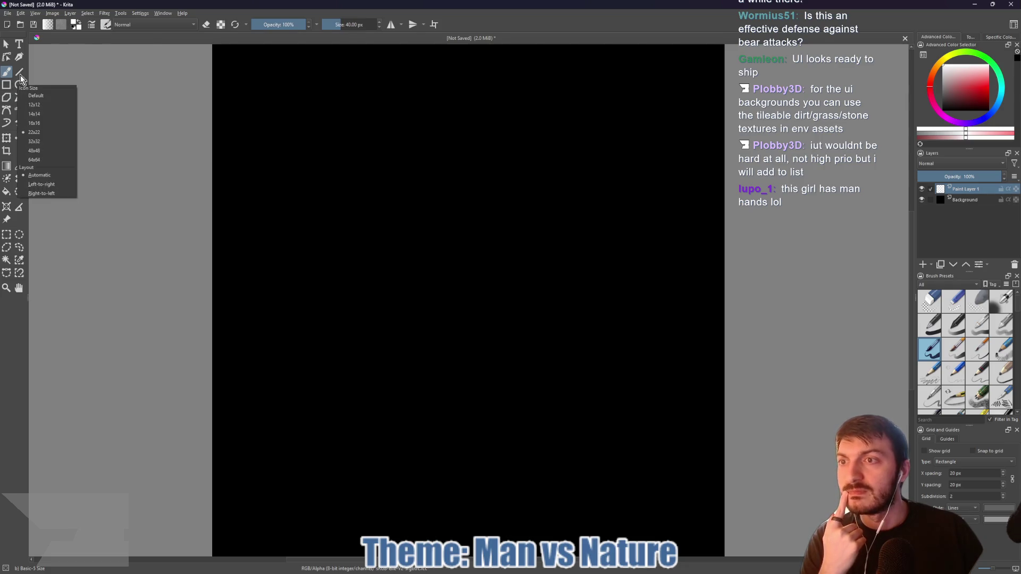
{"action": "left_click", "coordinate": [143, 42]}
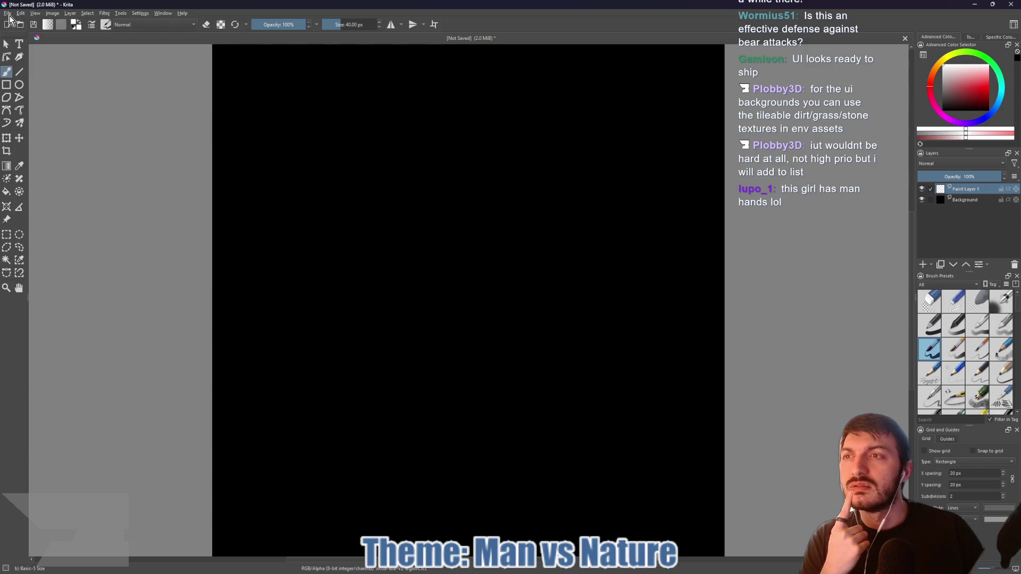
{"action": "left_click", "coordinate": [52, 13]}
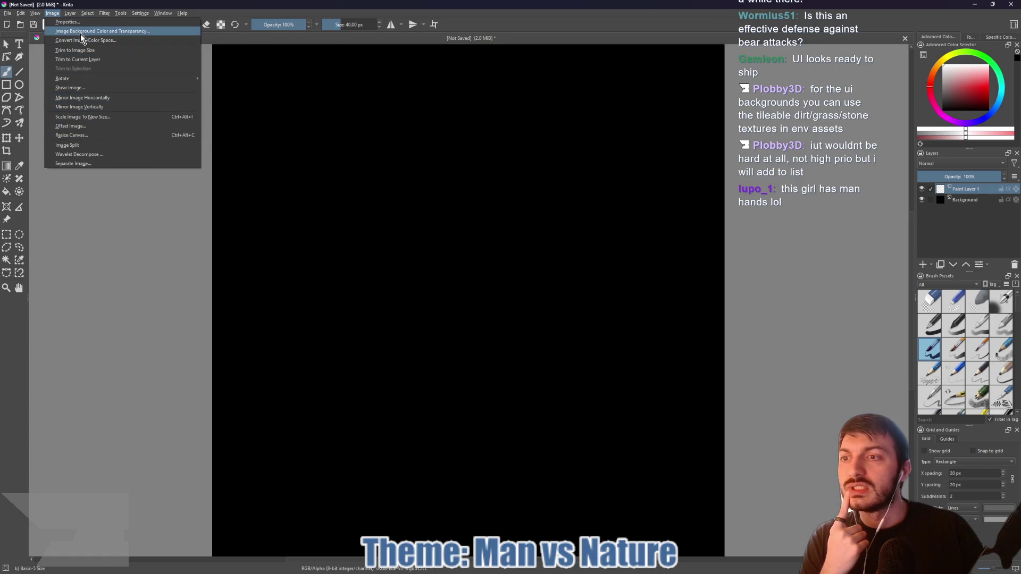
{"action": "mouse_move", "coordinate": [71, 15]}
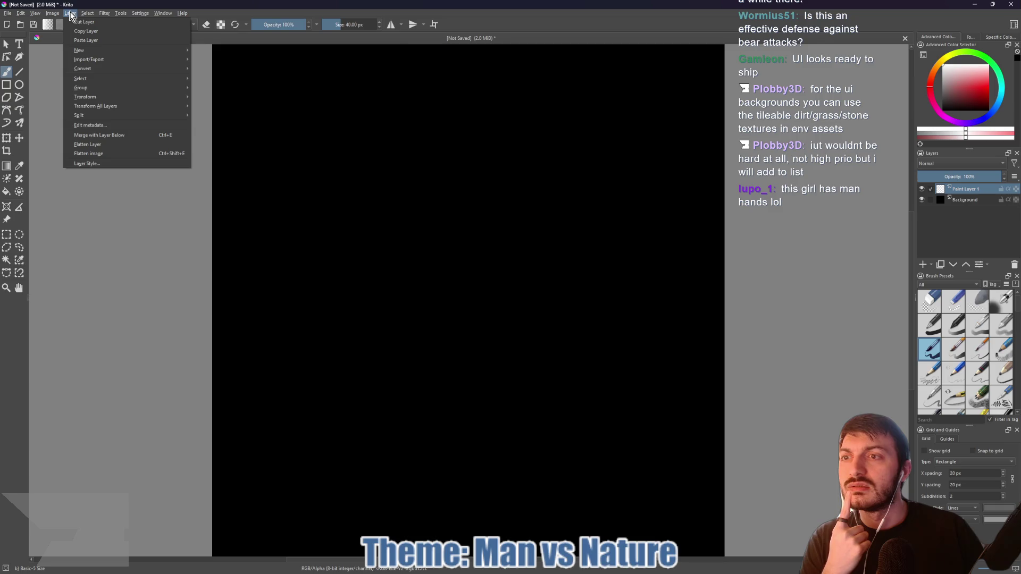
{"action": "mouse_move", "coordinate": [117, 17]}
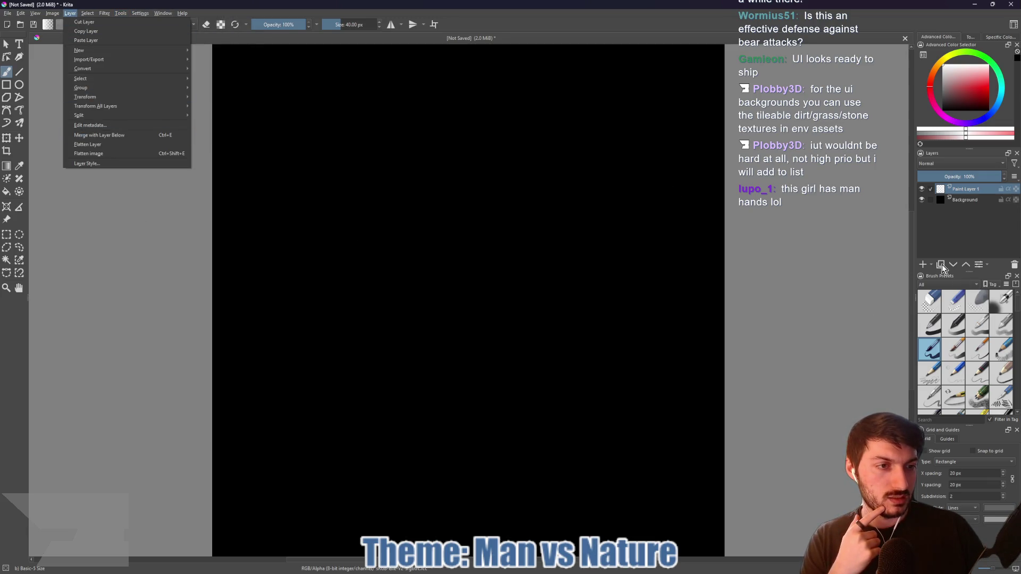
{"action": "left_click", "coordinate": [954, 228]}
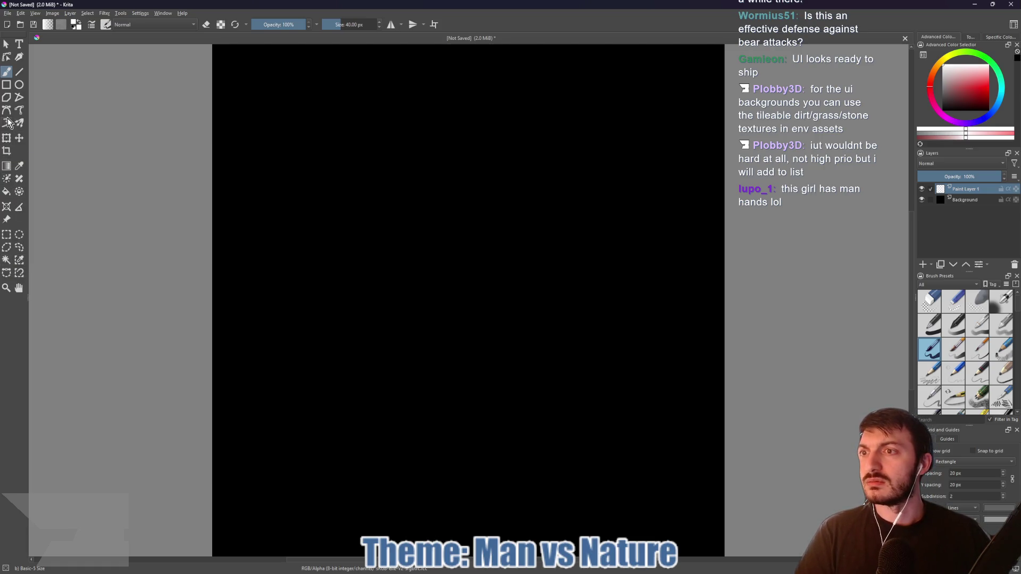
{"action": "left_click", "coordinate": [19, 85]}
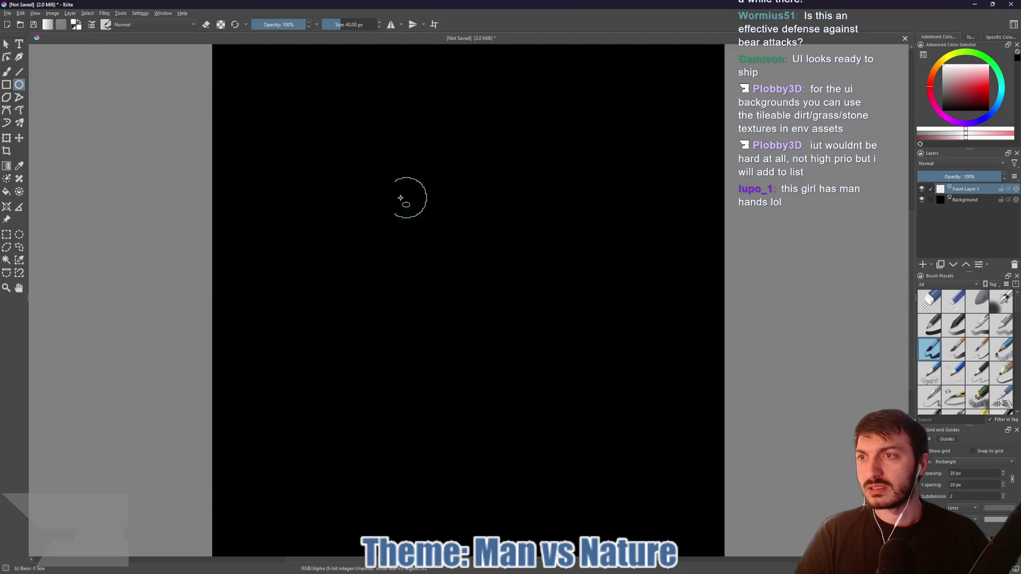
{"action": "mouse_move", "coordinate": [274, 134]}
{"action": "left_mouse_down"}
{"action": "mouse_move", "coordinate": [634, 330]}
{"action": "mouse_move", "coordinate": [694, 377]}
{"action": "mouse_move", "coordinate": [669, 392]}
{"action": "mouse_move", "coordinate": [715, 418]}
{"action": "left_mouse_up"}
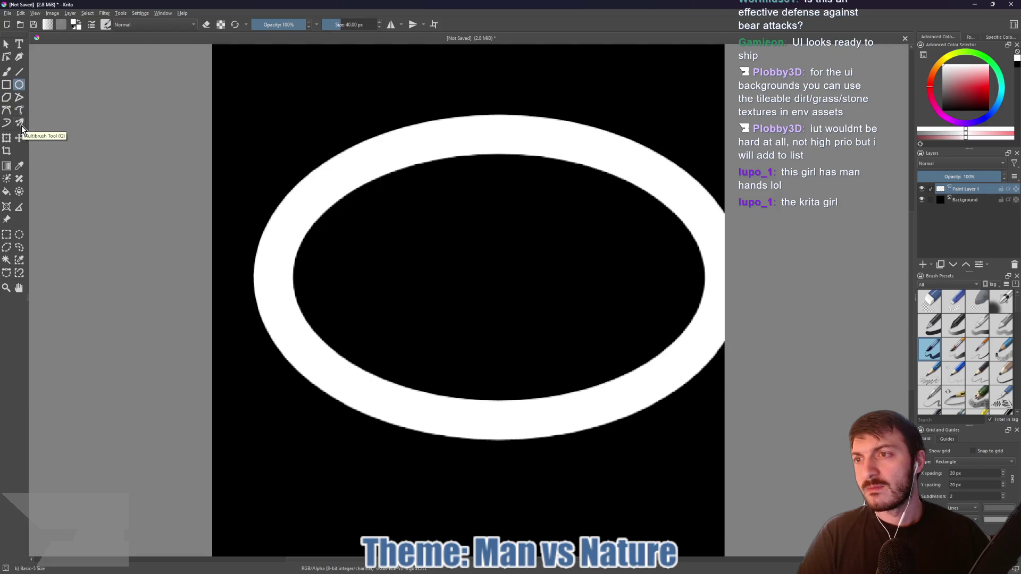
{"action": "left_click", "coordinate": [19, 75]}
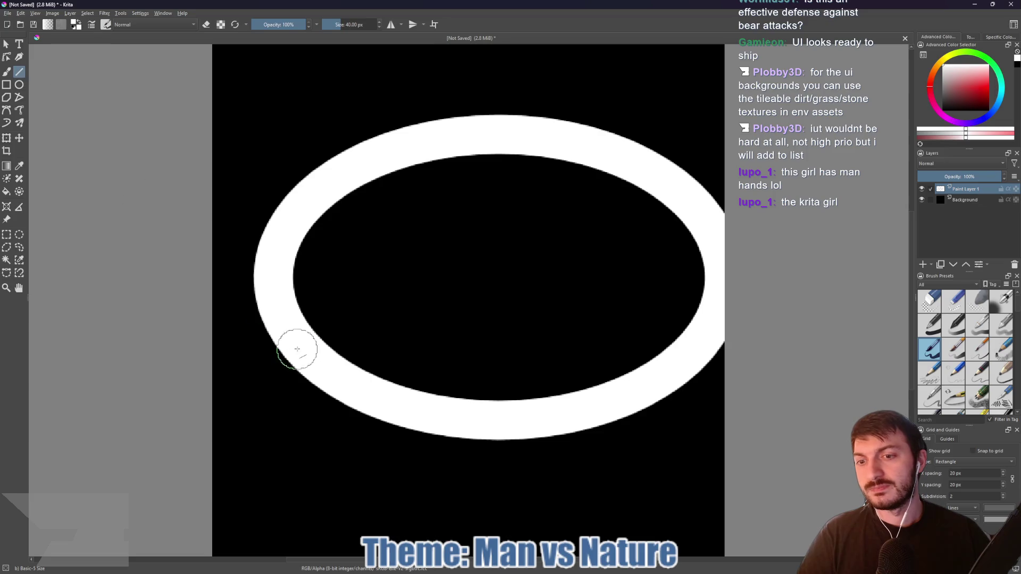
{"action": "left_click_drag", "start_coordinate": [288, 354], "coordinate": [278, 424]}
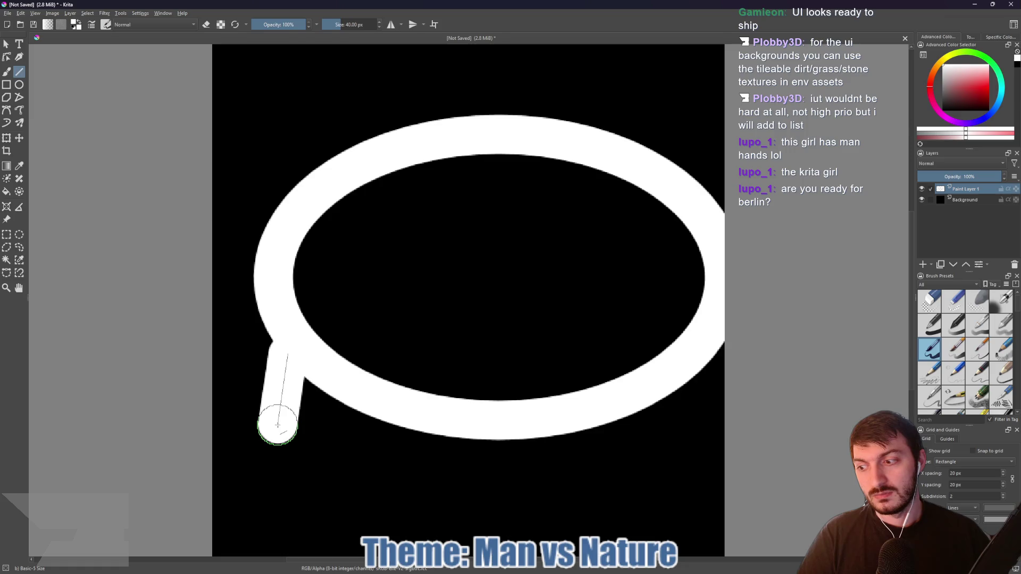
{"action": "left_click_drag", "start_coordinate": [278, 425], "coordinate": [359, 409]}
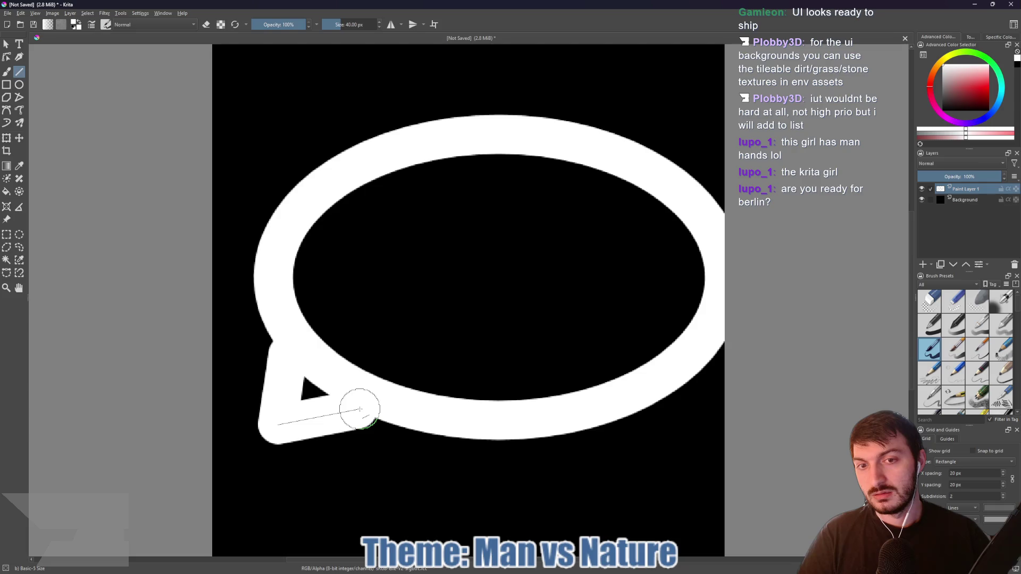
{"action": "left_click_drag", "start_coordinate": [360, 410], "coordinate": [360, 410]}
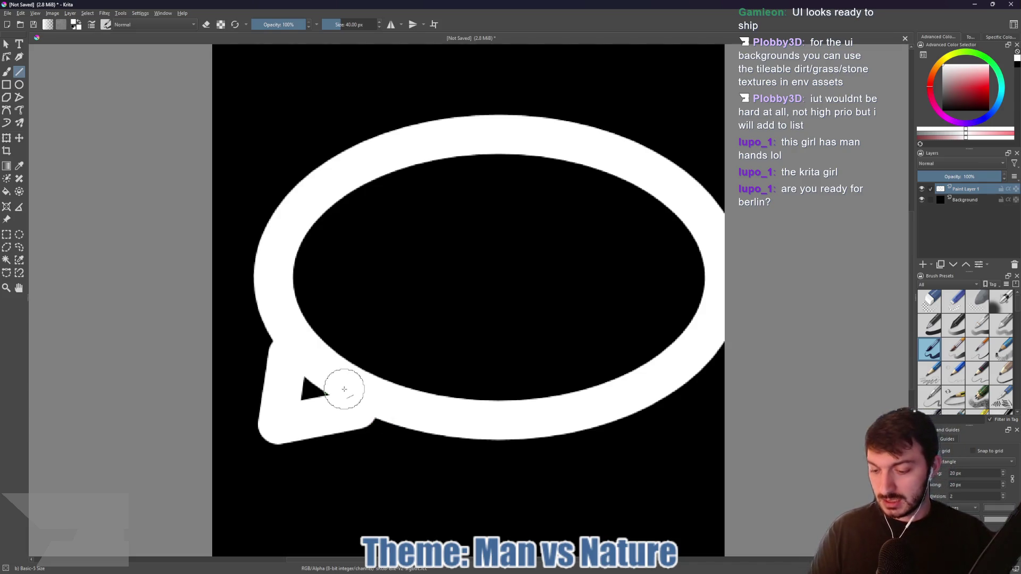
{"action": "key", "text": "ctrl+z"}
{"action": "key", "text": "ctrl+z"}
{"action": "key", "text": "ctrl+z"}
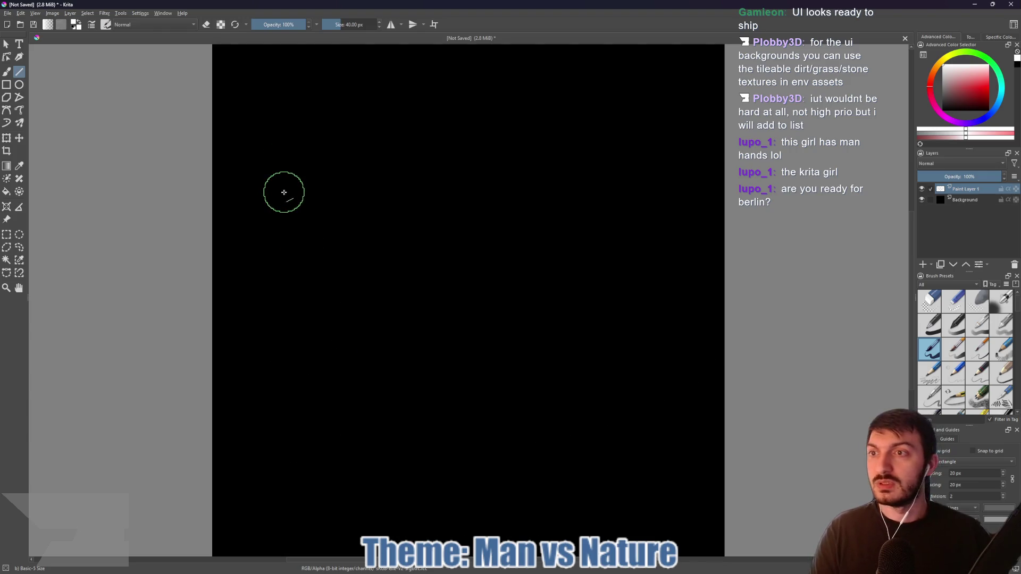
- Redraw a large white oval across the canvas with the ellipse tool
{"action": "left_click", "coordinate": [19, 85]}
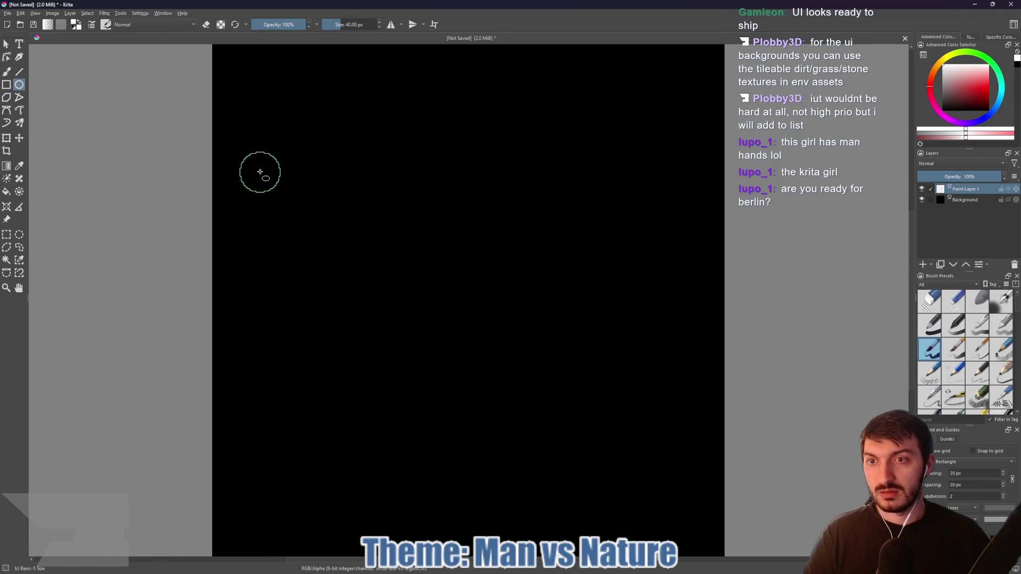
{"action": "scroll", "coordinate": [319, 215], "scroll_direction": "down", "scroll_amount": 1}
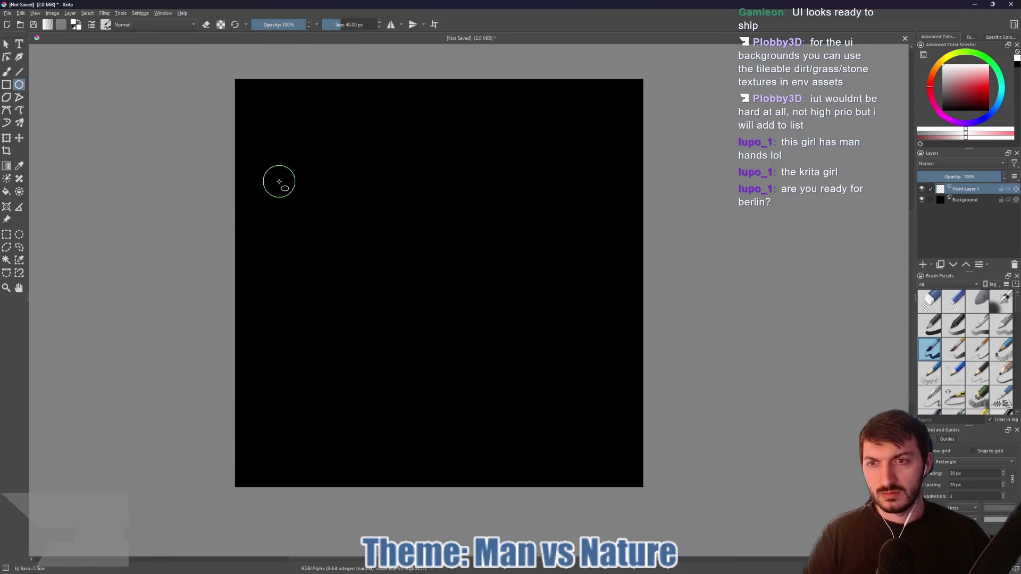
{"action": "mouse_move", "coordinate": [264, 181]}
{"action": "left_mouse_down"}
{"action": "mouse_move", "coordinate": [394, 231]}
{"action": "mouse_move", "coordinate": [609, 395]}
{"action": "left_mouse_up"}
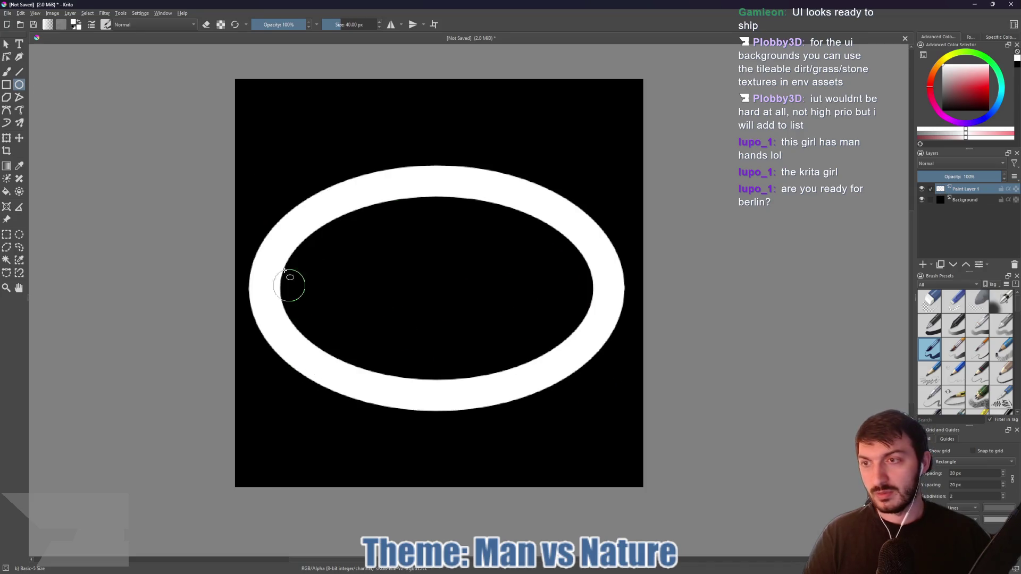
- Draw two straight lines forming a pointed tail at the bubble's lower left
{"action": "left_click", "coordinate": [19, 73]}
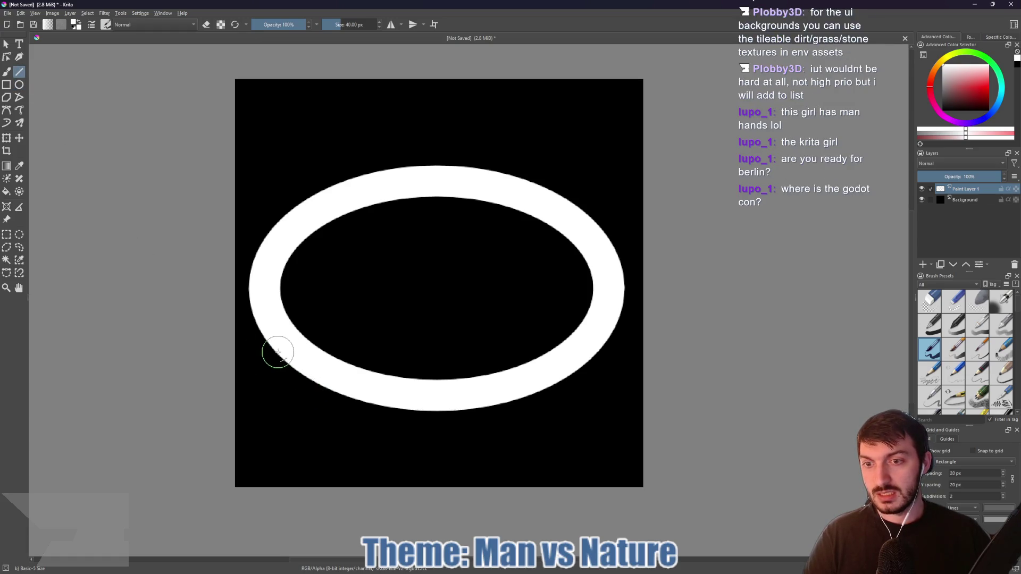
{"action": "left_click_drag", "start_coordinate": [280, 349], "coordinate": [276, 398]}
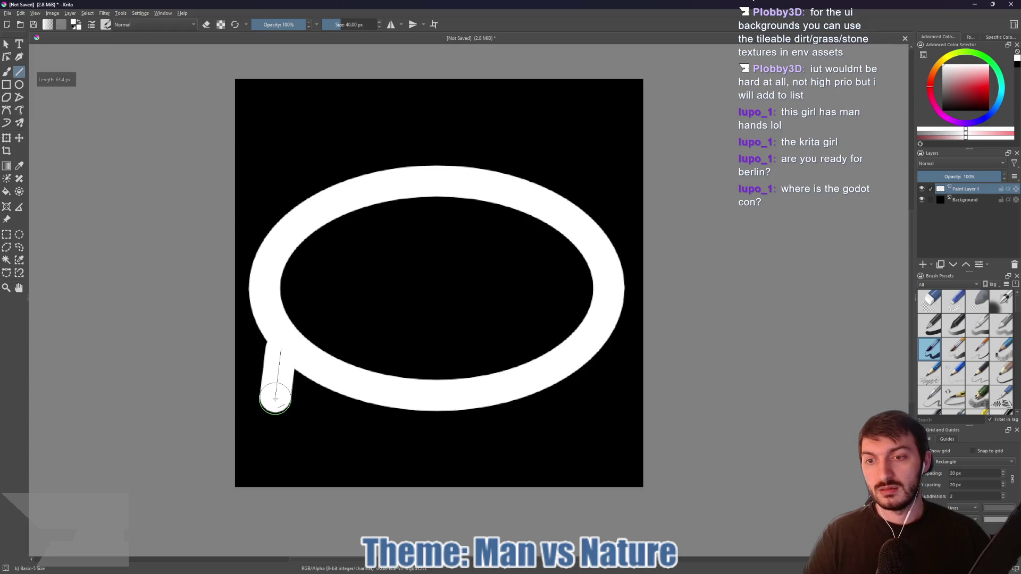
{"action": "left_click_drag", "start_coordinate": [343, 382], "coordinate": [273, 406]}
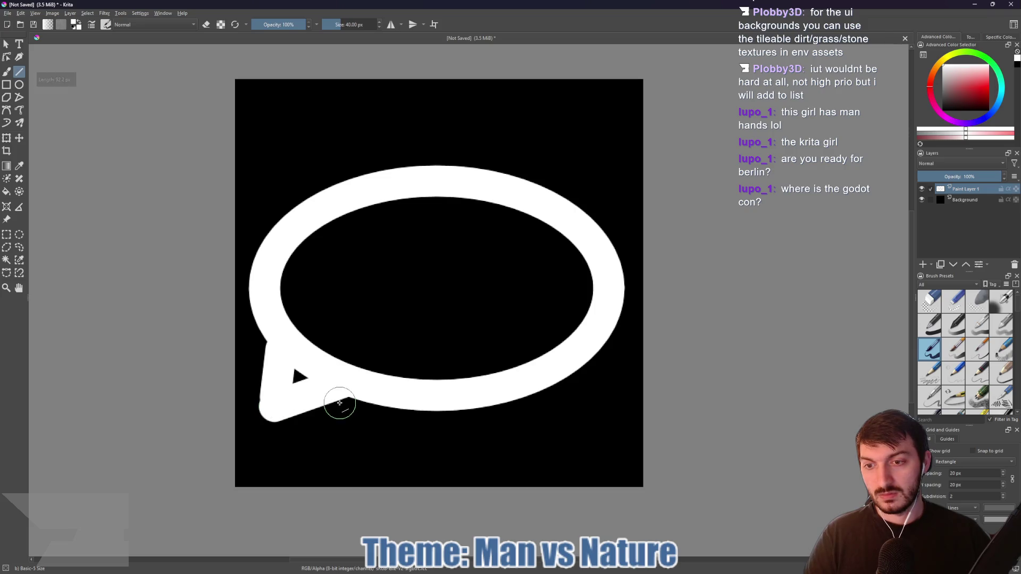
- Paint white freehand inside the bubble's lower left, shrinking the brush to 9 px for tail edges
{"action": "key", "text": "b"}
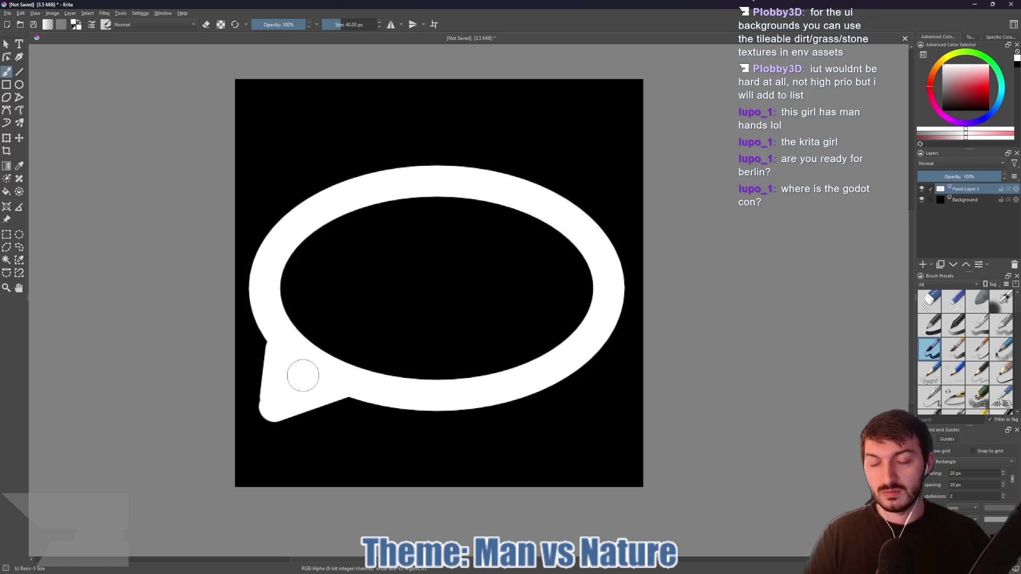
{"action": "mouse_move", "coordinate": [285, 247]}
{"action": "left_mouse_down"}
{"action": "mouse_move", "coordinate": [278, 298]}
{"action": "mouse_move", "coordinate": [350, 357]}
{"action": "mouse_move", "coordinate": [440, 367]}
{"action": "left_mouse_up"}
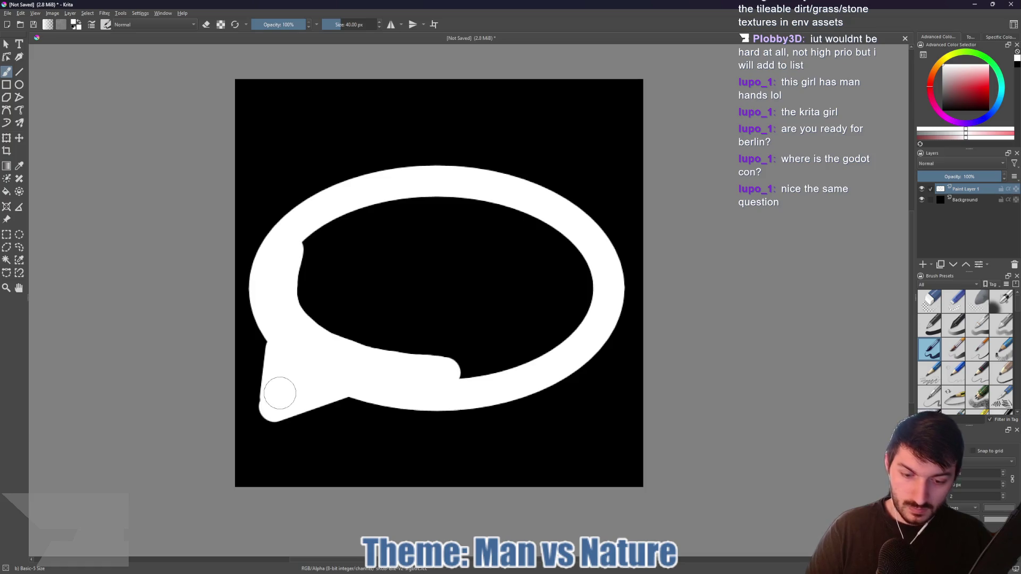
{"action": "left_click_drag", "start_coordinate": [279, 394], "coordinate": [262, 402]}
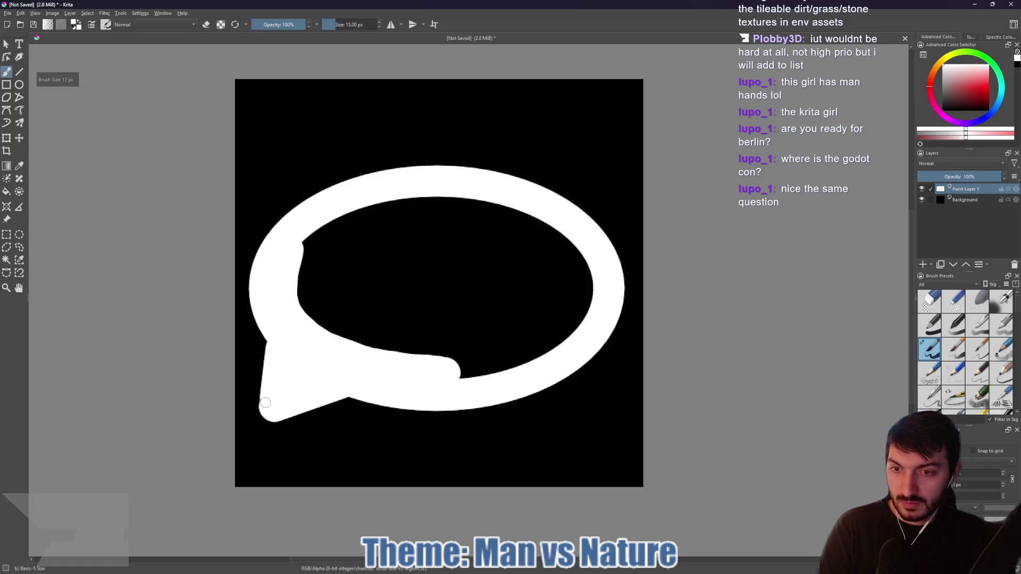
{"action": "scroll", "coordinate": [262, 402], "scroll_direction": "up", "scroll_amount": 7}
{"action": "key", "text": "bracketleft"}
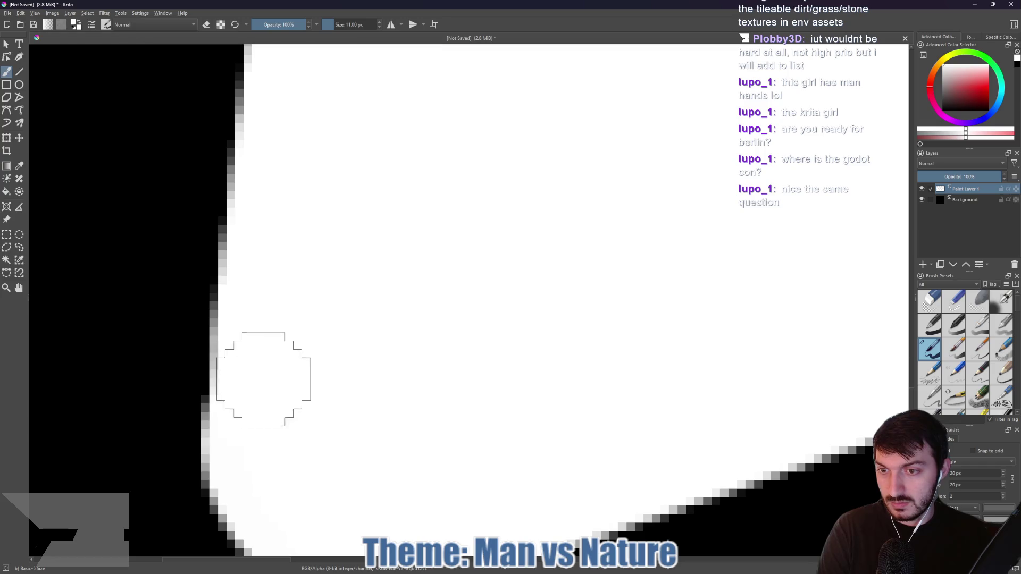
{"action": "key", "text": "bracketleft"}
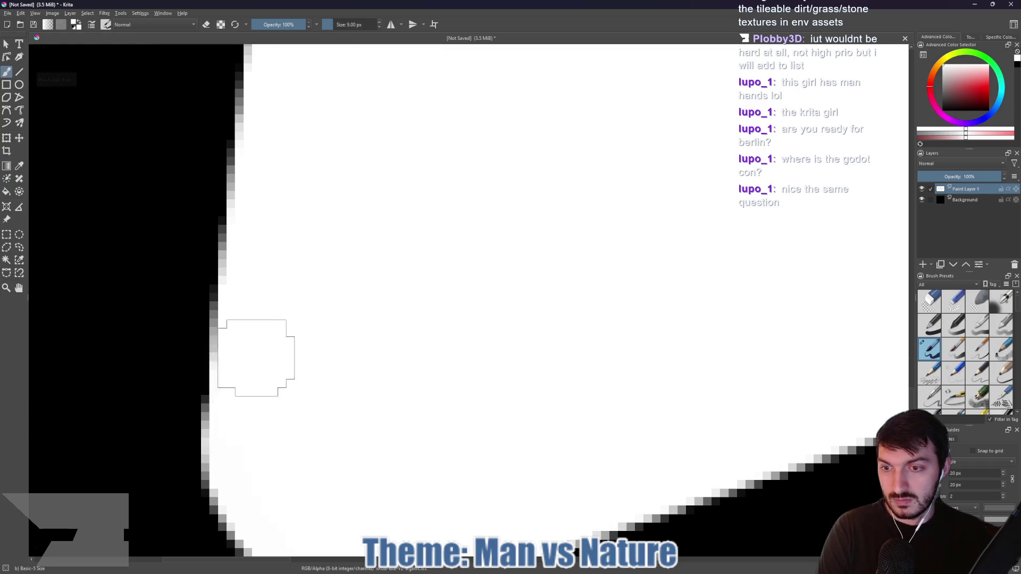
{"action": "scroll", "coordinate": [310, 406], "scroll_direction": "down", "scroll_amount": 7}
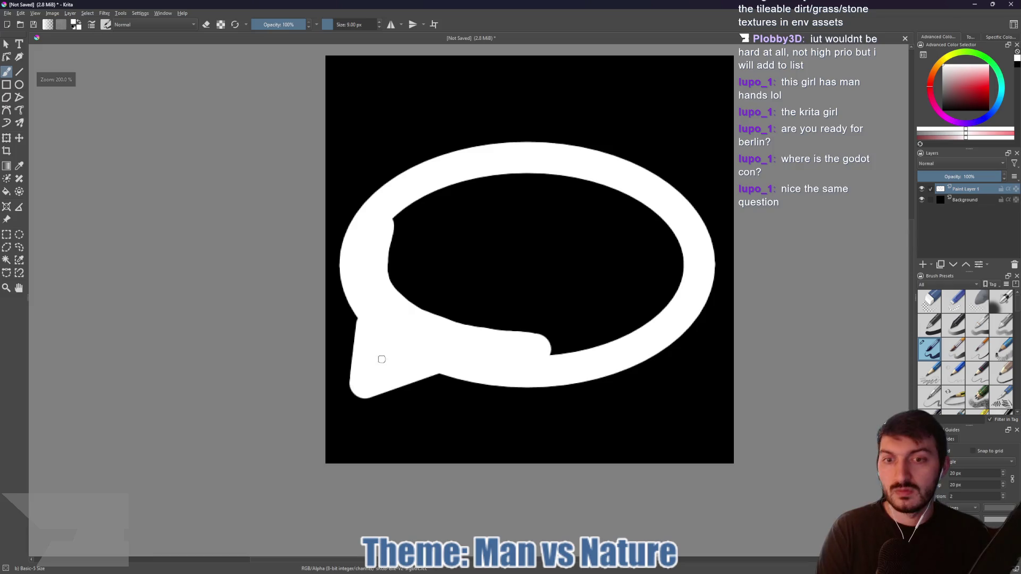
- Enlarge the brush to about 230 px and paint white over the bubble's entire interior
{"action": "mouse_move", "coordinate": [420, 329]}
{"action": "left_mouse_down"}
{"action": "mouse_move", "coordinate": [424, 310]}
{"action": "mouse_move", "coordinate": [484, 296]}
{"action": "mouse_move", "coordinate": [493, 262]}
{"action": "mouse_move", "coordinate": [456, 255]}
{"action": "mouse_move", "coordinate": [591, 255]}
{"action": "mouse_move", "coordinate": [592, 269]}
{"action": "mouse_move", "coordinate": [570, 283]}
{"action": "left_mouse_up"}
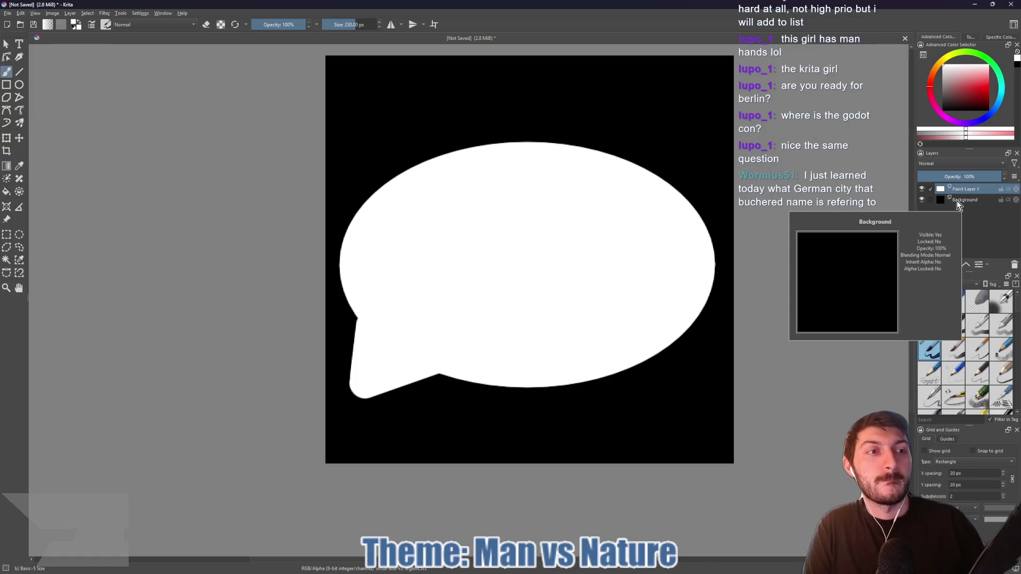
- Erase the black Background layer to transparency, toggle Paint Layer 1 to check, then select both layers
{"action": "left_click", "coordinate": [930, 200]}
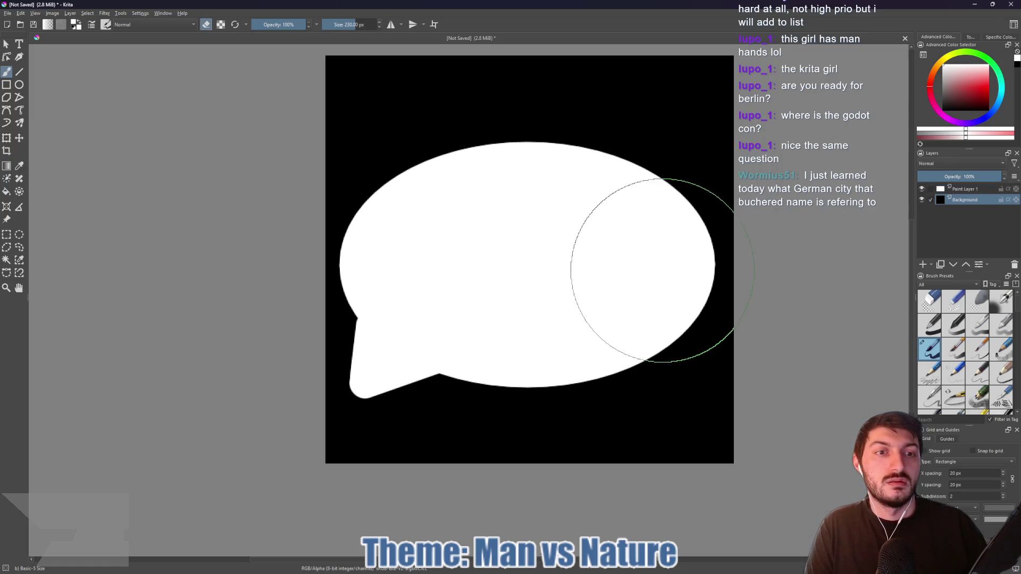
{"action": "mouse_move", "coordinate": [671, 127]}
{"action": "left_mouse_down"}
{"action": "mouse_move", "coordinate": [674, 102]}
{"action": "mouse_move", "coordinate": [665, 200]}
{"action": "mouse_move", "coordinate": [674, 430]}
{"action": "mouse_move", "coordinate": [426, 406]}
{"action": "mouse_move", "coordinate": [392, 305]}
{"action": "mouse_move", "coordinate": [410, 126]}
{"action": "mouse_move", "coordinate": [578, 117]}
{"action": "mouse_move", "coordinate": [339, 84]}
{"action": "mouse_move", "coordinate": [444, 431]}
{"action": "mouse_move", "coordinate": [387, 358]}
{"action": "mouse_move", "coordinate": [694, 376]}
{"action": "left_mouse_up"}
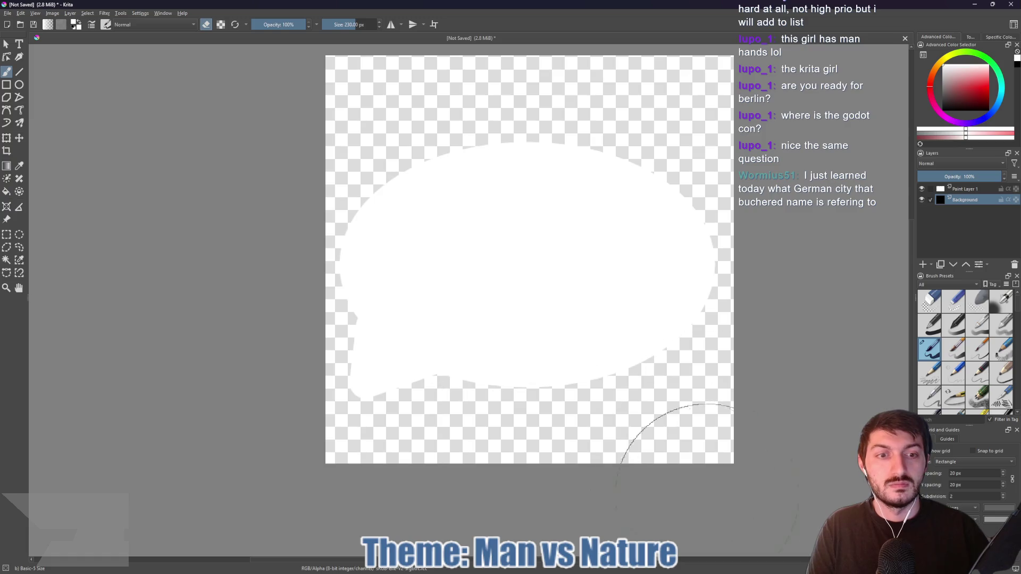
{"action": "left_click", "coordinate": [922, 190]}
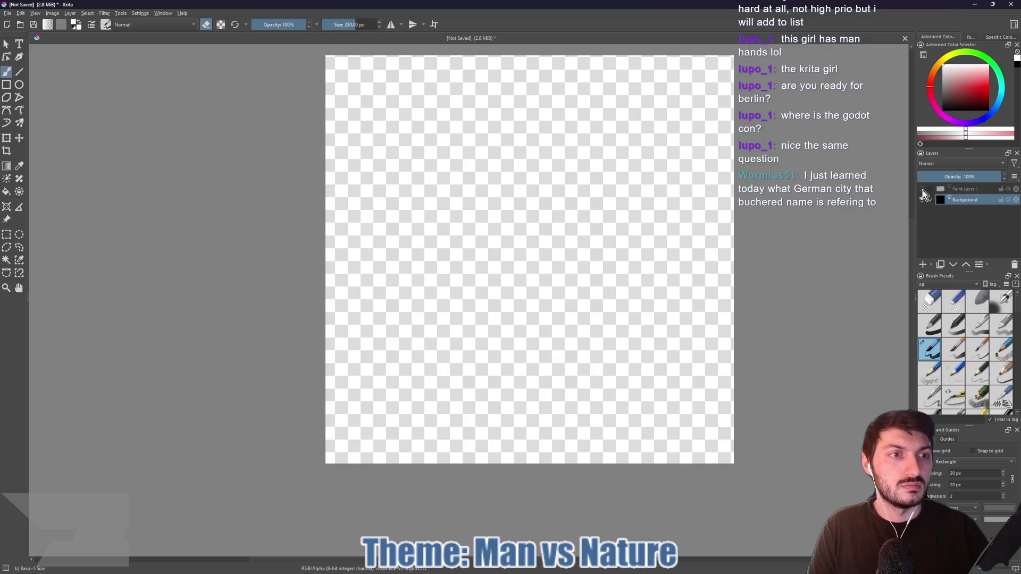
{"action": "left_click", "coordinate": [923, 189]}
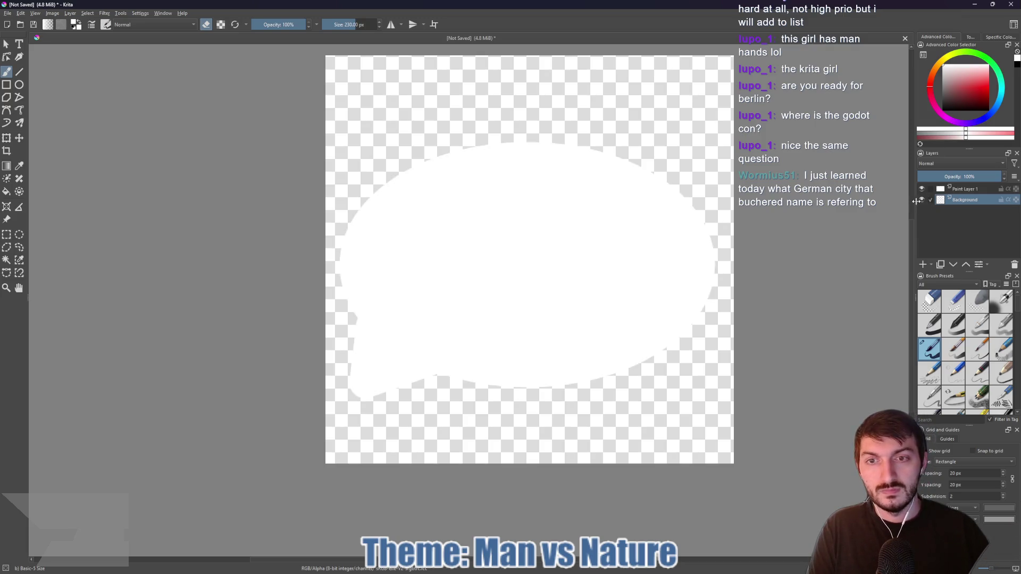
{"action": "left_click", "coordinate": [933, 191]}
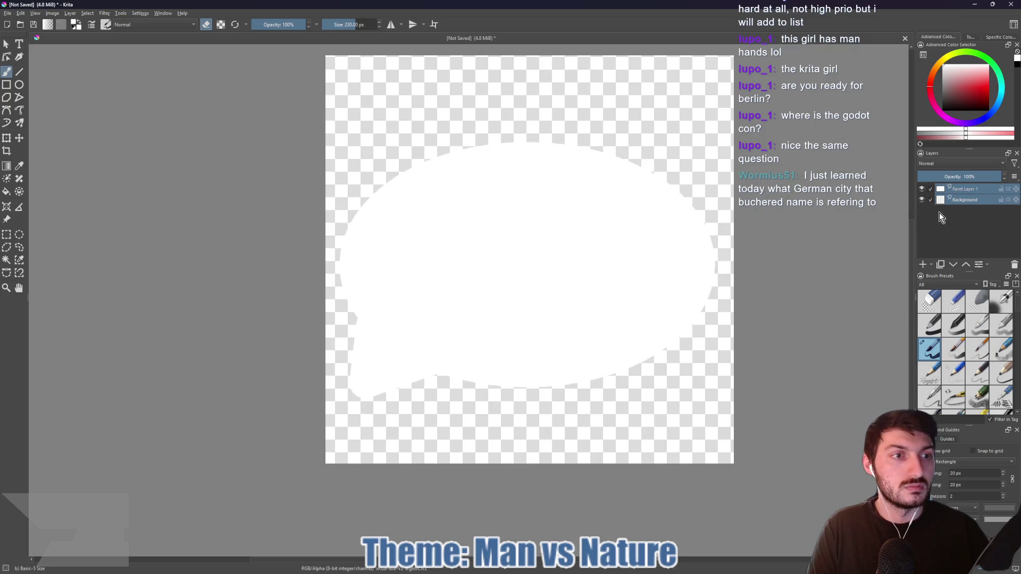
- Export the image as talking_bubble.png (PNG) into BearAttackSimulator/assets/icons
{"action": "left_click", "coordinate": [8, 16]}
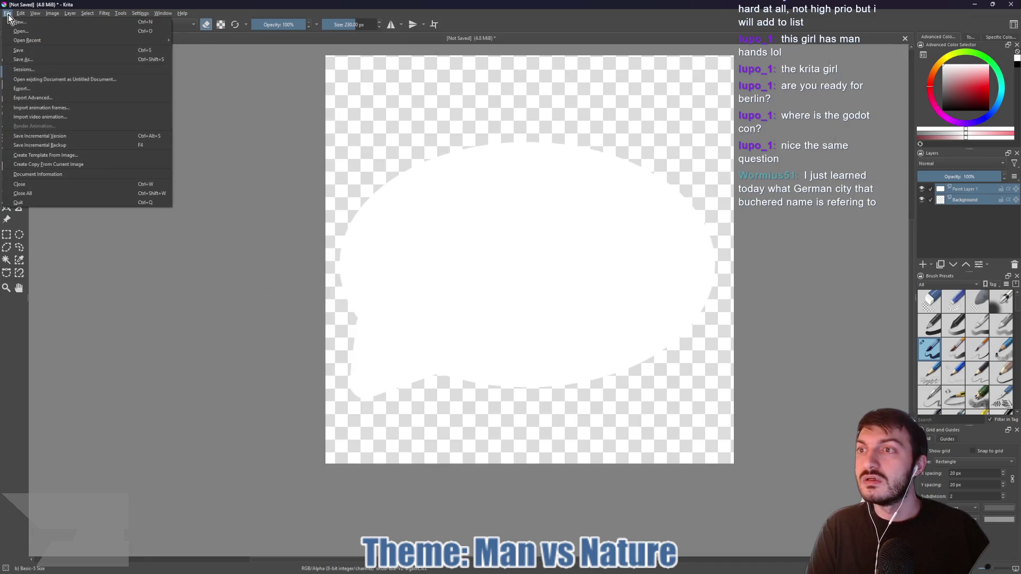
{"action": "key", "text": "Escape"}
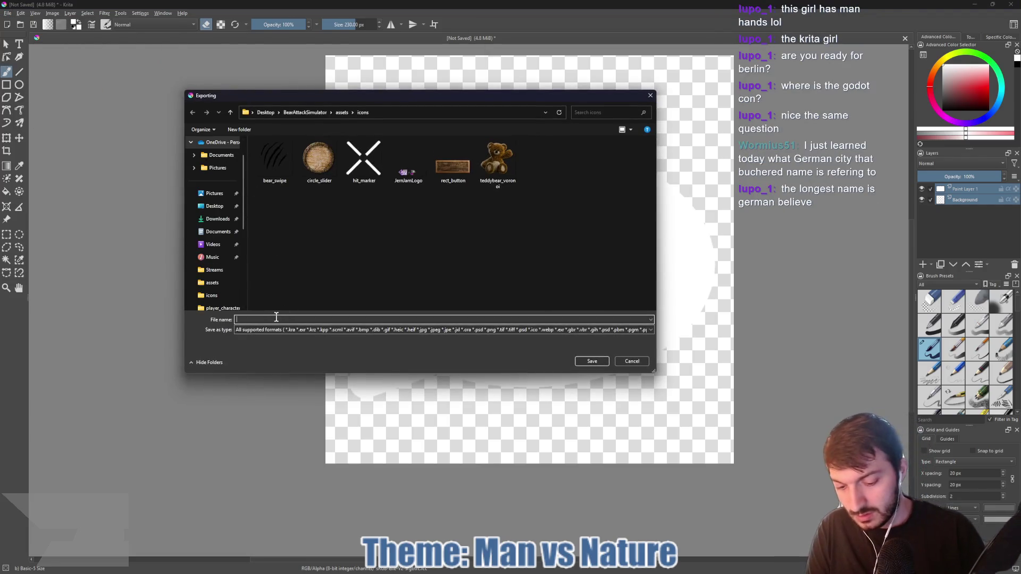
{"action": "type", "text": "talking_bubble"}
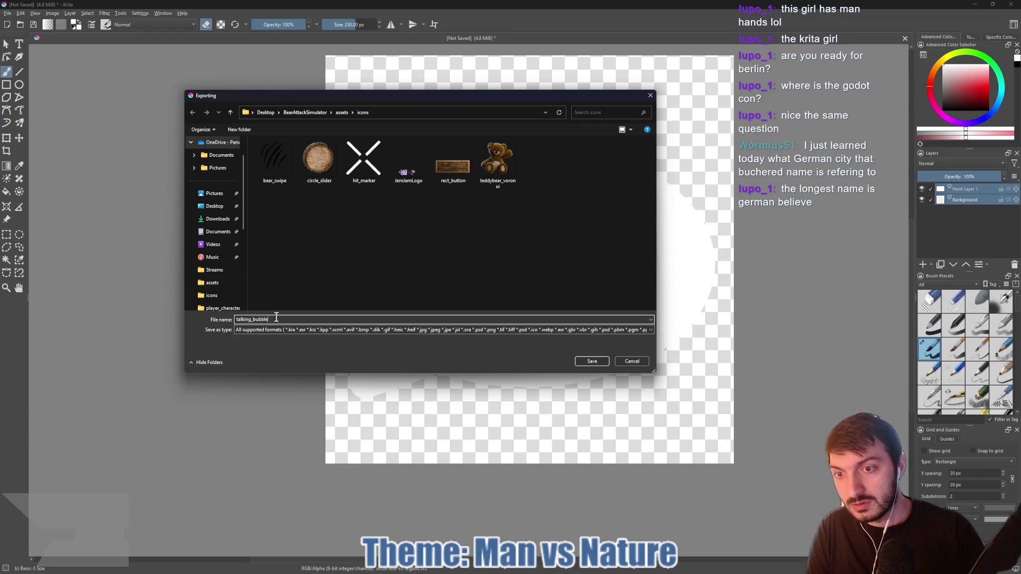
{"action": "left_click", "coordinate": [283, 333]}
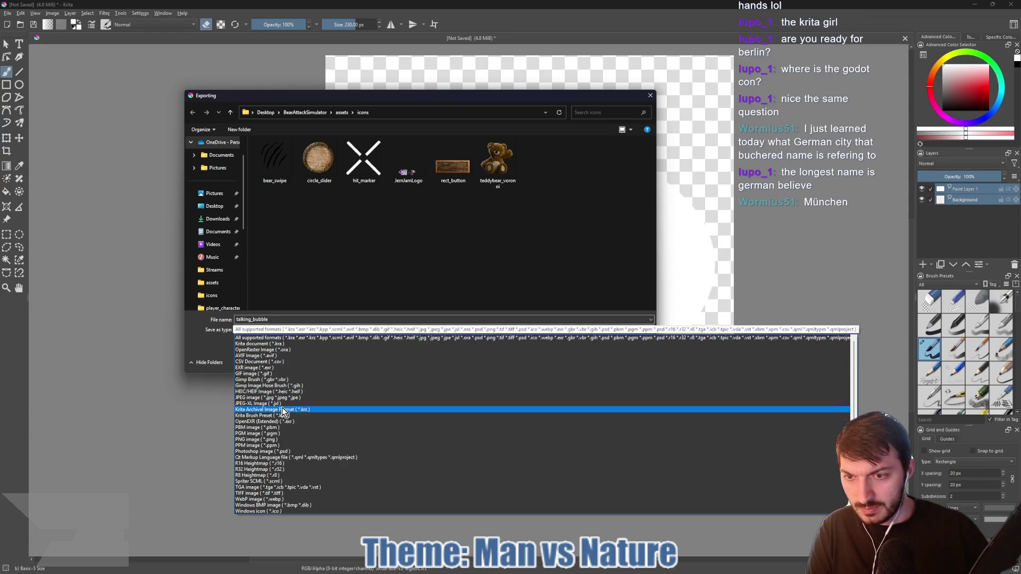
{"action": "left_click", "coordinate": [280, 440]}
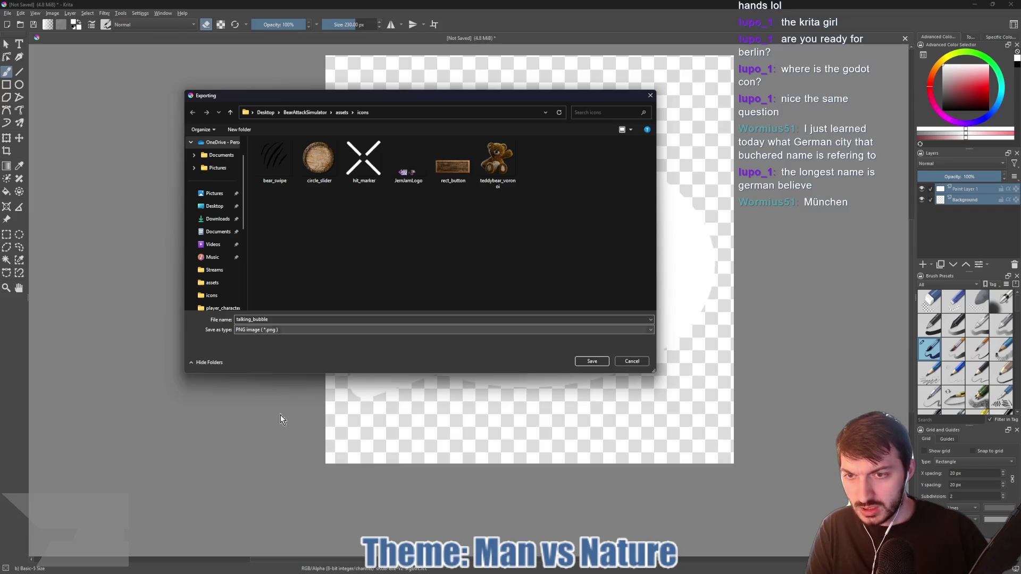
{"action": "left_click", "coordinate": [588, 362]}
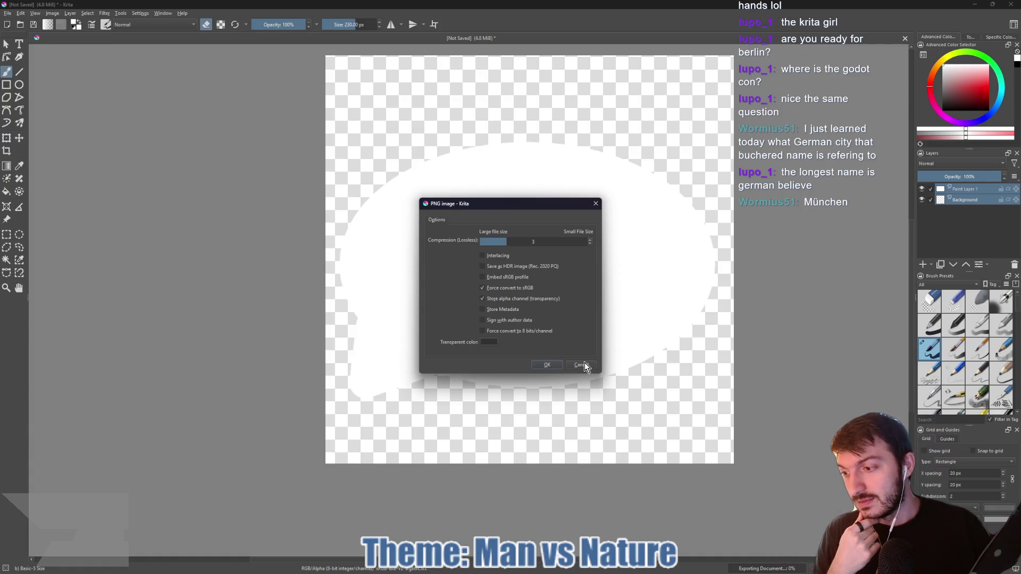
{"action": "left_click", "coordinate": [547, 364]}
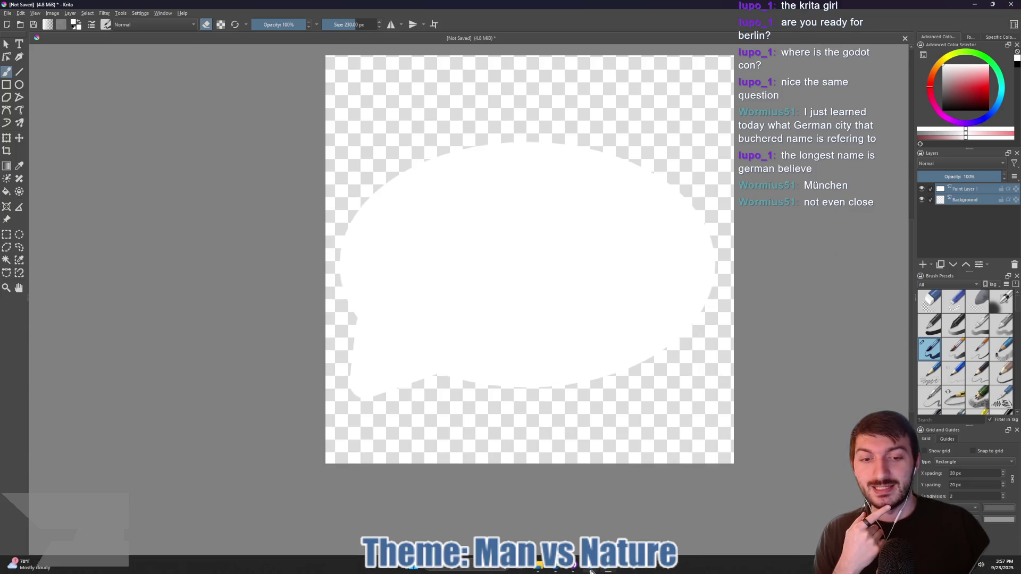
- Back in Godot, set the BearFactPanel's StyleBoxFlat BG Color to a mid green
{"action": "mouse_move", "coordinate": [588, 566]}
{"action": "left_click", "coordinate": [539, 521]}
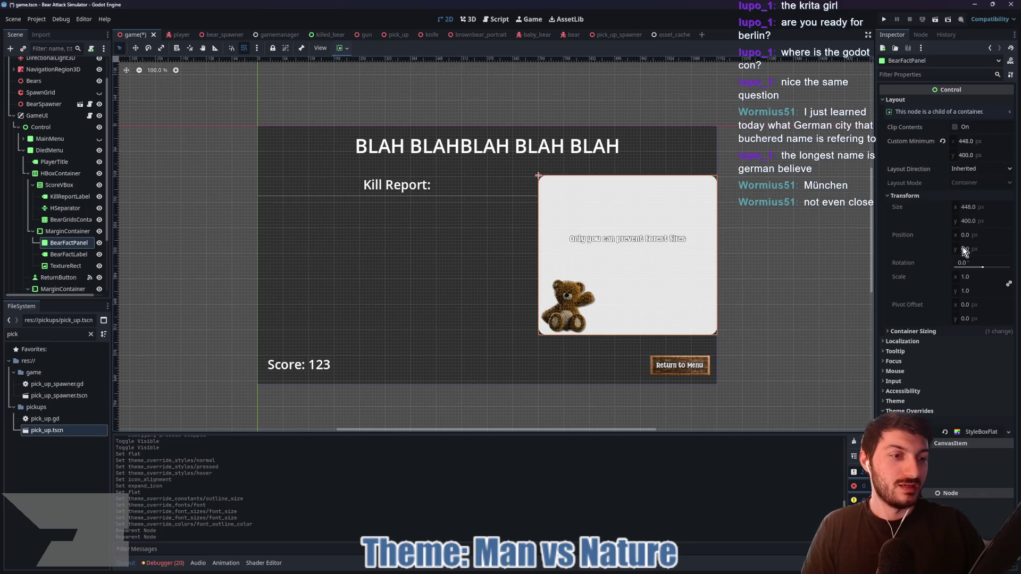
{"action": "left_click", "coordinate": [968, 432]}
{"action": "scroll", "coordinate": [965, 447], "scroll_direction": "down", "scroll_amount": 4}
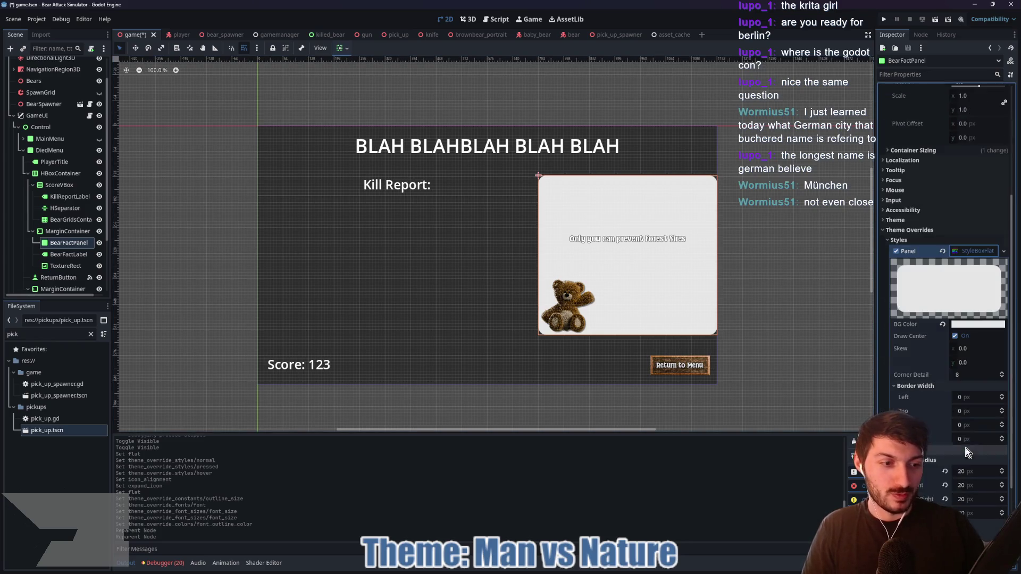
{"action": "left_click", "coordinate": [965, 322]}
{"action": "left_click", "coordinate": [908, 150]}
{"action": "left_click_drag", "start_coordinate": [908, 151], "coordinate": [907, 153]}
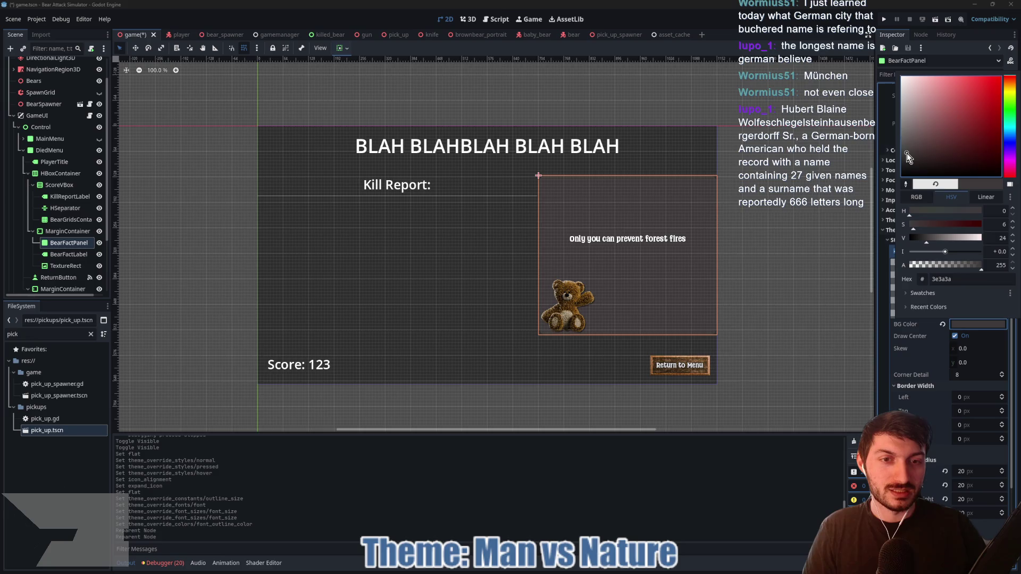
{"action": "left_click", "coordinate": [1013, 109]}
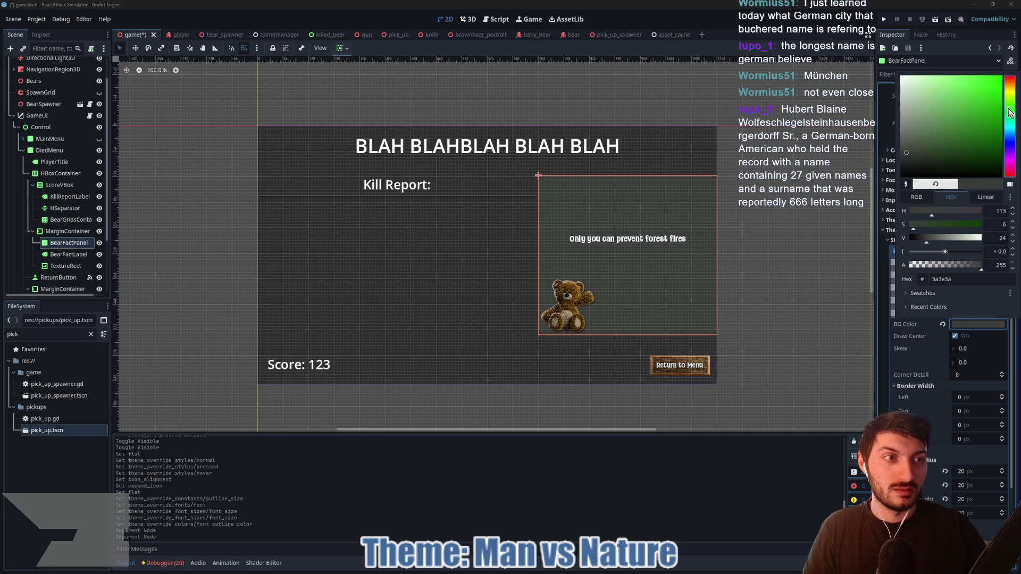
{"action": "left_click", "coordinate": [948, 129]}
{"action": "left_click_drag", "start_coordinate": [948, 128], "coordinate": [951, 132]}
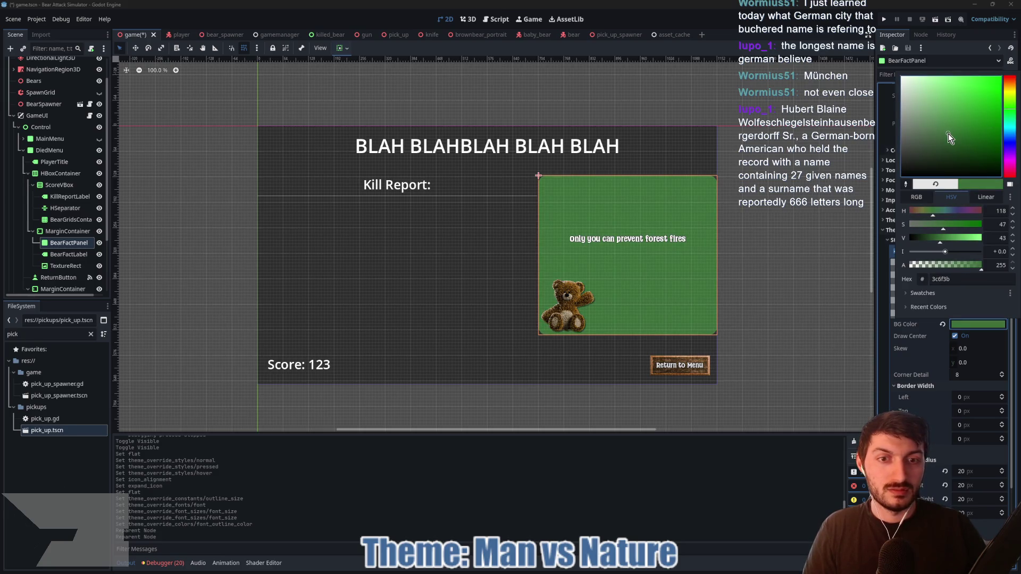
{"action": "left_click", "coordinate": [880, 311]}
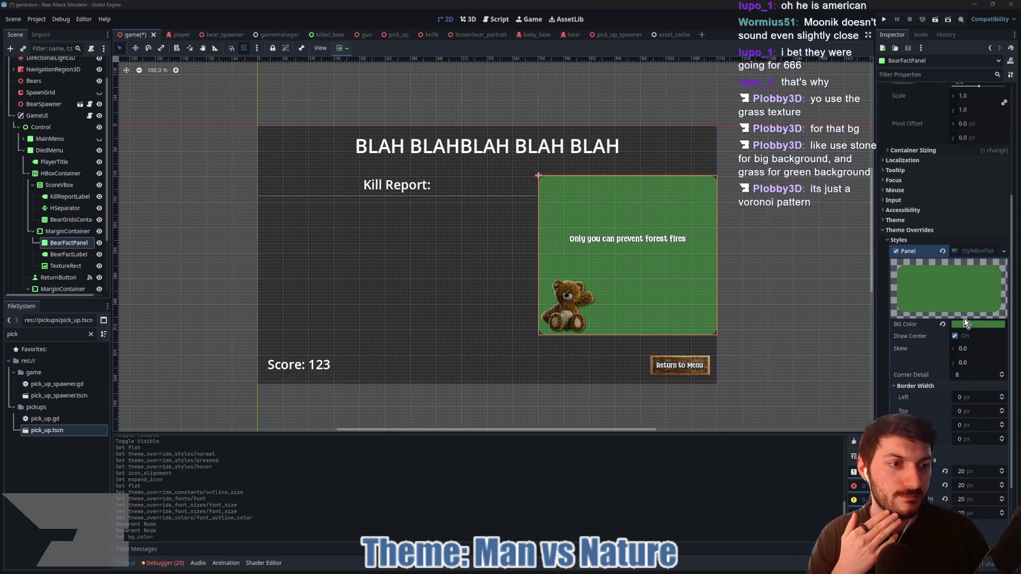
- Replace the BearFactPanel's Panel style with a new StyleBoxTexture and expand its settings
{"action": "scroll", "coordinate": [970, 258], "scroll_direction": "up", "scroll_amount": 5}
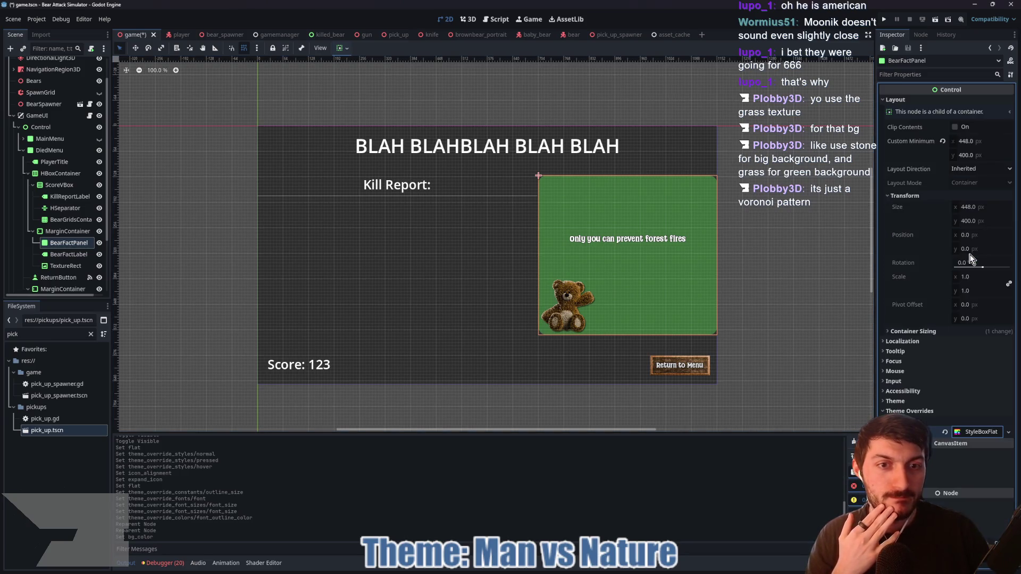
{"action": "right_click", "coordinate": [973, 430]}
{"action": "left_click", "coordinate": [984, 451]}
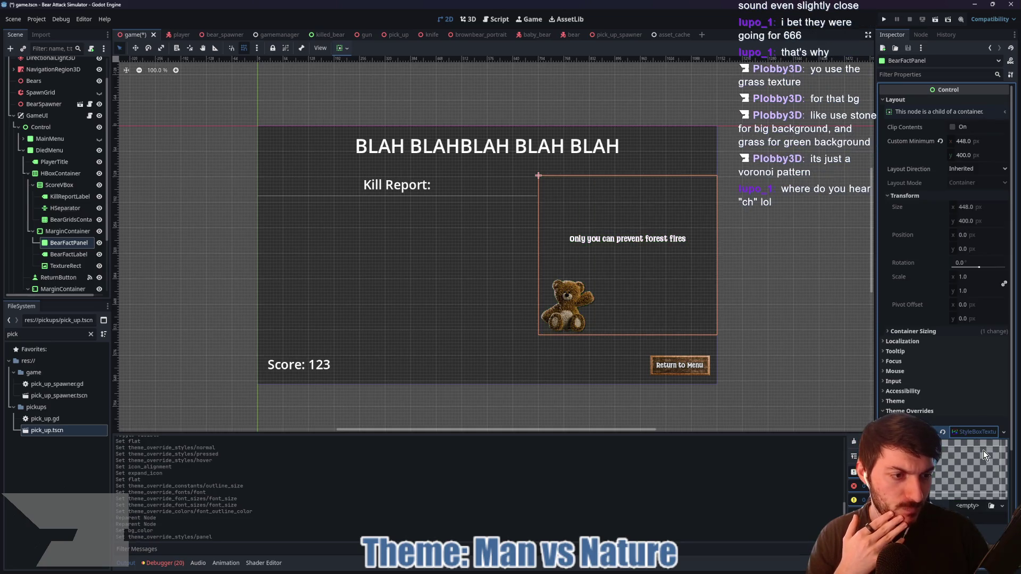
{"action": "left_click", "coordinate": [971, 433]}
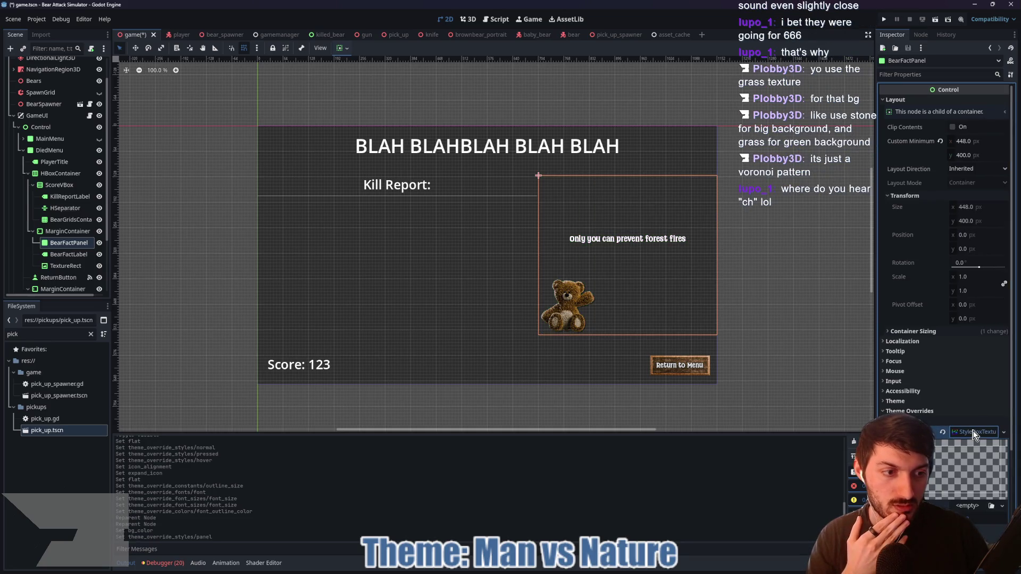
{"action": "scroll", "coordinate": [975, 457], "scroll_direction": "down", "scroll_amount": 3}
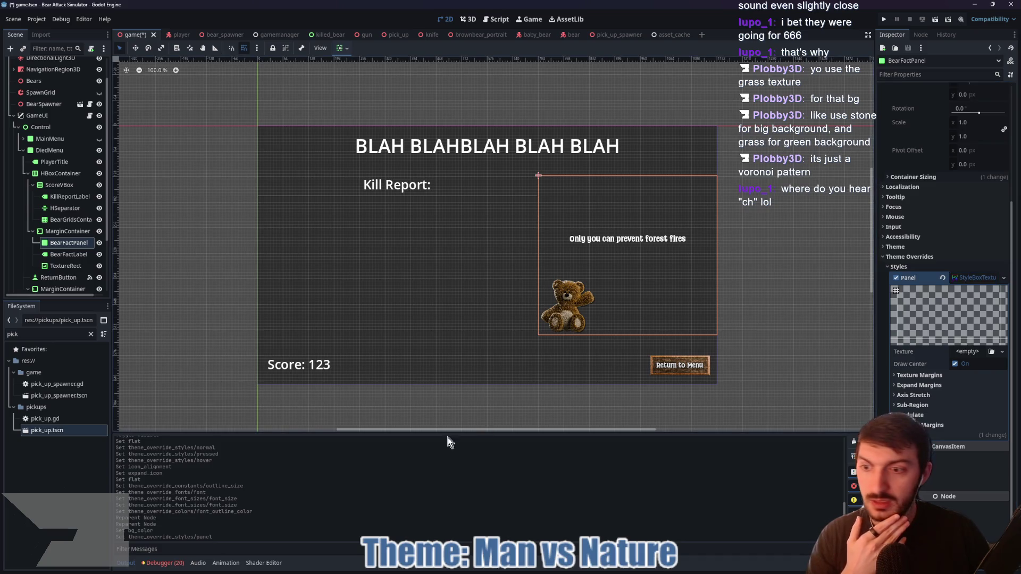
- Clear the FileSystem filter and expand res://assets/env/map/textures to reach grass_diffuse.png
{"action": "left_click", "coordinate": [91, 334]}
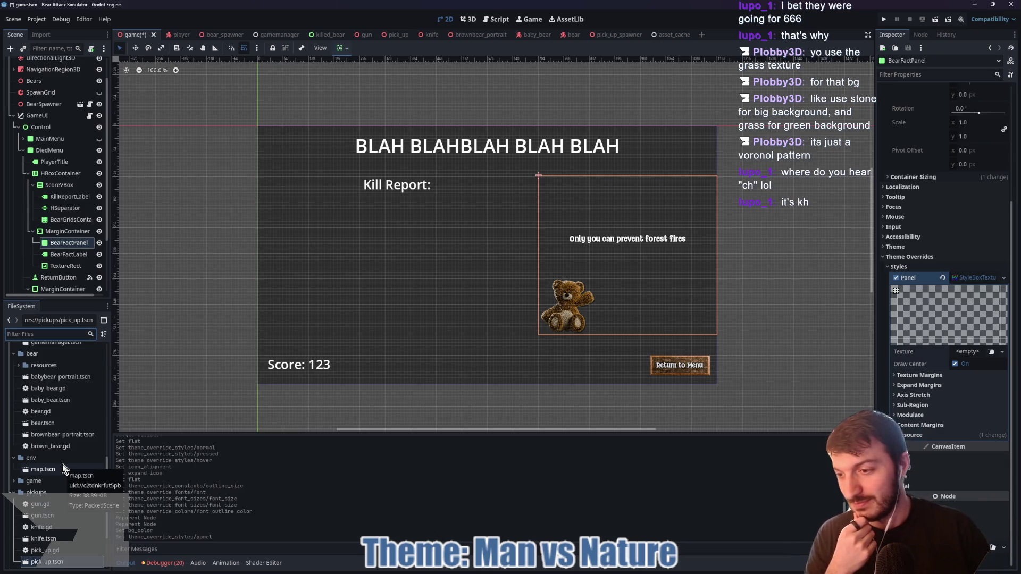
{"action": "scroll", "coordinate": [72, 468], "scroll_direction": "down", "scroll_amount": 2}
{"action": "scroll", "coordinate": [72, 468], "scroll_direction": "down", "scroll_amount": 10}
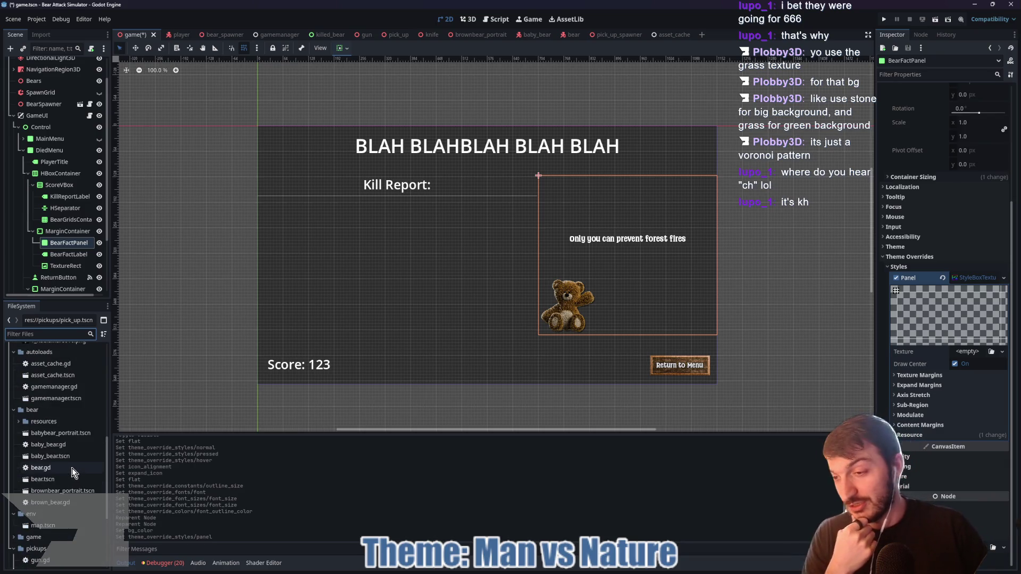
{"action": "scroll", "coordinate": [62, 452], "scroll_direction": "up", "scroll_amount": 4}
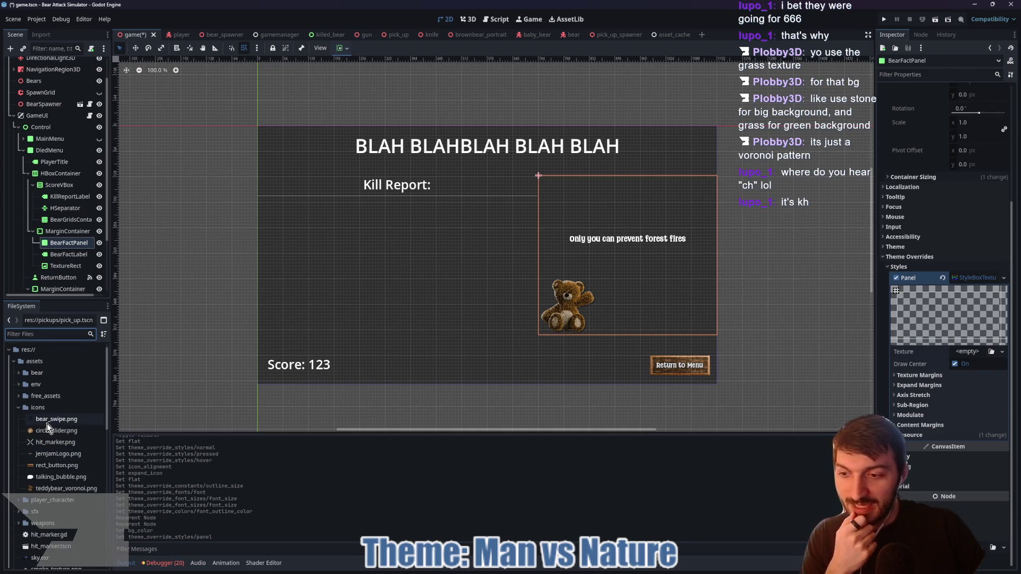
{"action": "left_click", "coordinate": [18, 385]}
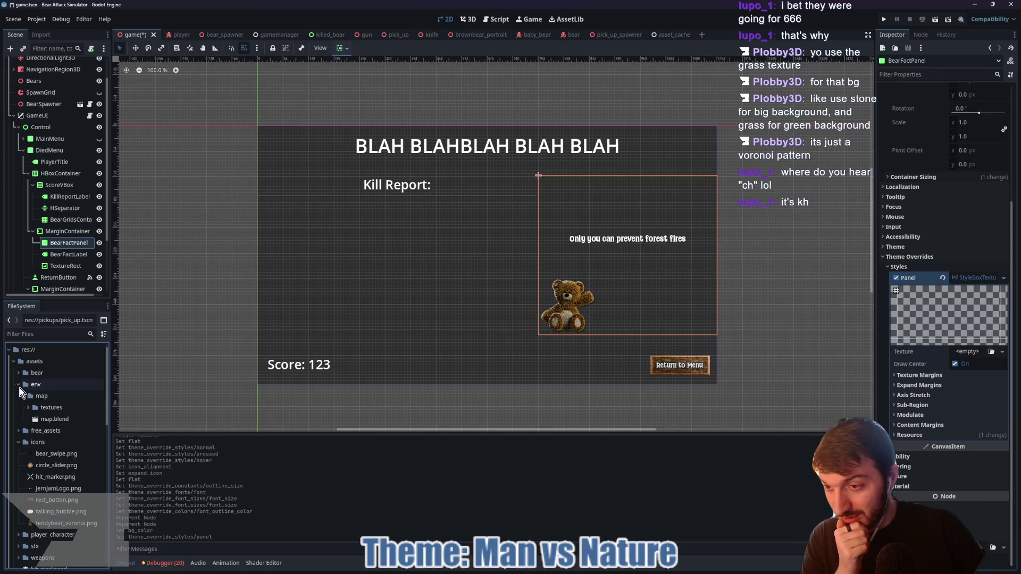
{"action": "left_click", "coordinate": [28, 408]}
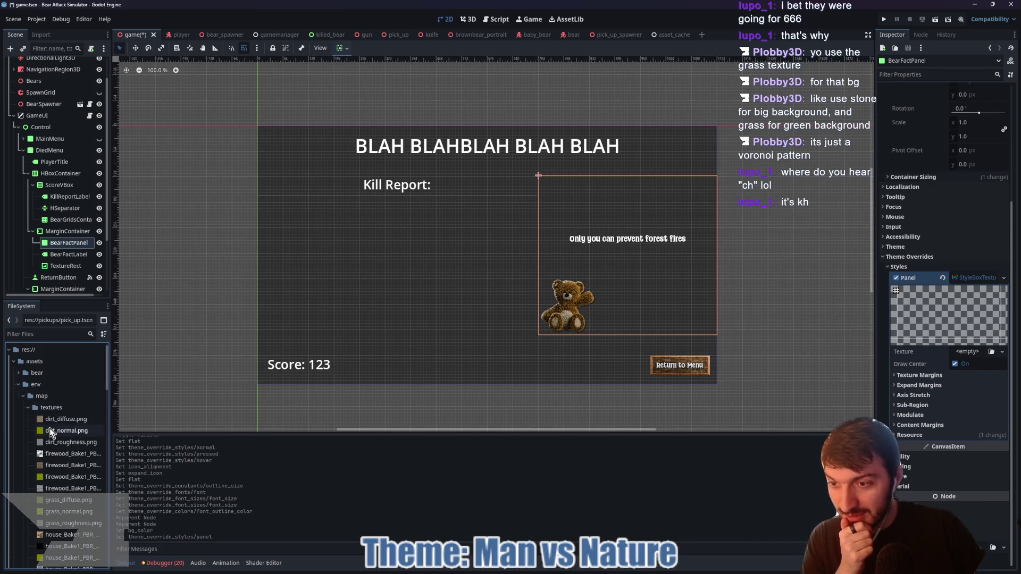
{"action": "scroll", "coordinate": [67, 408], "scroll_direction": "down", "scroll_amount": 2}
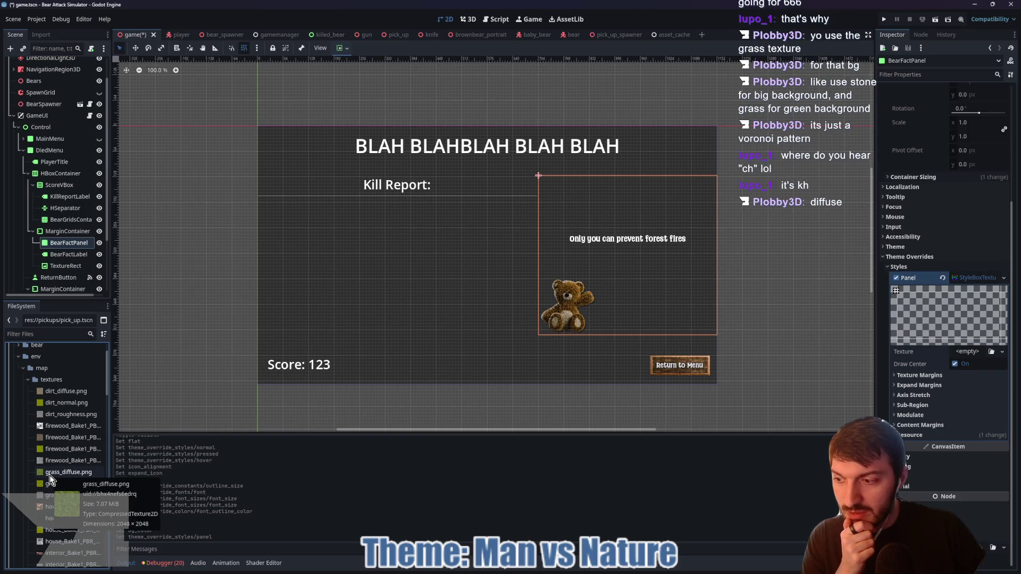
- Drag grass_diffuse.png into the Panel StyleBoxTexture's Texture slot
{"action": "left_click_drag", "start_coordinate": [50, 478], "coordinate": [969, 356]}
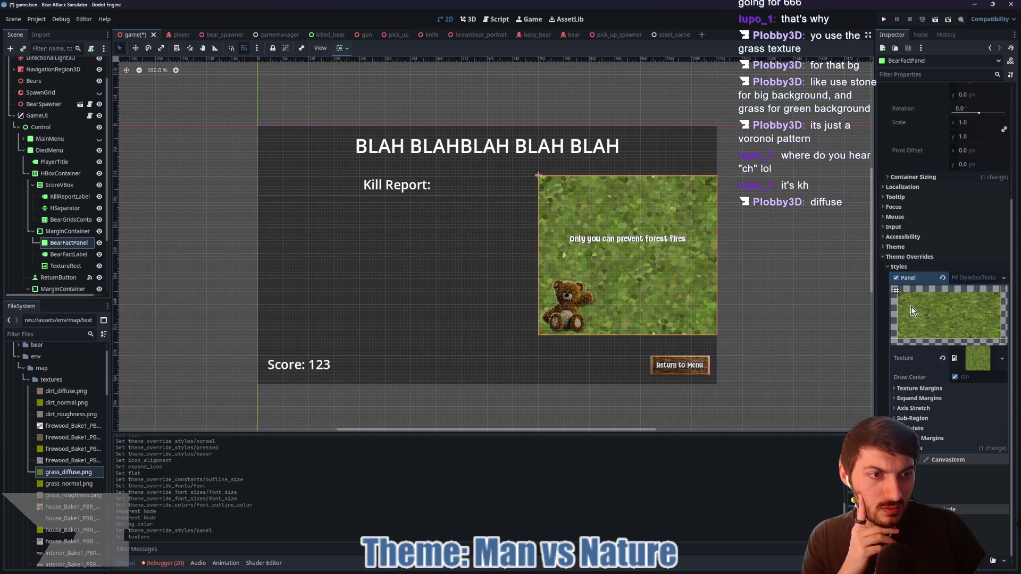
{"action": "scroll", "coordinate": [655, 308], "scroll_direction": "up", "scroll_amount": 2}
{"action": "scroll", "coordinate": [655, 308], "scroll_direction": "down", "scroll_amount": 2}
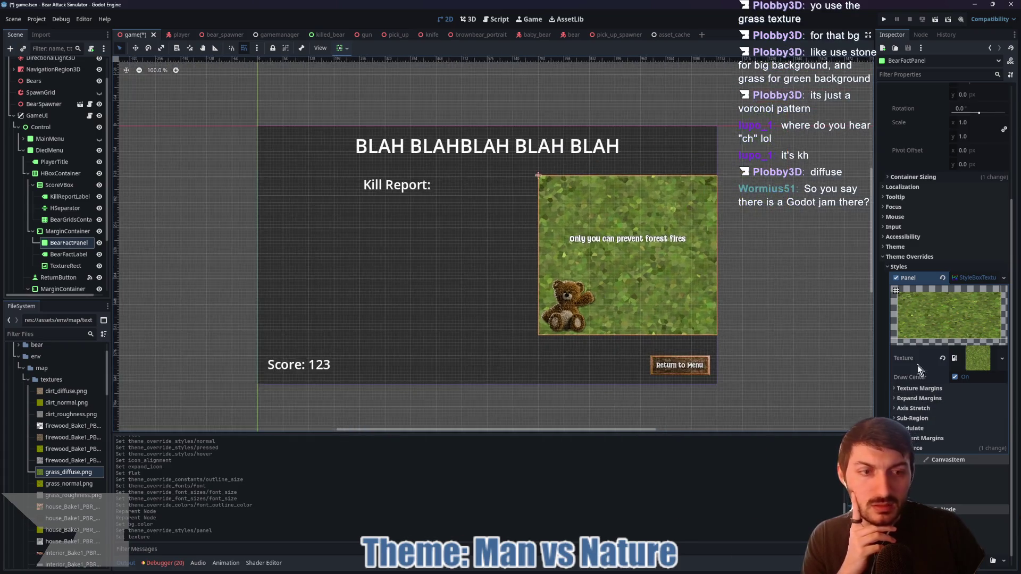
- Inspect the texture style's margin, expand margin and modulate settings, leaving them unchanged
{"action": "left_click", "coordinate": [930, 390]}
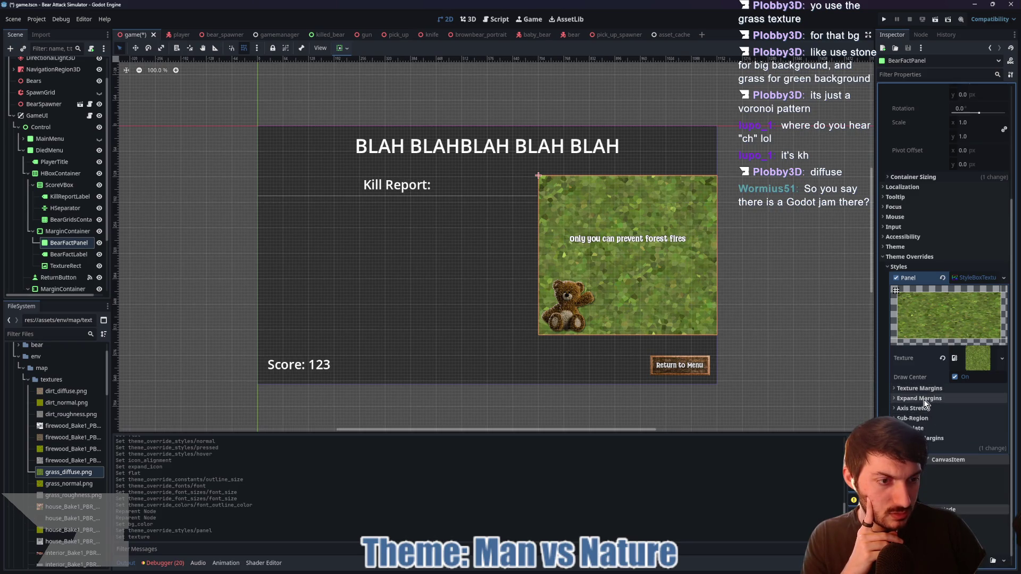
{"action": "left_click", "coordinate": [923, 400]}
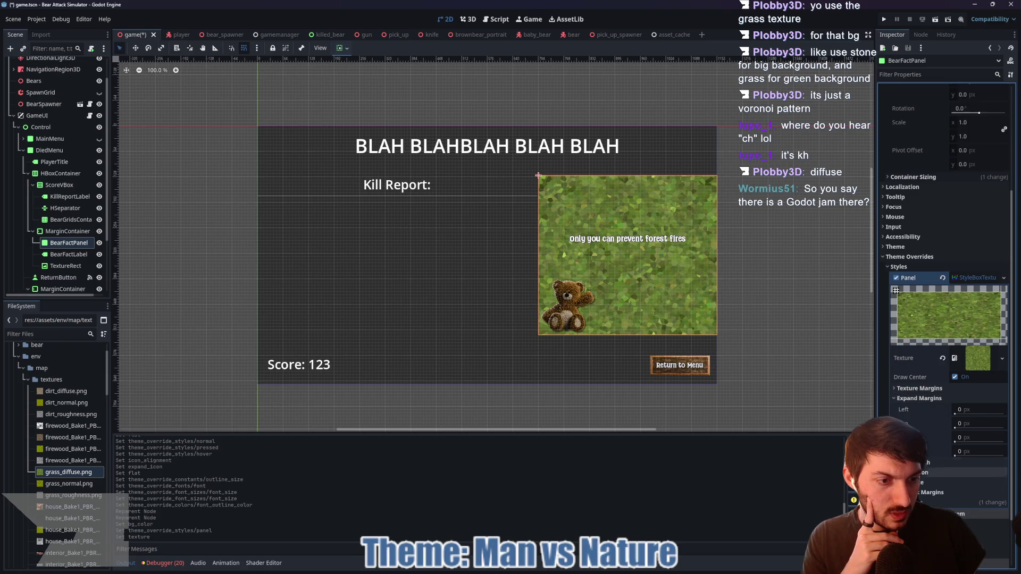
{"action": "left_click", "coordinate": [928, 482]}
{"action": "left_click", "coordinate": [919, 484]}
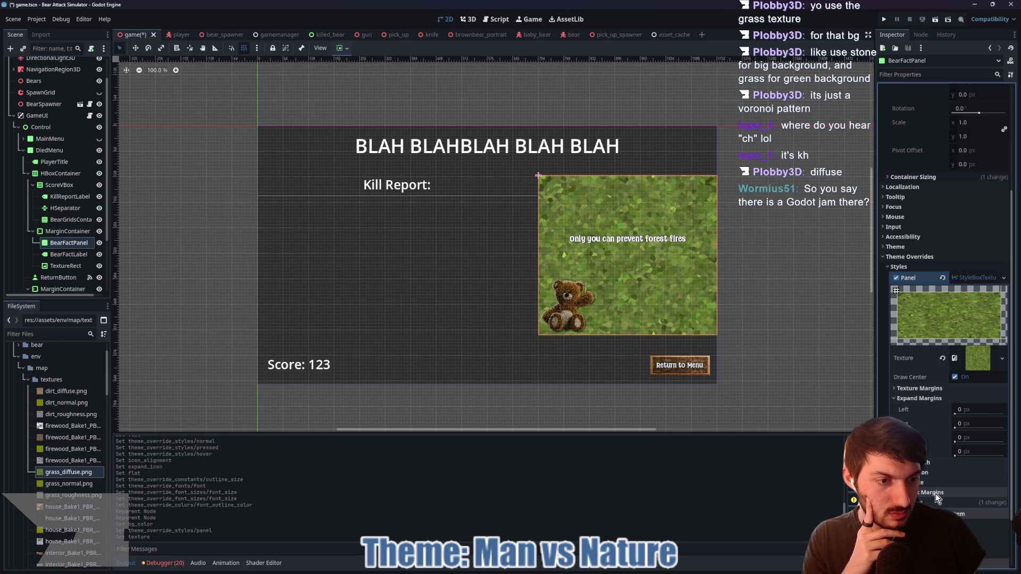
{"action": "left_click", "coordinate": [907, 390]}
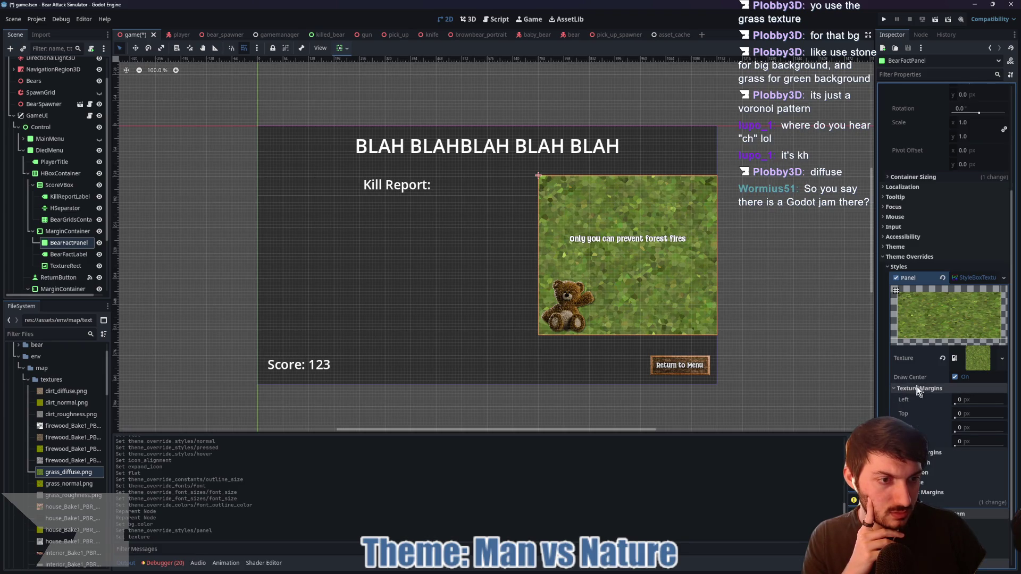
{"action": "left_click", "coordinate": [917, 389]}
{"action": "left_click", "coordinate": [965, 278]}
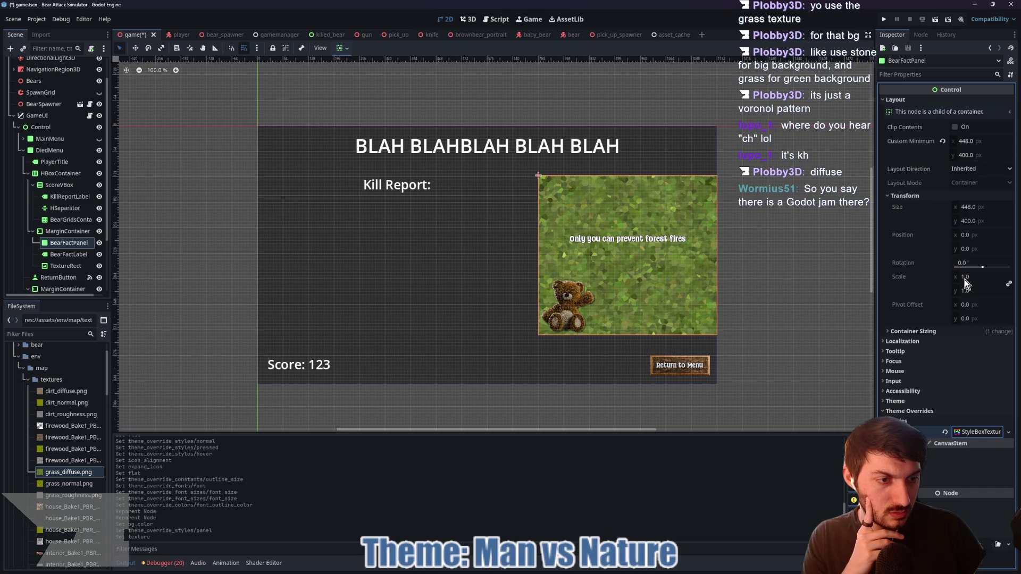
{"action": "left_click", "coordinate": [971, 432]}
{"action": "scroll", "coordinate": [947, 393], "scroll_direction": "down", "scroll_amount": 3}
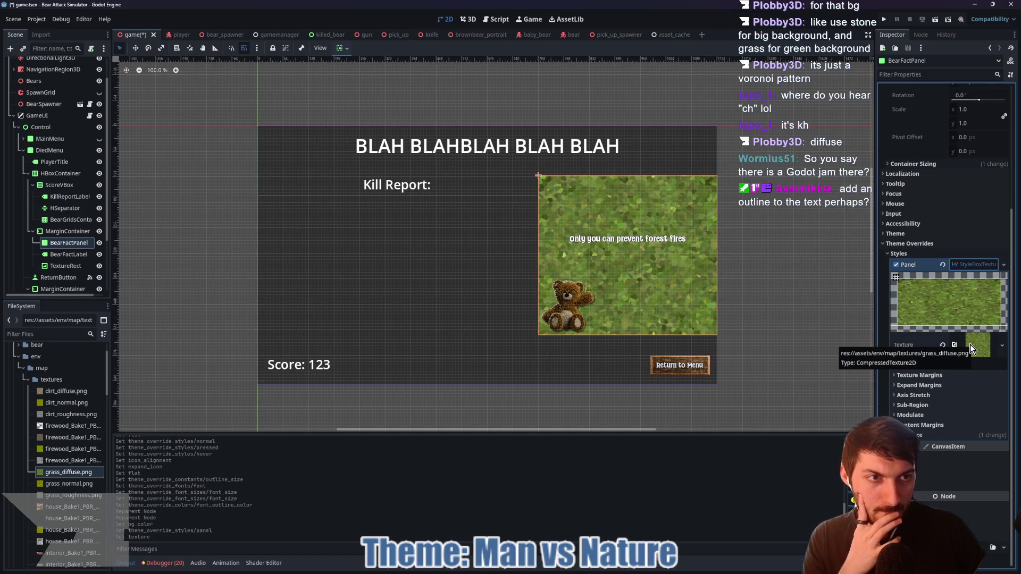
{"action": "scroll", "coordinate": [732, 320], "scroll_direction": "up", "scroll_amount": 5}
{"action": "scroll", "coordinate": [739, 325], "scroll_direction": "down", "scroll_amount": 2}
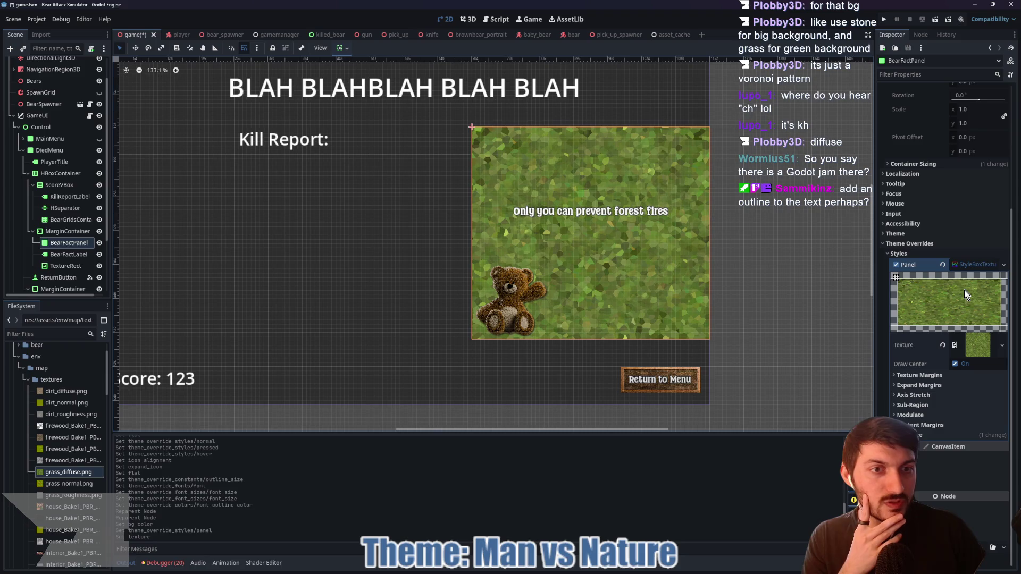
- Set all four theme margin constants of the MarginContainer to 5
{"action": "left_click", "coordinate": [68, 231]}
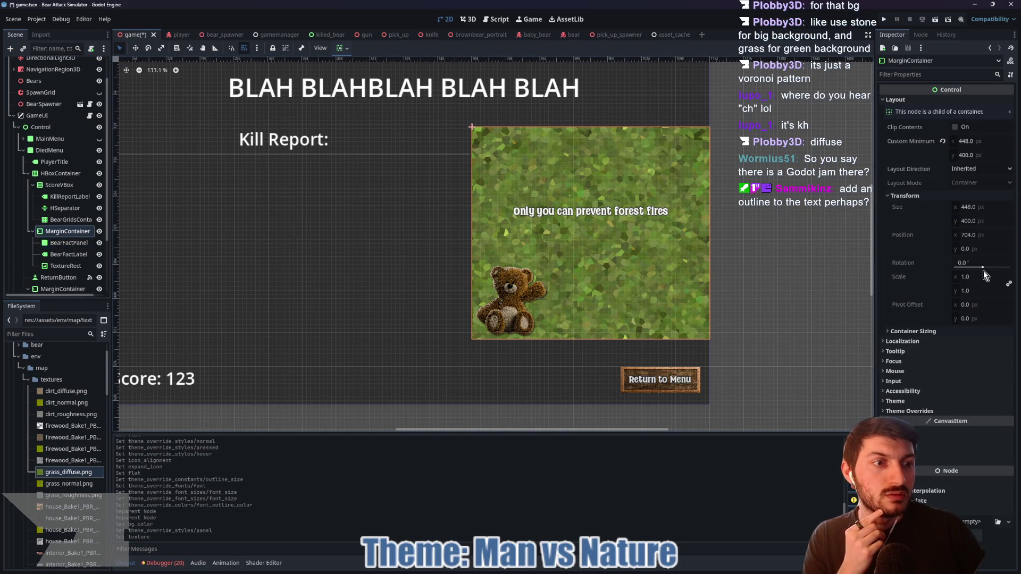
{"action": "left_click", "coordinate": [910, 411]}
{"action": "left_click", "coordinate": [920, 421]}
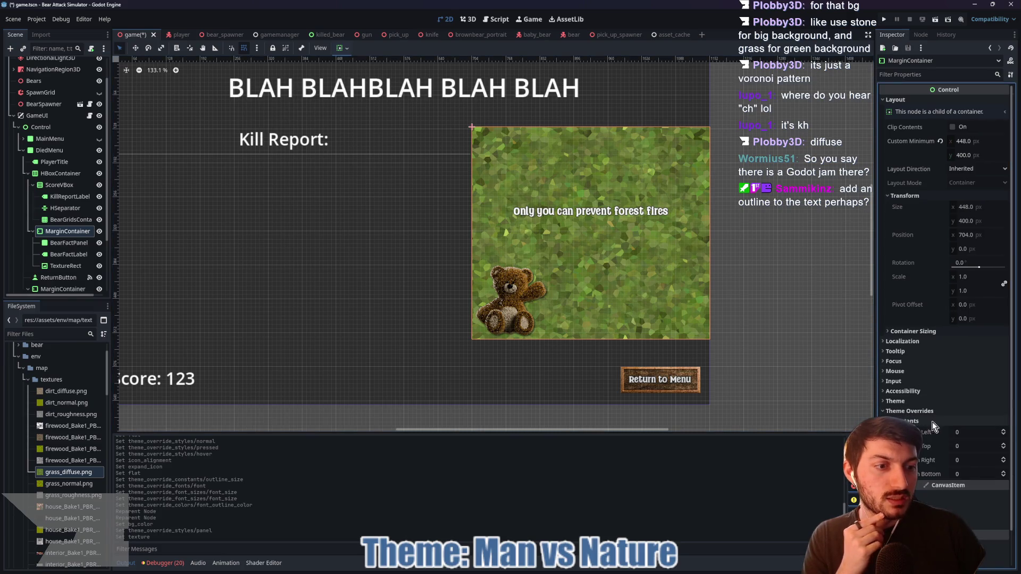
{"action": "left_click", "coordinate": [974, 432]}
{"action": "type", "text": "5"}
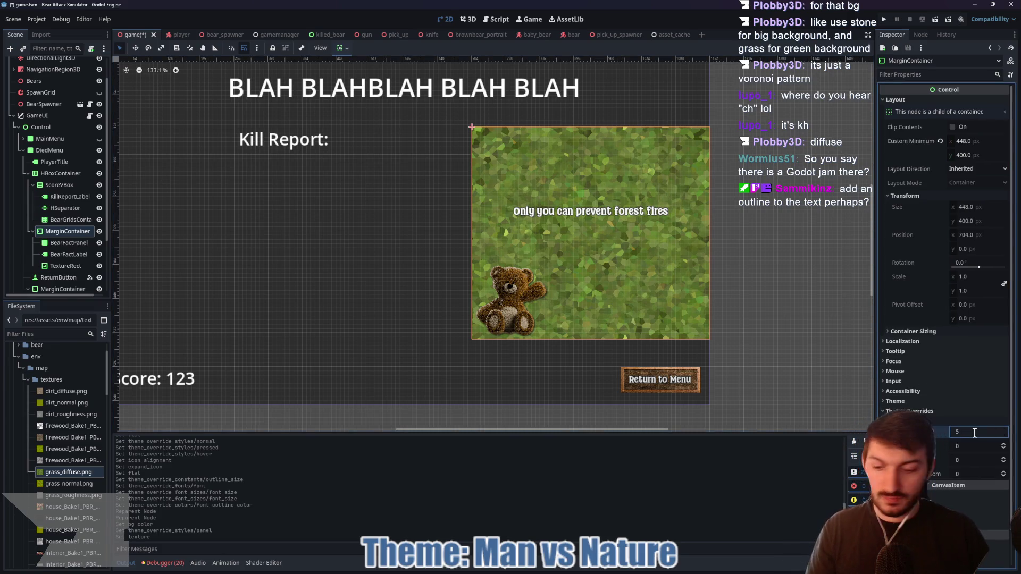
{"action": "key", "text": "Tab"}
{"action": "type", "text": "5"}
{"action": "key", "text": "Tab"}
{"action": "type", "text": "5"}
{"action": "key", "text": "Tab"}
{"action": "type", "text": "5"}
{"action": "key", "text": "Return"}
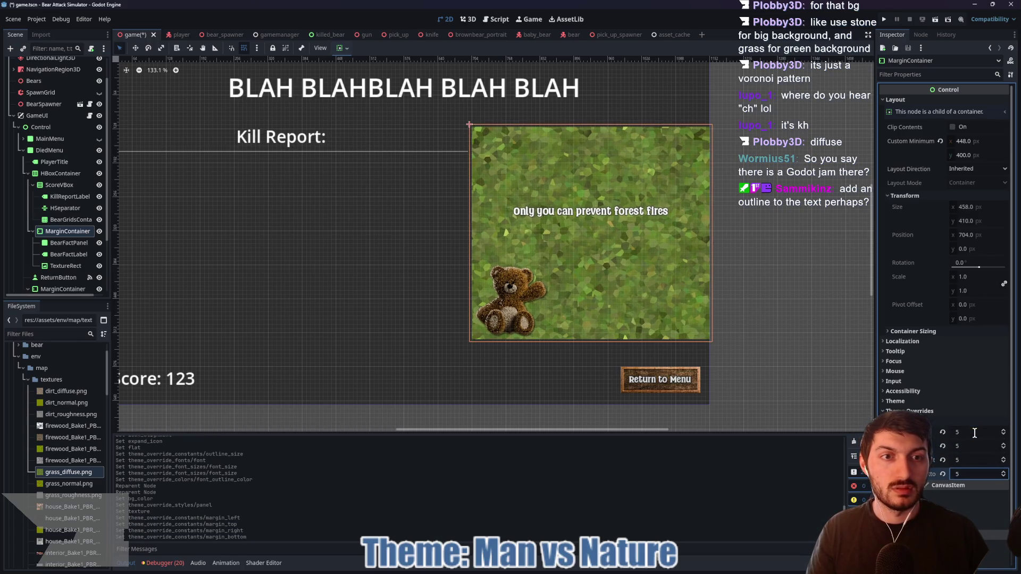
- Raise the left, top, right and bottom margins to 10, growing the container to 468×420
{"action": "left_click", "coordinate": [968, 432]}
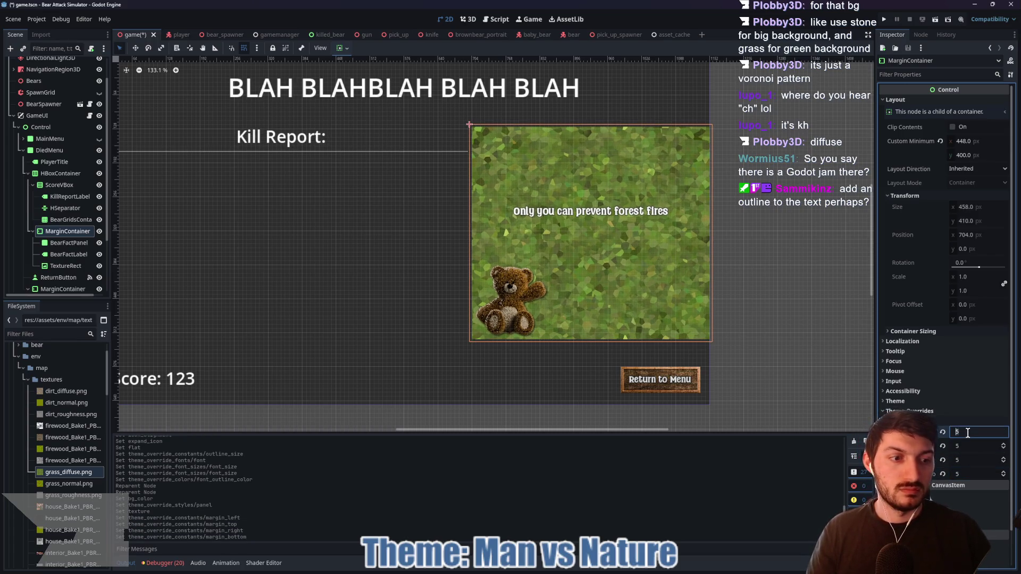
{"action": "type", "text": "10"}
{"action": "key", "text": "Tab"}
{"action": "type", "text": "10"}
{"action": "key", "text": "Tab"}
{"action": "type", "text": "10"}
{"action": "key", "text": "Tab"}
{"action": "type", "text": "10"}
{"action": "key", "text": "Return"}
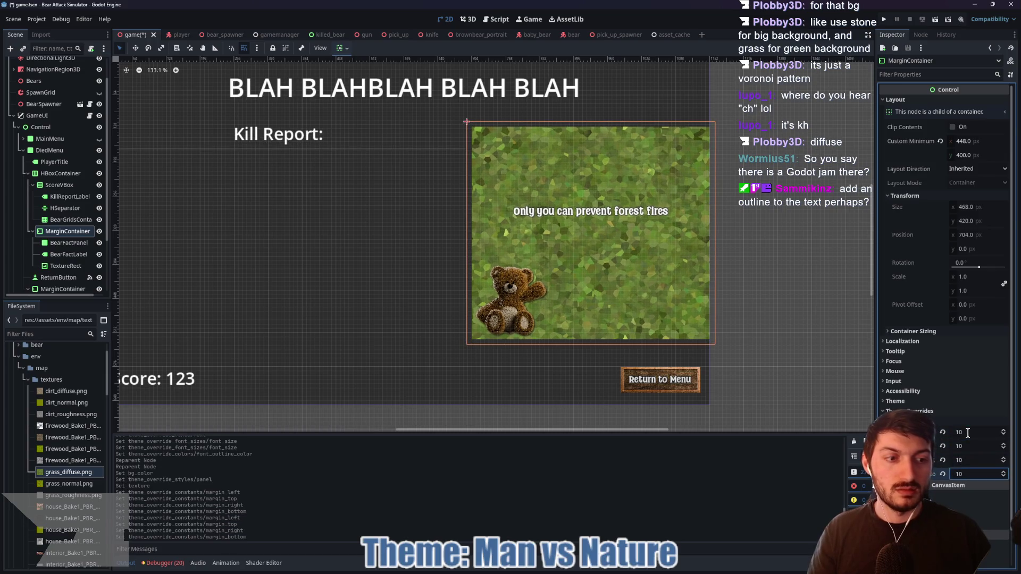
{"action": "scroll", "coordinate": [763, 318], "scroll_direction": "up", "scroll_amount": 3}
{"action": "scroll", "coordinate": [761, 316], "scroll_direction": "up", "scroll_amount": 2}
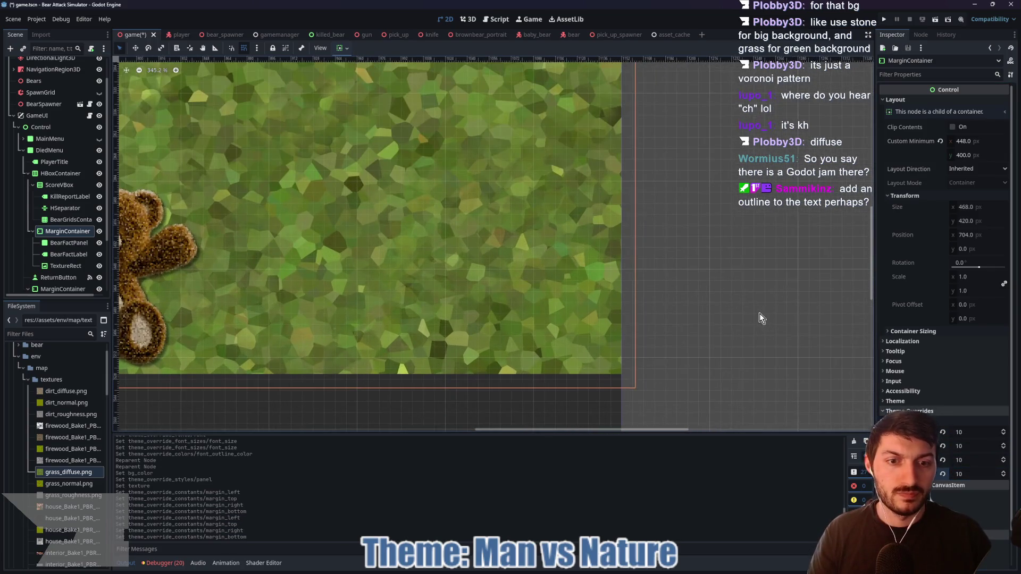
{"action": "scroll", "coordinate": [759, 313], "scroll_direction": "down", "scroll_amount": 8}
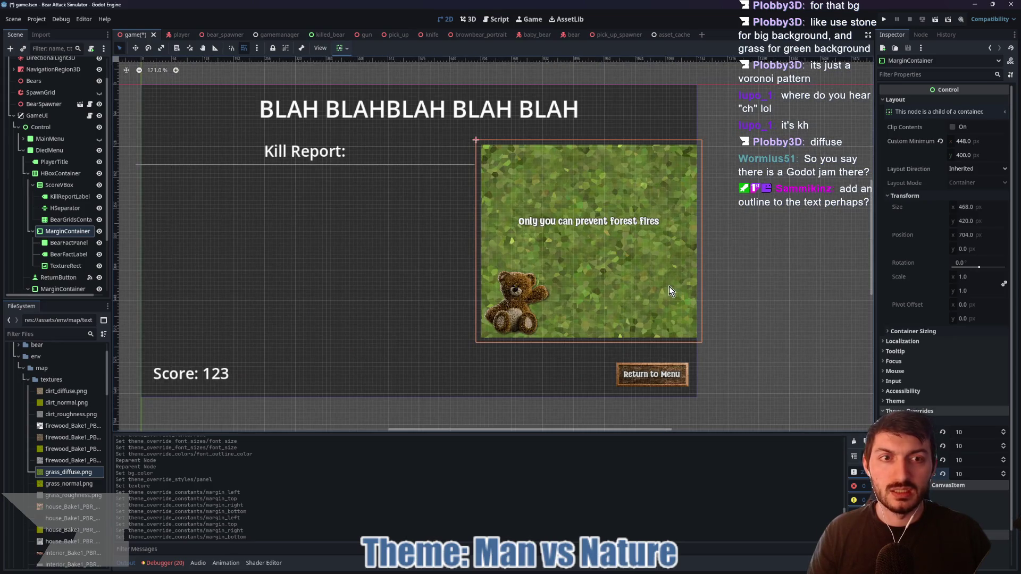
- Widen BearFactPanel's right texture margin as a test, then return all texture margins to 0 px
{"action": "left_click", "coordinate": [73, 242]}
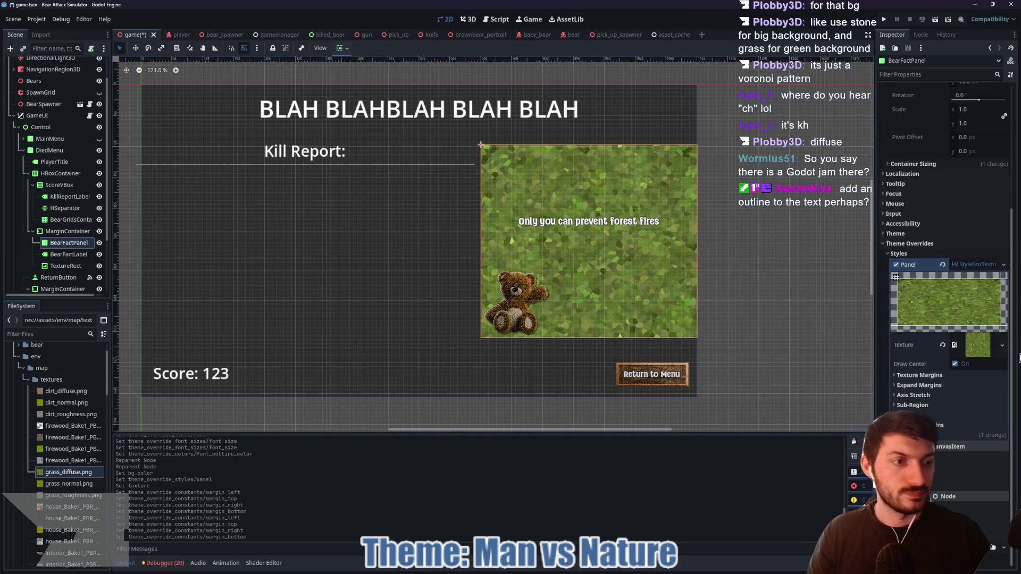
{"action": "left_click", "coordinate": [943, 378]}
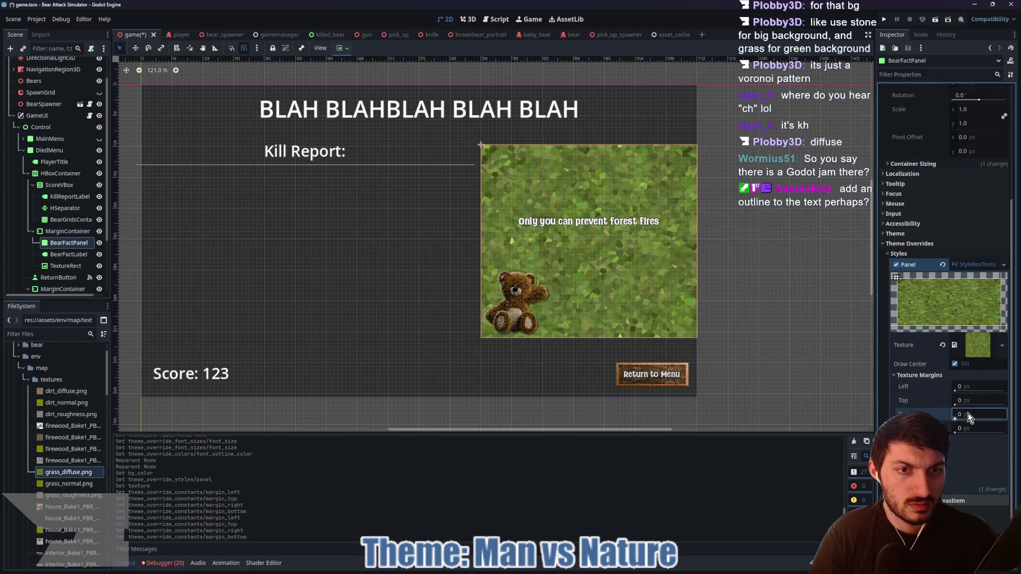
{"action": "mouse_move", "coordinate": [969, 418]}
{"action": "left_mouse_down"}
{"action": "mouse_move", "coordinate": [1002, 418]}
{"action": "mouse_move", "coordinate": [954, 419]}
{"action": "left_mouse_up"}
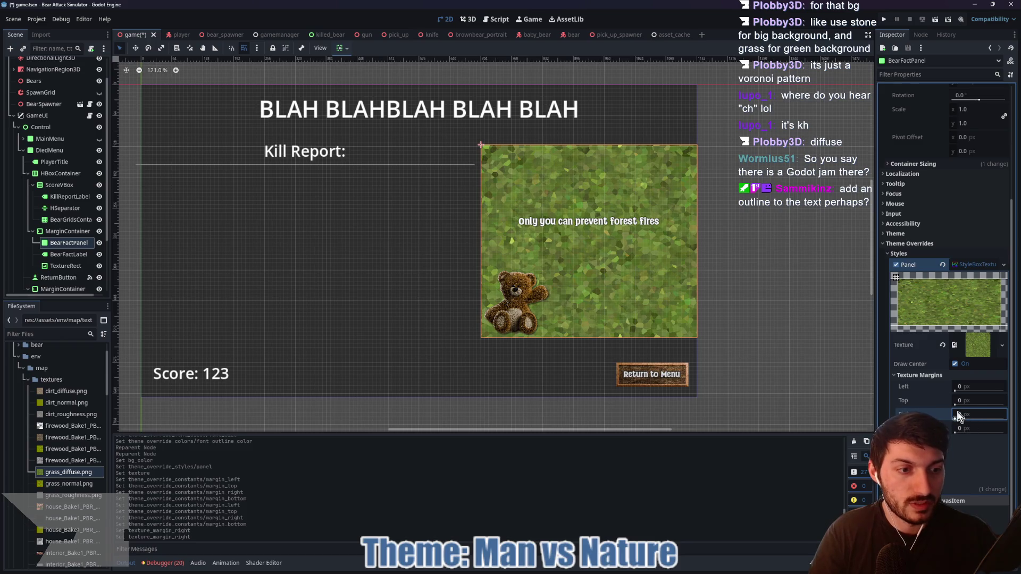
{"action": "mouse_move", "coordinate": [961, 393]}
{"action": "left_mouse_down"}
{"action": "mouse_move", "coordinate": [1018, 398]}
{"action": "mouse_move", "coordinate": [988, 386]}
{"action": "mouse_move", "coordinate": [935, 393]}
{"action": "left_mouse_up"}
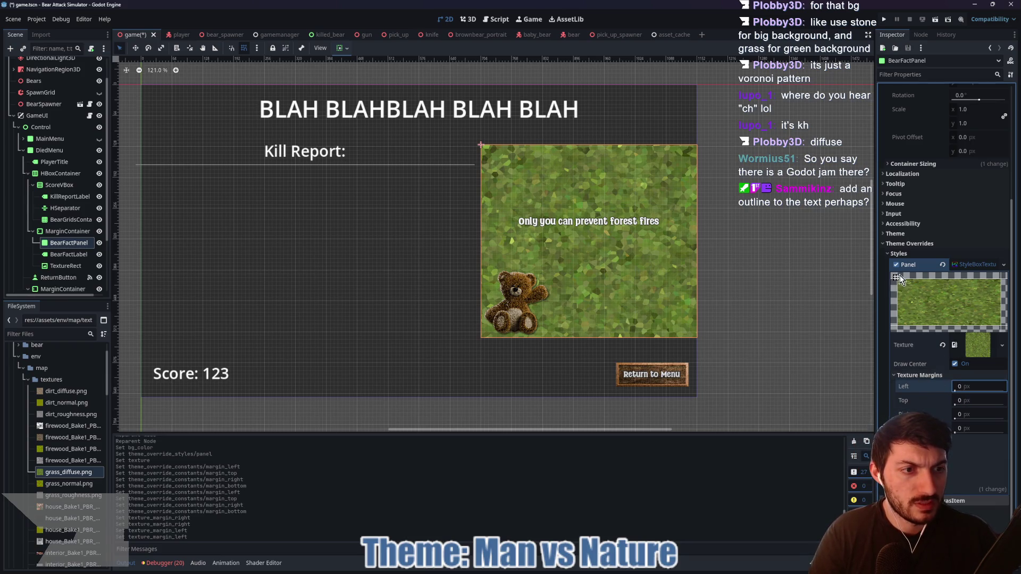
{"action": "left_click", "coordinate": [896, 277]}
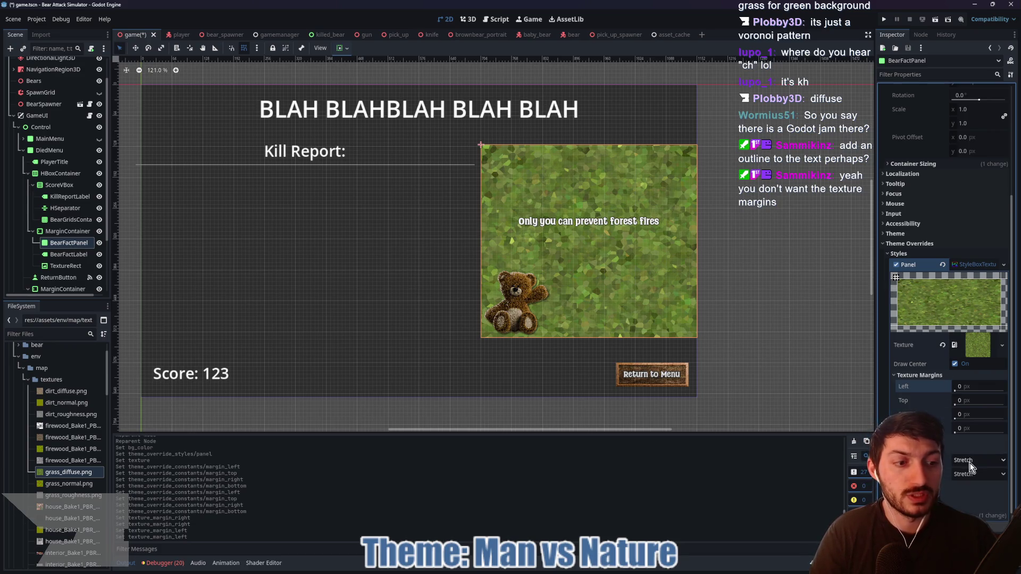
- Set the grass StyleBoxTexture's horizontal and vertical axis stretch to Tile Fit
{"action": "left_click", "coordinate": [971, 461]}
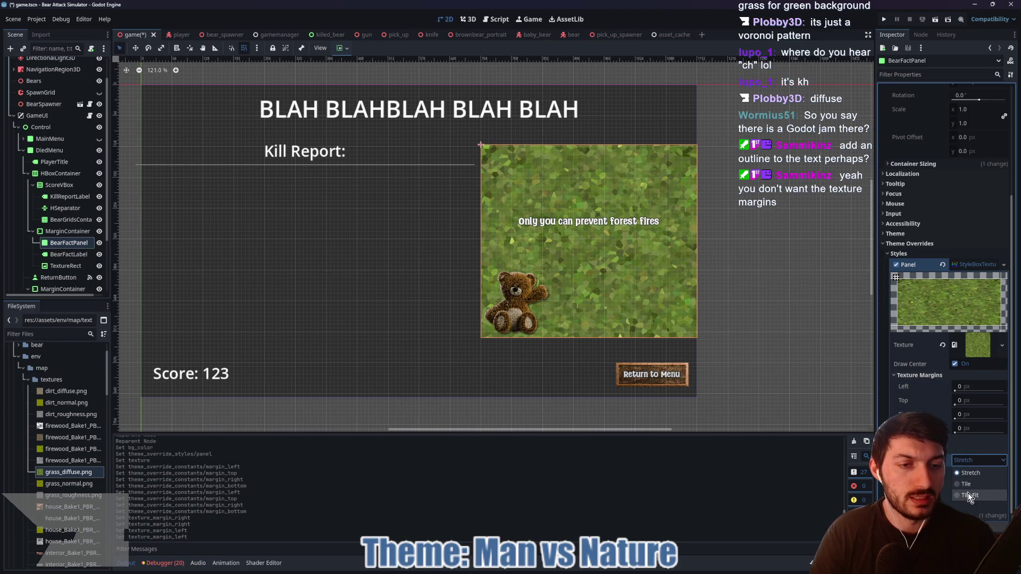
{"action": "left_click", "coordinate": [971, 462]}
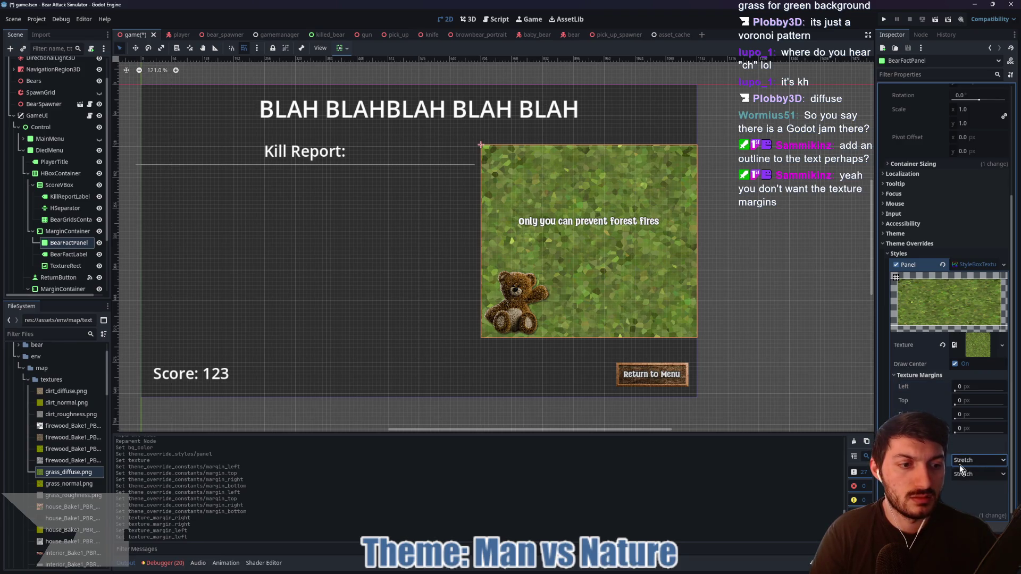
{"action": "left_click", "coordinate": [978, 496]}
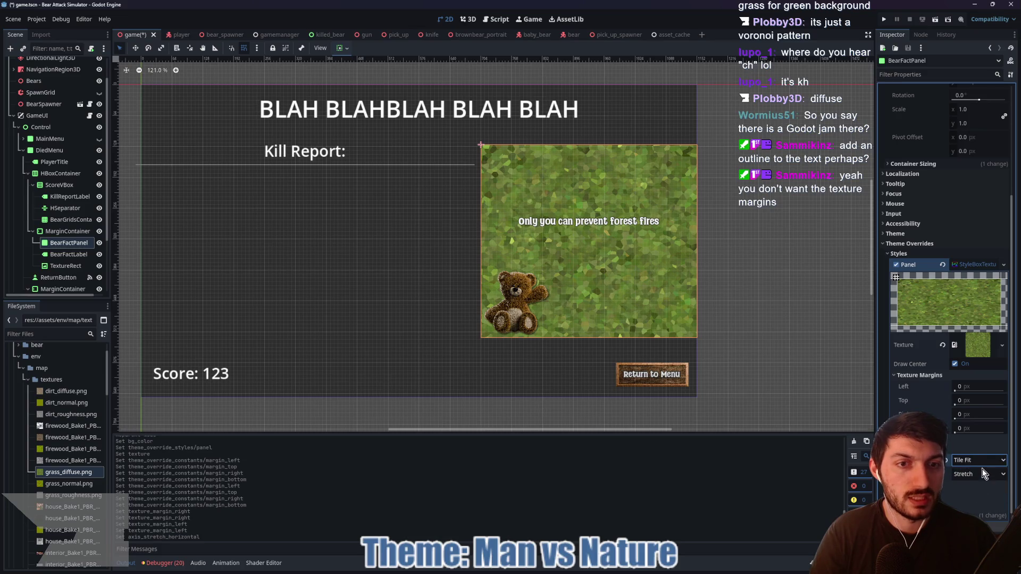
{"action": "left_click", "coordinate": [966, 474]}
{"action": "left_click", "coordinate": [975, 509]}
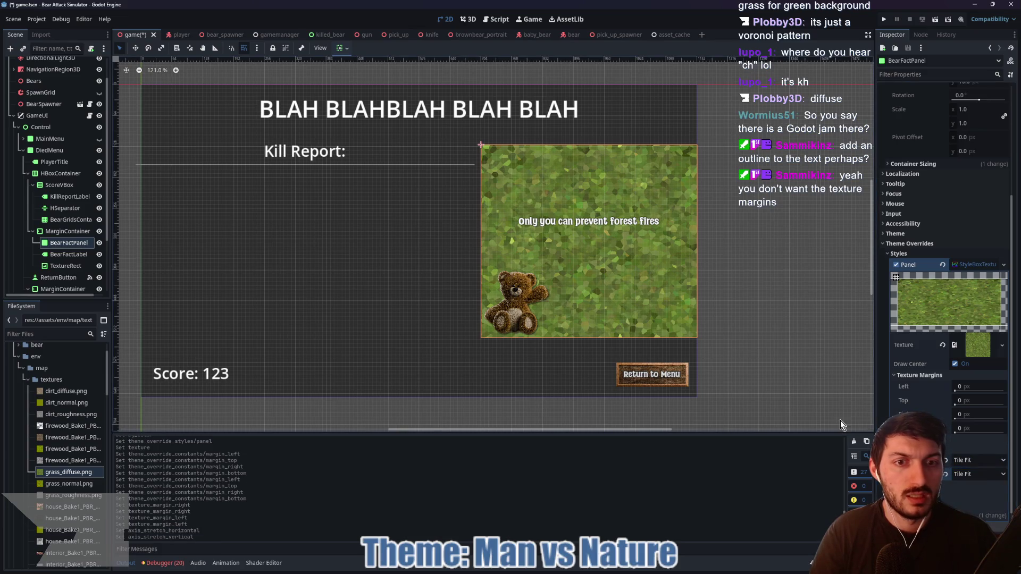
{"action": "scroll", "coordinate": [980, 414], "scroll_direction": "down", "scroll_amount": 3}
- Inspect the texture region in the Edit Region editor, close it unchanged, and expand the content margins
{"action": "left_click", "coordinate": [928, 403]}
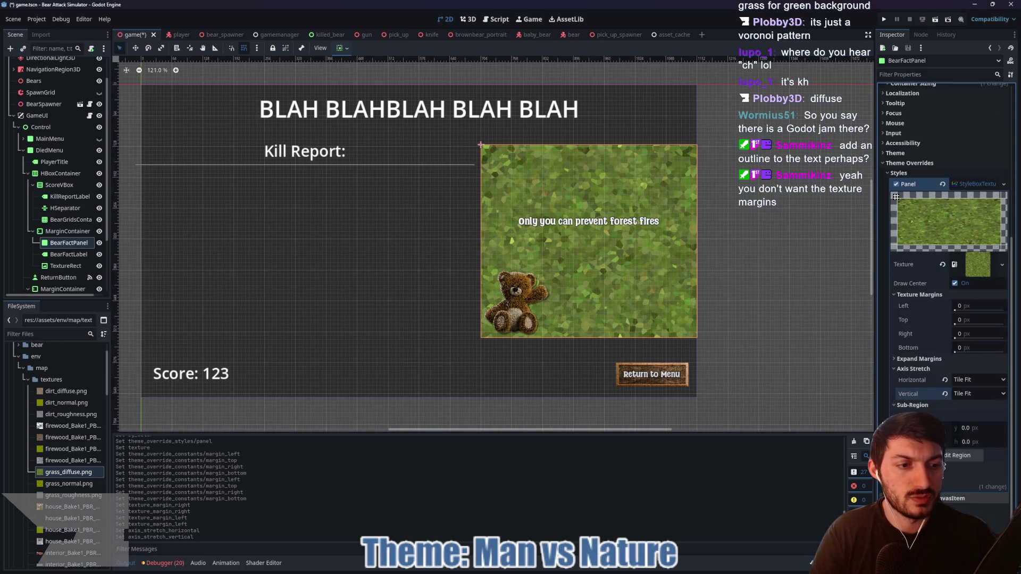
{"action": "left_click", "coordinate": [961, 455]}
{"action": "scroll", "coordinate": [621, 322], "scroll_direction": "down", "scroll_amount": 5}
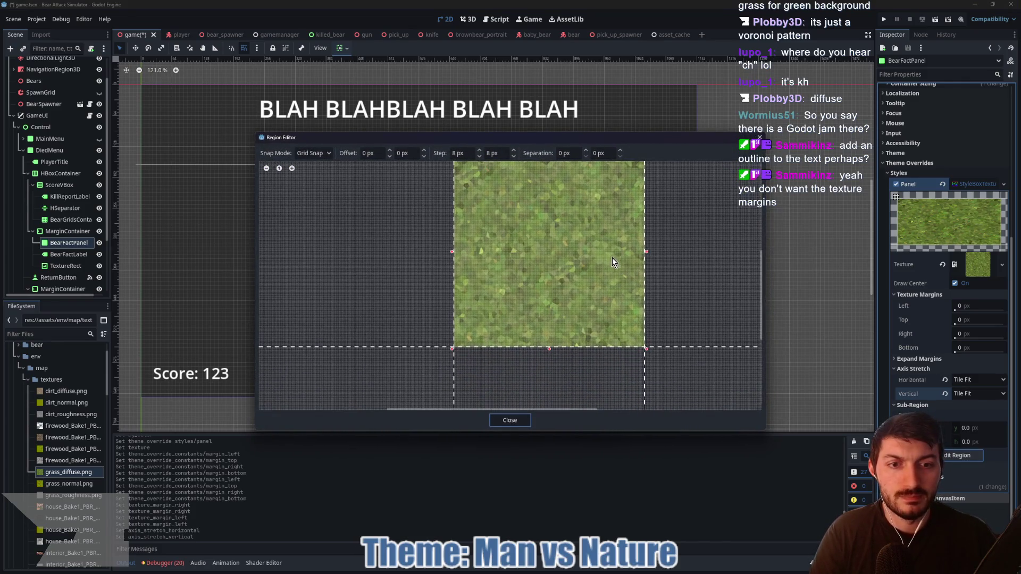
{"action": "left_click", "coordinate": [513, 420]}
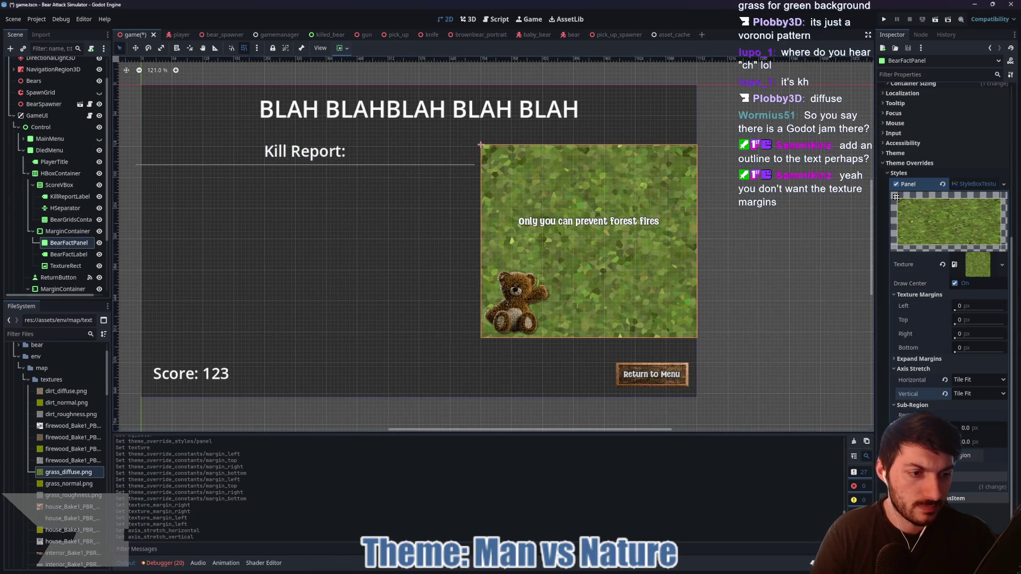
{"action": "left_click", "coordinate": [952, 476]}
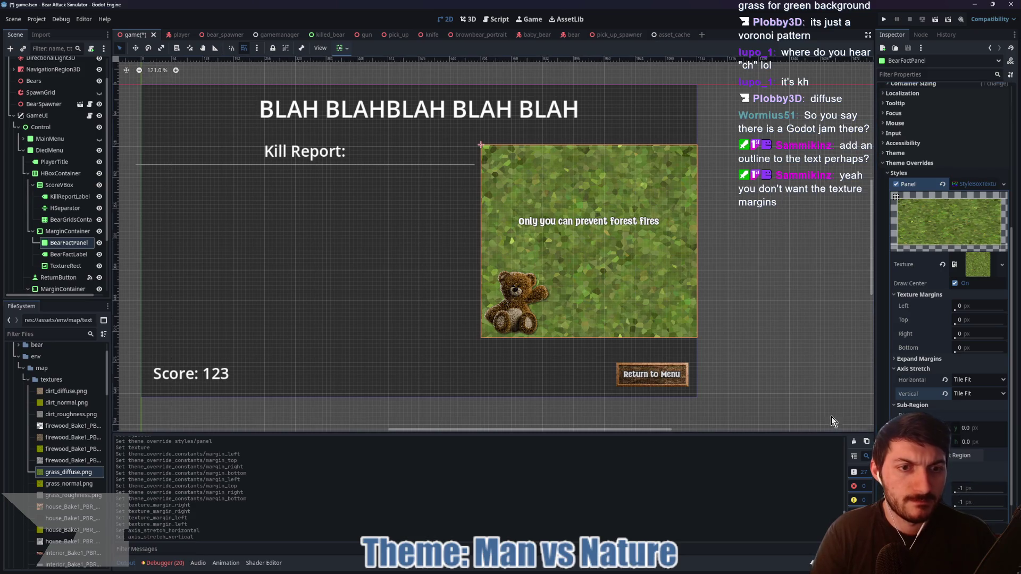
{"action": "left_click", "coordinate": [91, 232]}
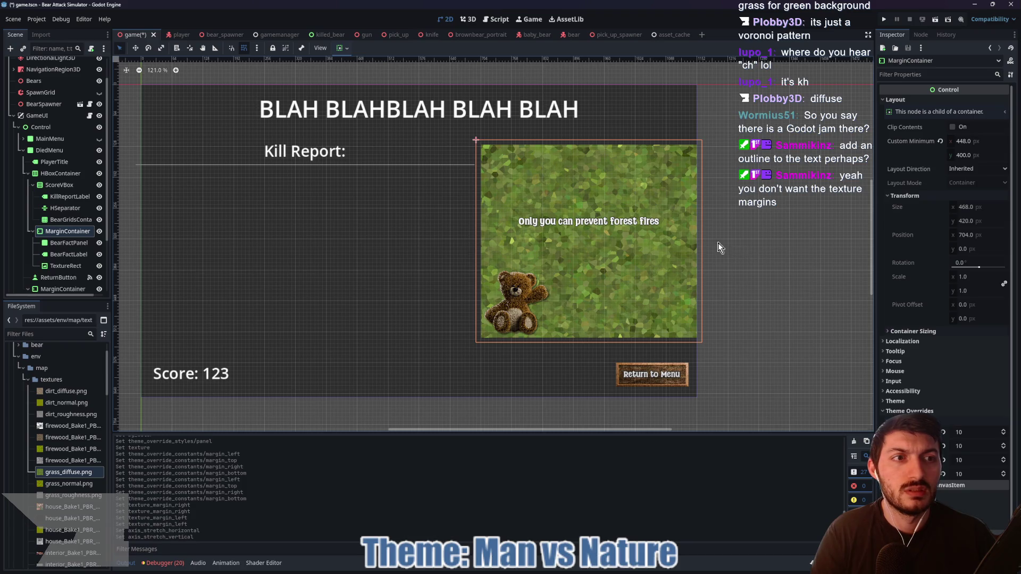
- Enable horizontal Expand in BearFactPanel's container sizing
{"action": "left_click", "coordinate": [69, 243]}
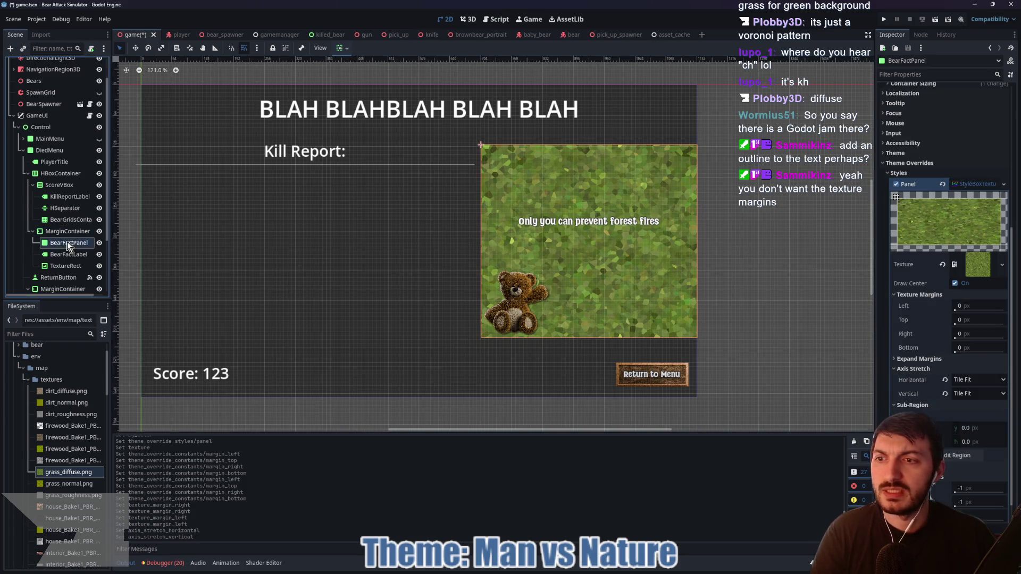
{"action": "left_click", "coordinate": [342, 48]}
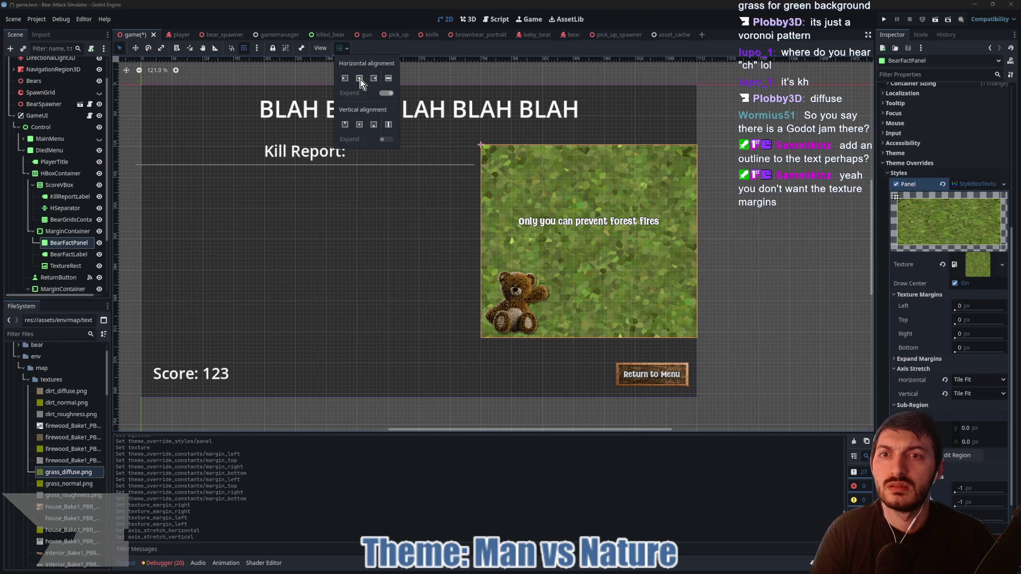
{"action": "left_click", "coordinate": [359, 79]}
{"action": "left_click", "coordinate": [359, 124]}
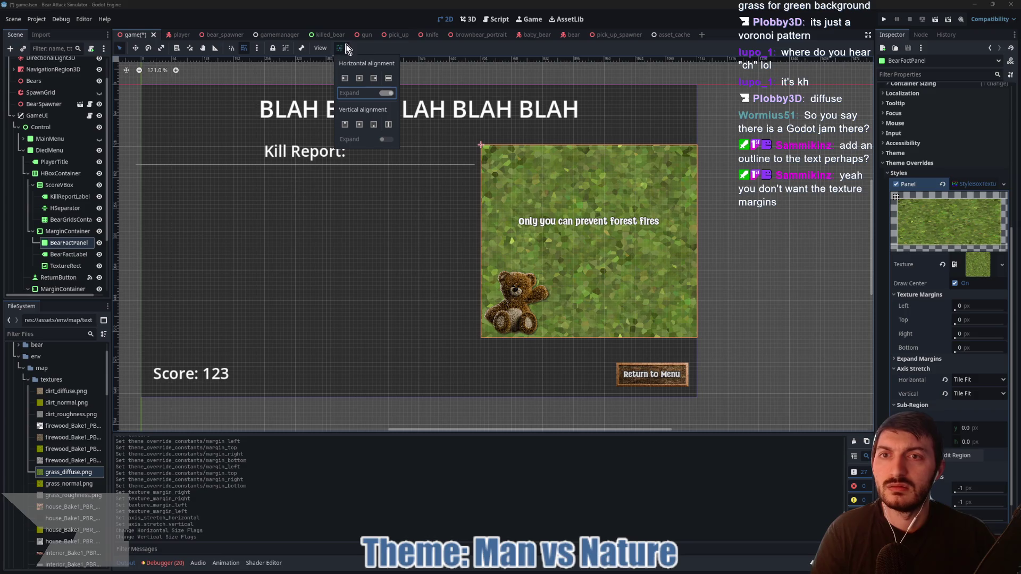
{"action": "left_click", "coordinate": [257, 115]}
- Set the MarginContainer's left margin to 0 and pan the canvas to see the score label
{"action": "left_click", "coordinate": [58, 232]}
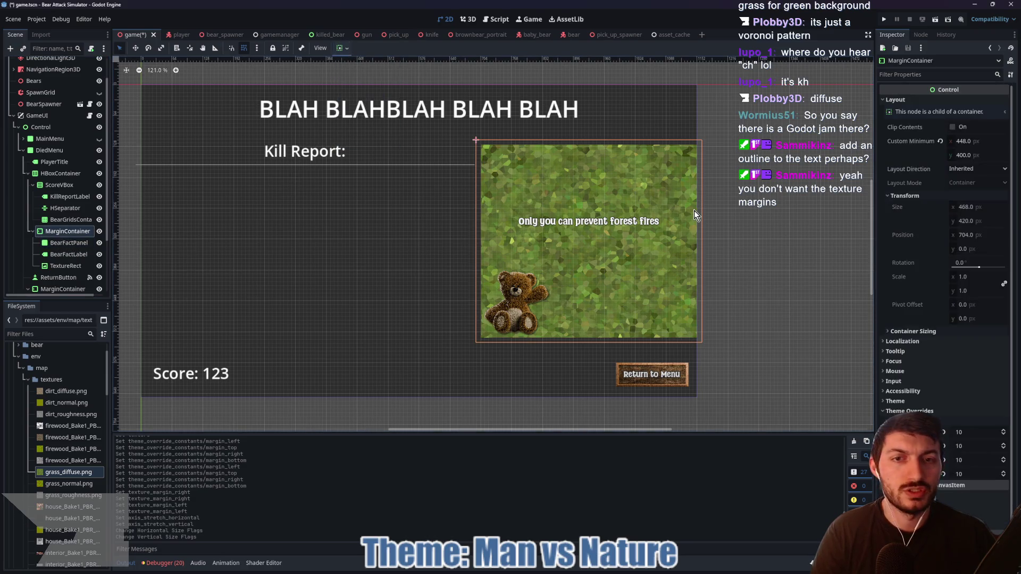
{"action": "left_click", "coordinate": [971, 432]}
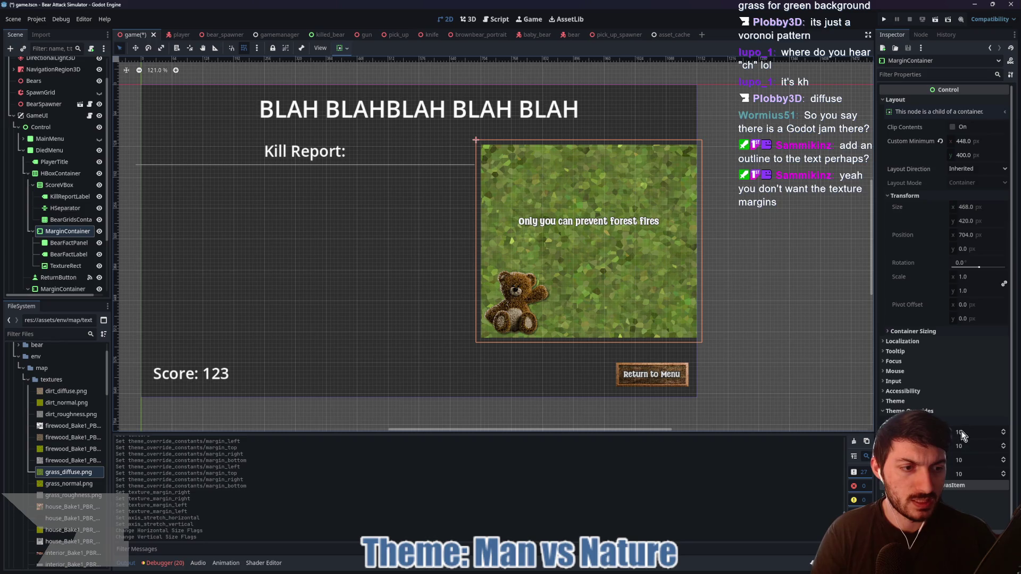
{"action": "type", "text": "0"}
{"action": "key", "text": "Return"}
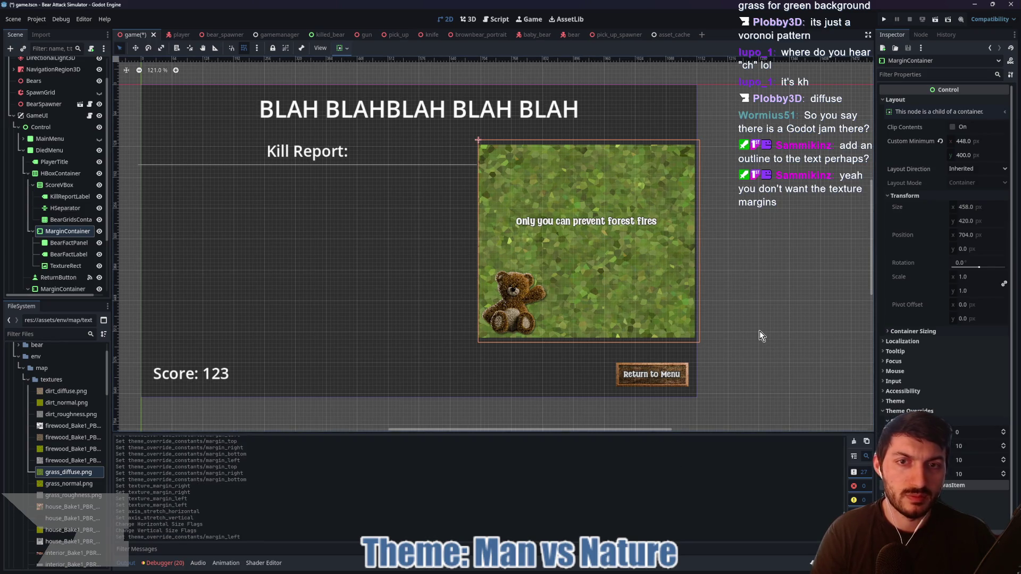
{"action": "scroll", "coordinate": [728, 314], "scroll_direction": "up", "scroll_amount": 3}
{"action": "scroll", "coordinate": [704, 313], "scroll_direction": "down", "scroll_amount": 2}
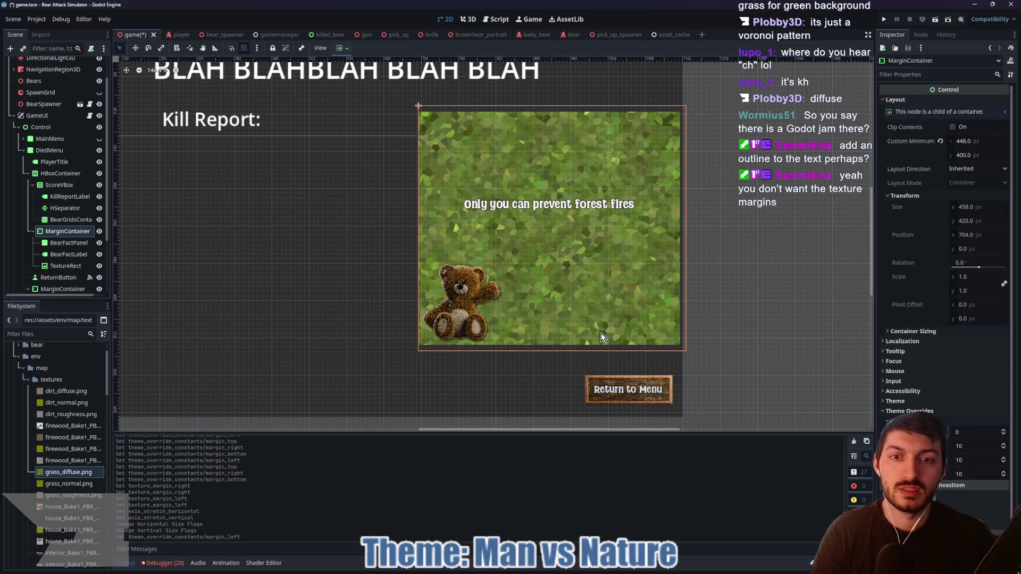
{"action": "left_click_drag", "start_coordinate": [525, 318], "coordinate": [560, 317]}
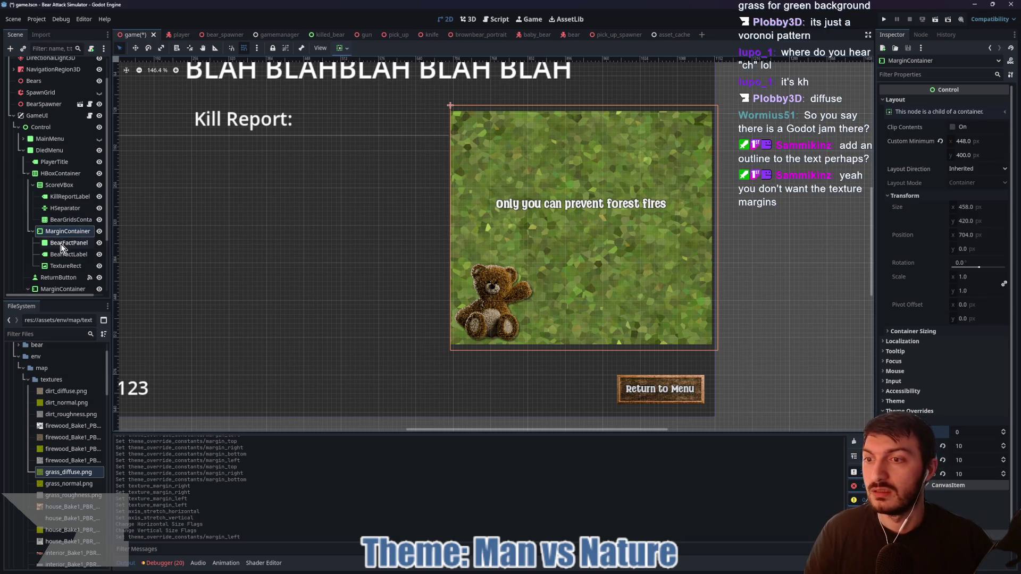
- Rename the BearFactPanel node to BearFactBackground
{"action": "double_click", "coordinate": [90, 243]}
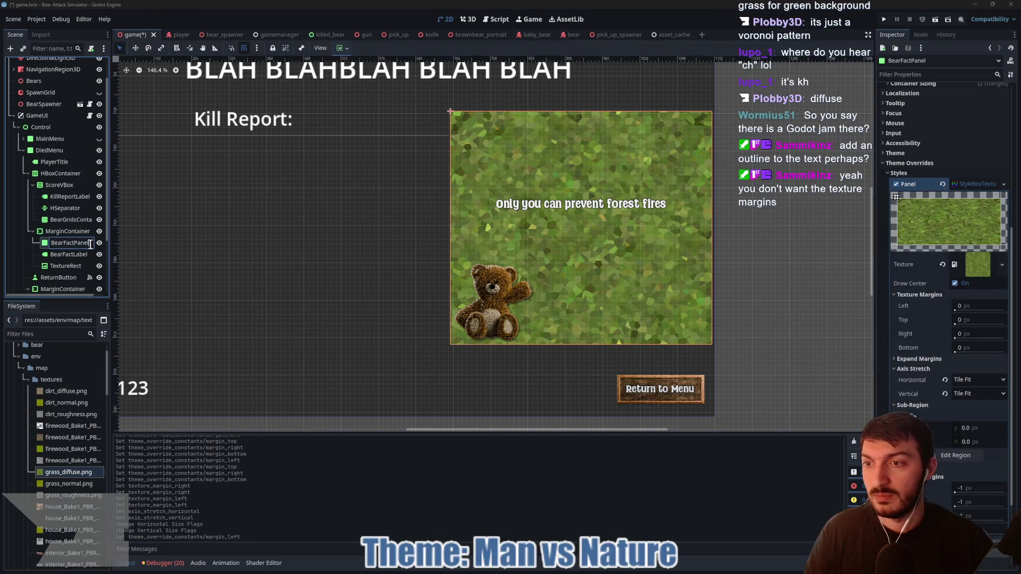
{"action": "key", "text": "BackSpace"}
{"action": "key", "text": "BackSpace"}
{"action": "type", "text": "Backgro"}
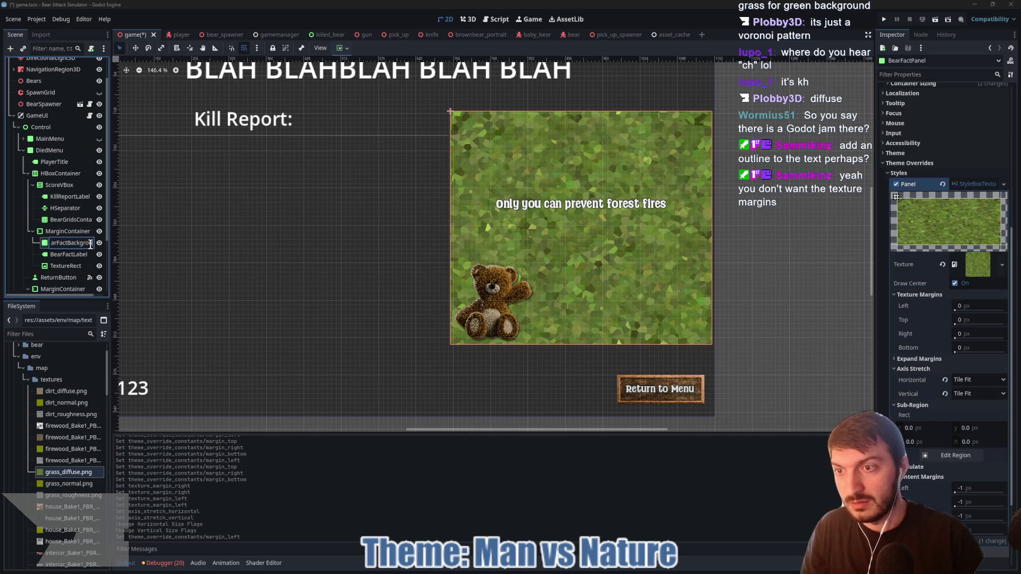
{"action": "type", "text": "und"}
{"action": "key", "text": "Return"}
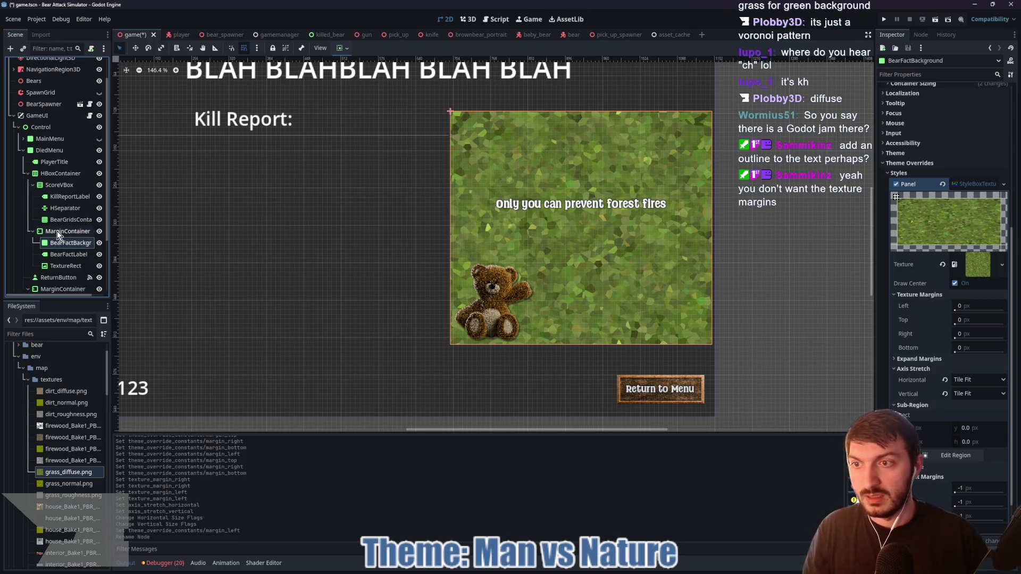
- Add a MarginContainer under BearFactBackground with a TextureRect child inside it
{"action": "left_click", "coordinate": [57, 231]}
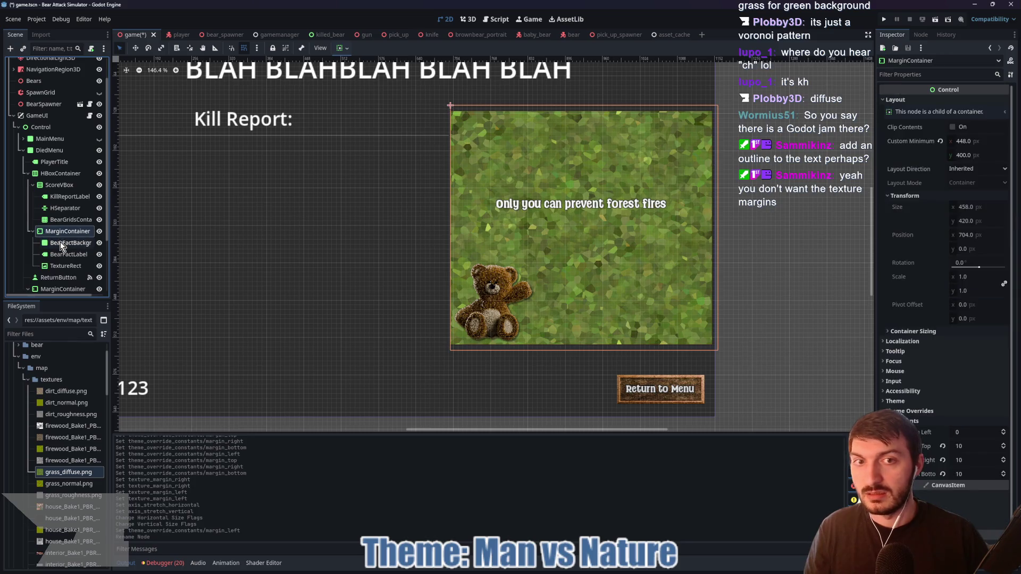
{"action": "key", "text": "ctrl+a"}
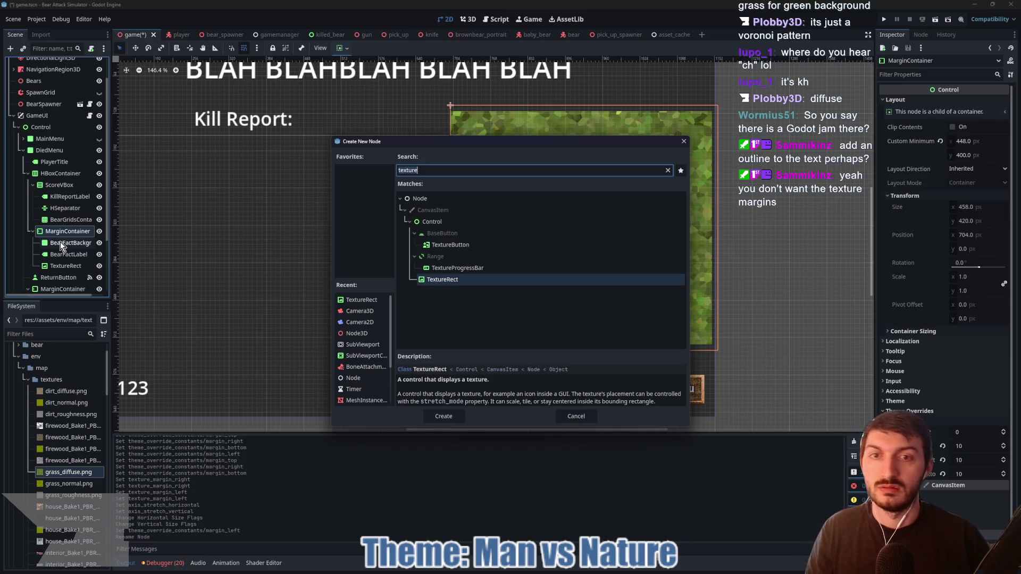
{"action": "left_click", "coordinate": [576, 415]}
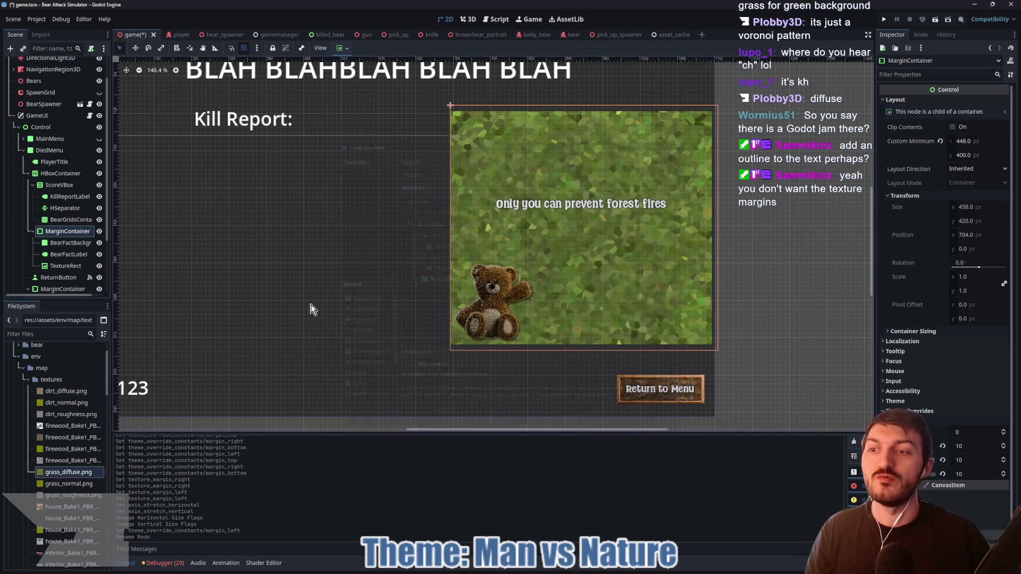
{"action": "left_click", "coordinate": [79, 243]}
{"action": "key", "text": "ctrl+a"}
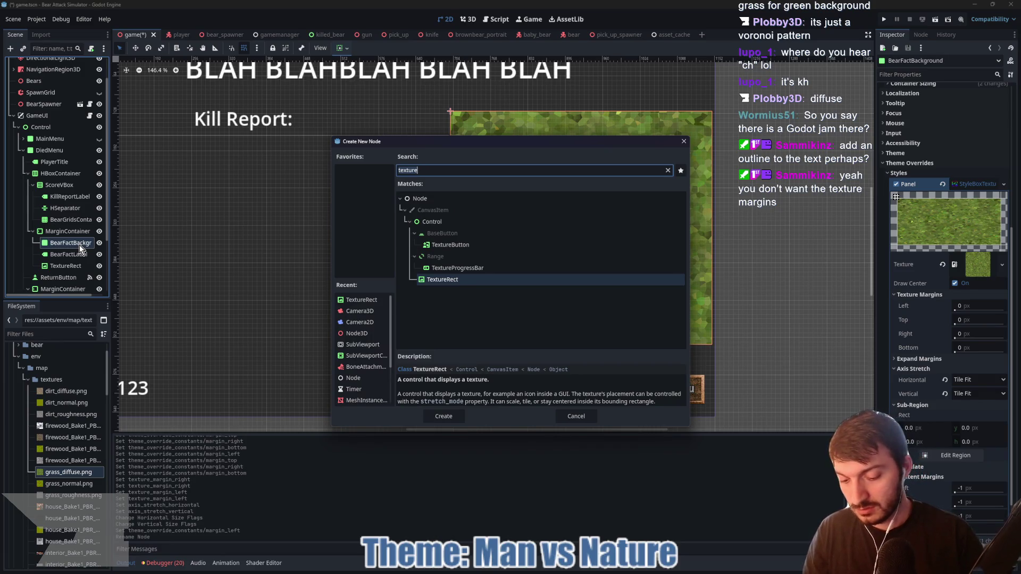
{"action": "type", "text": "margin"}
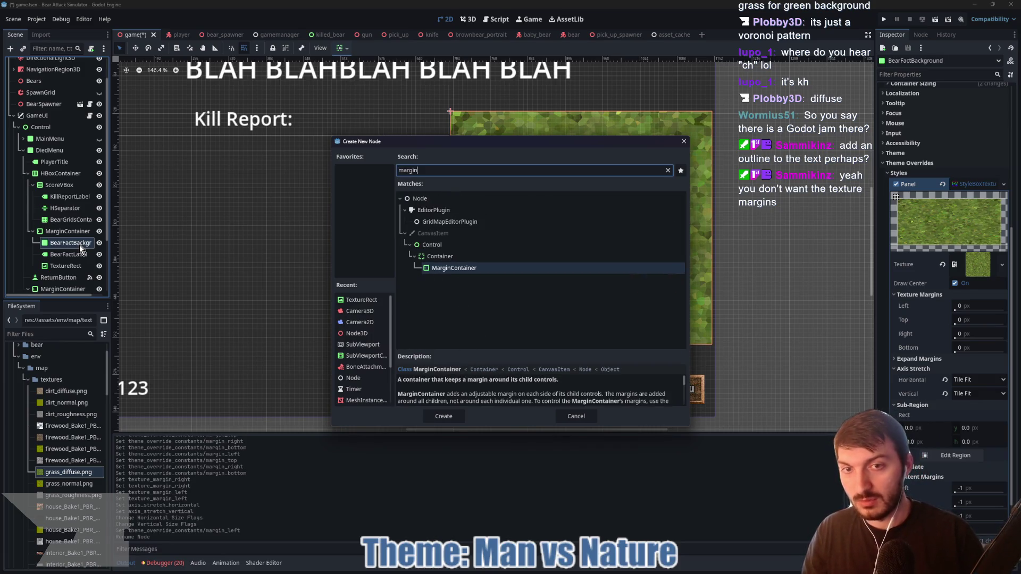
{"action": "key", "text": "Return"}
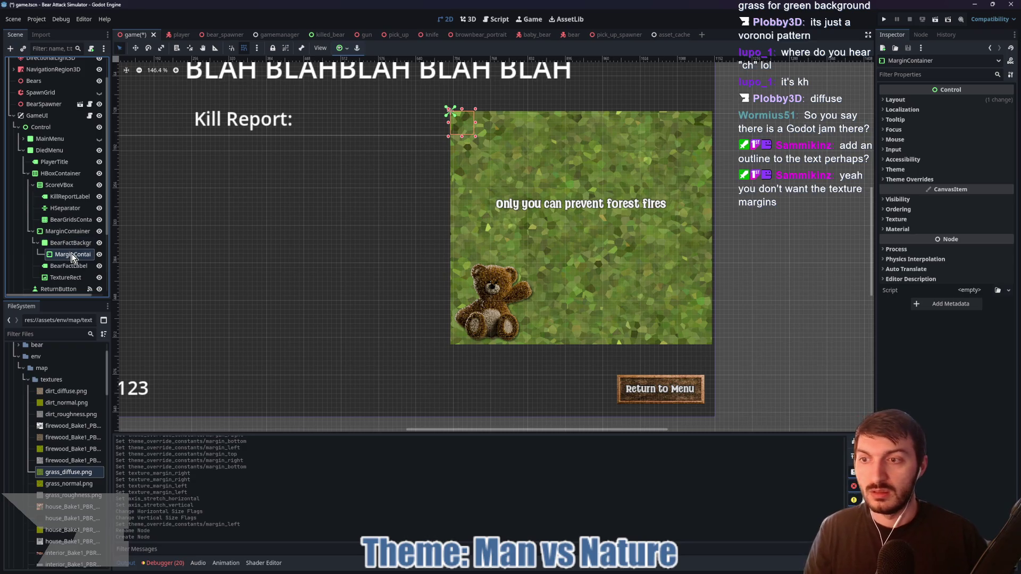
{"action": "key", "text": "ctrl+a"}
{"action": "type", "text": "texture"}
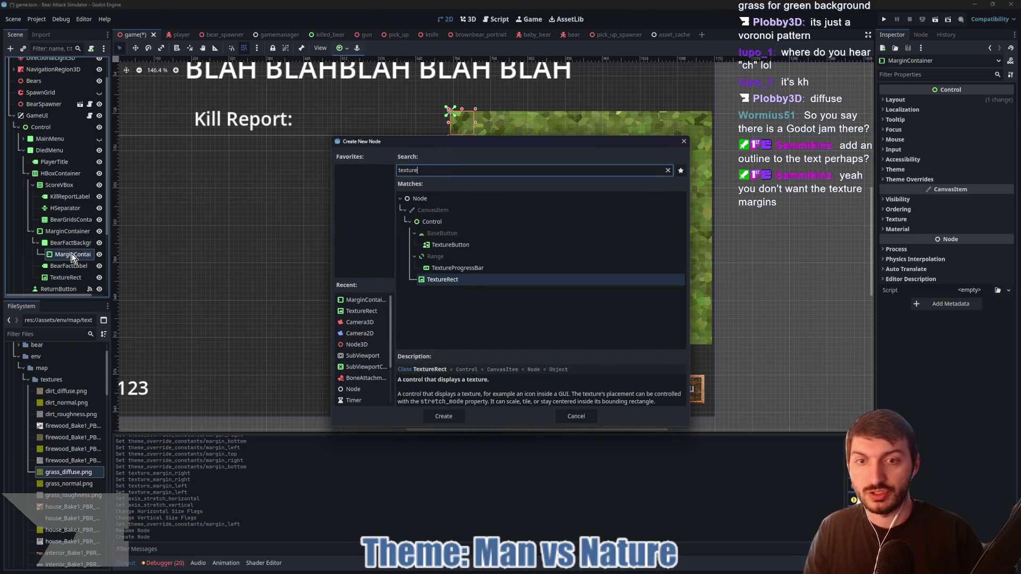
{"action": "key", "text": "Return"}
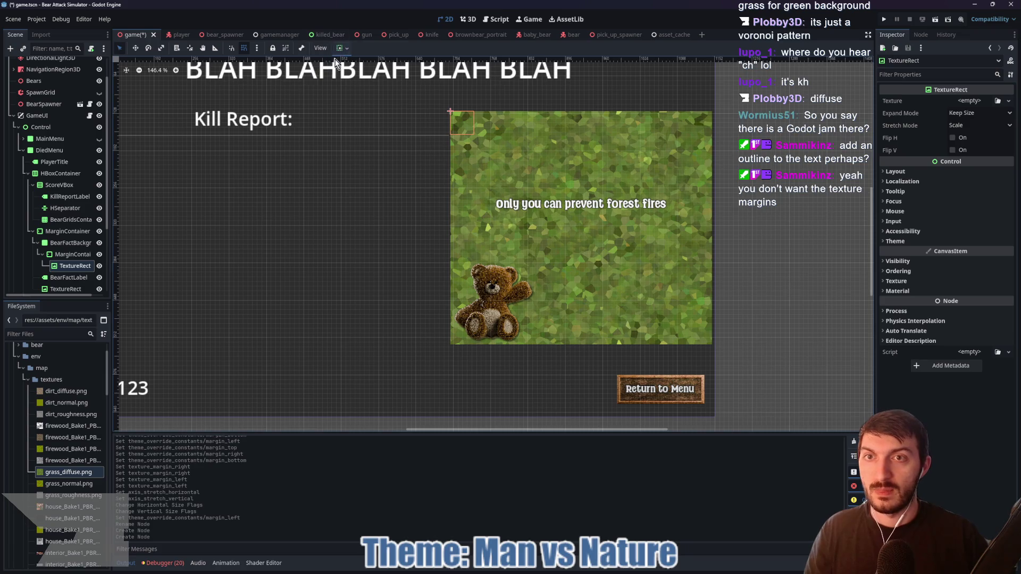
- Make the new container fill the grass panel and name the TextureRect BearTalkBubble
{"action": "left_click", "coordinate": [74, 253]}
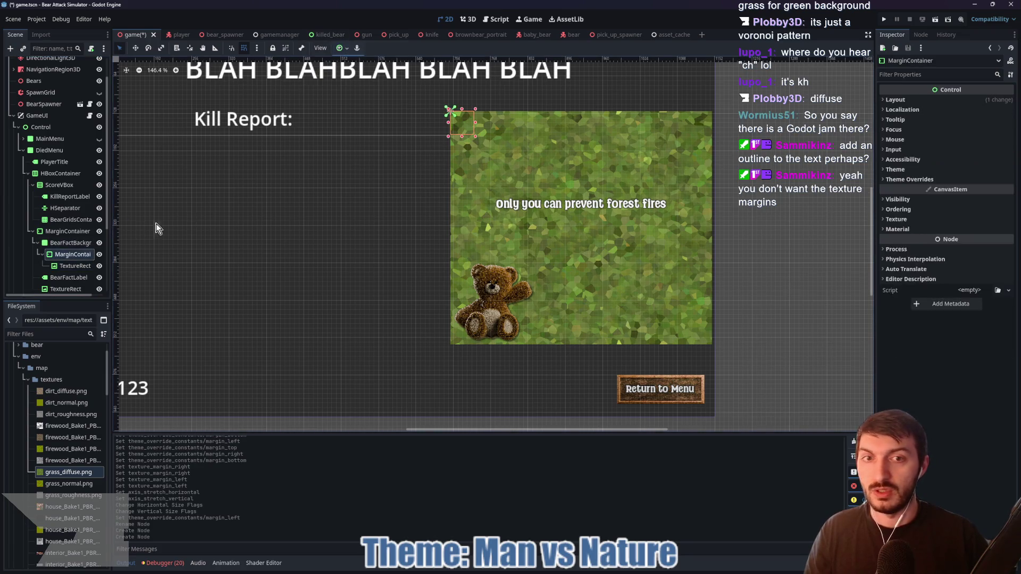
{"action": "left_click", "coordinate": [341, 49]}
{"action": "left_click", "coordinate": [387, 108]}
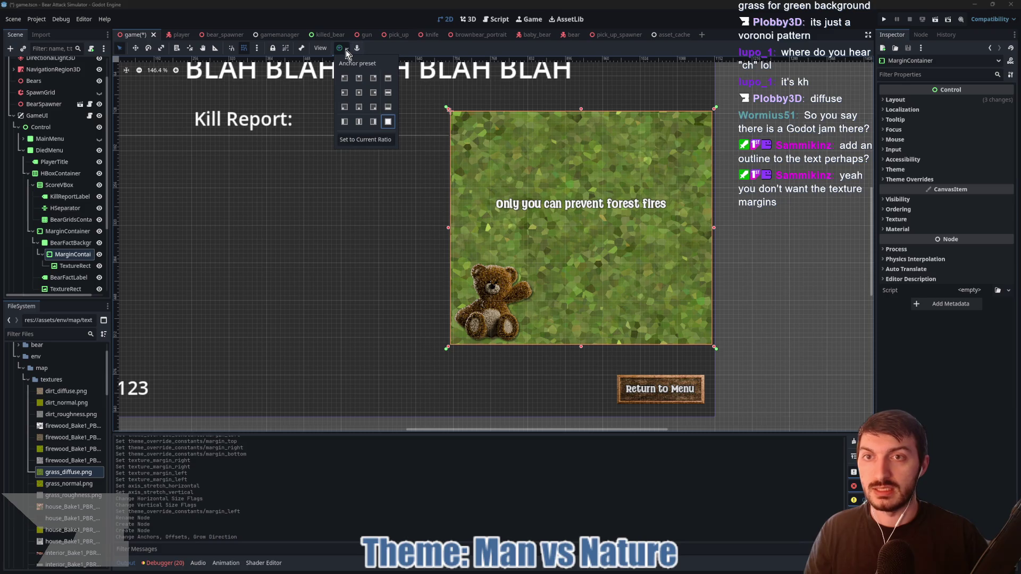
{"action": "left_click", "coordinate": [76, 265]}
{"action": "type", "text": "BearTalkBubble"}
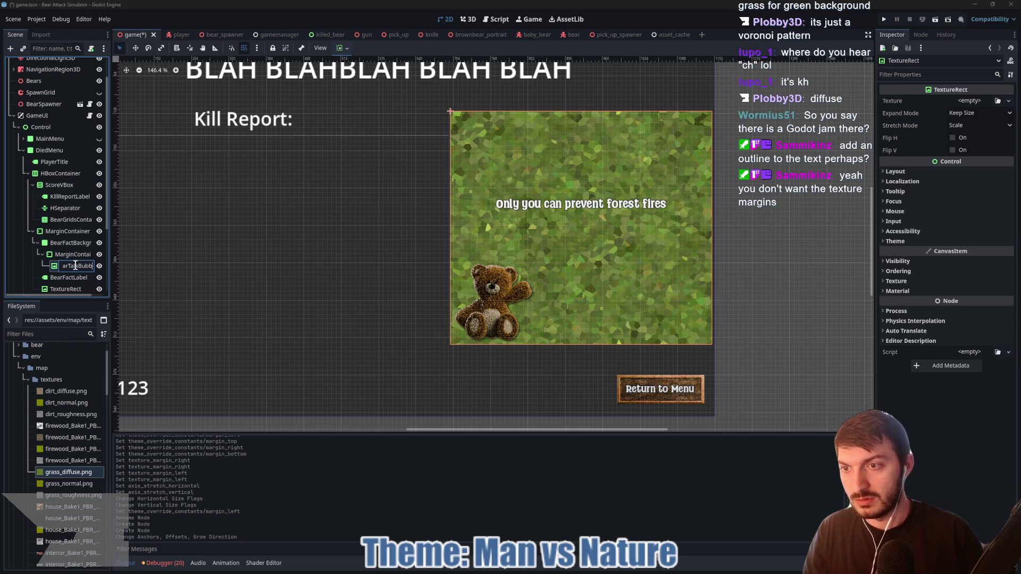
{"action": "key", "text": "Return"}
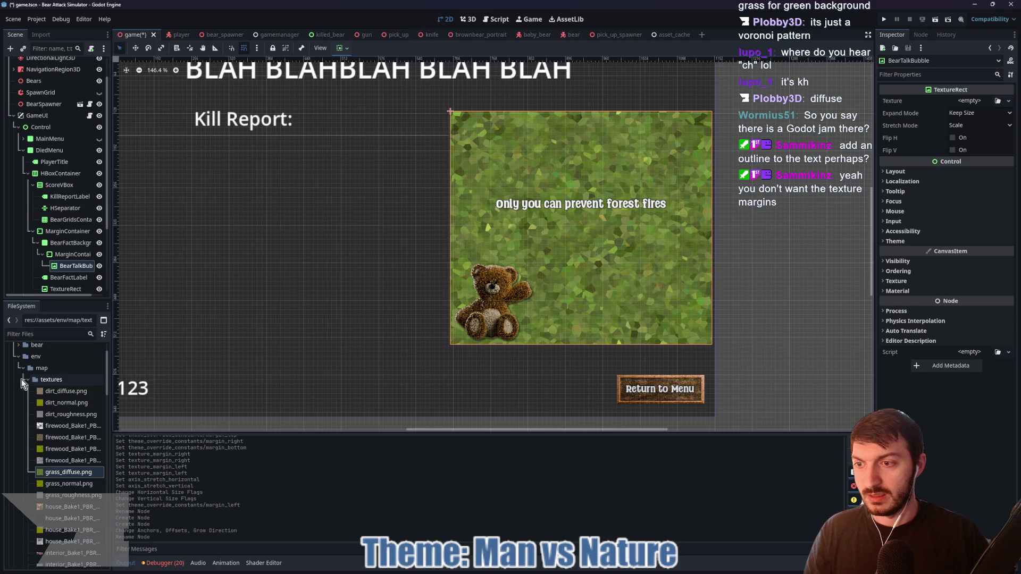
{"action": "left_click", "coordinate": [19, 356]}
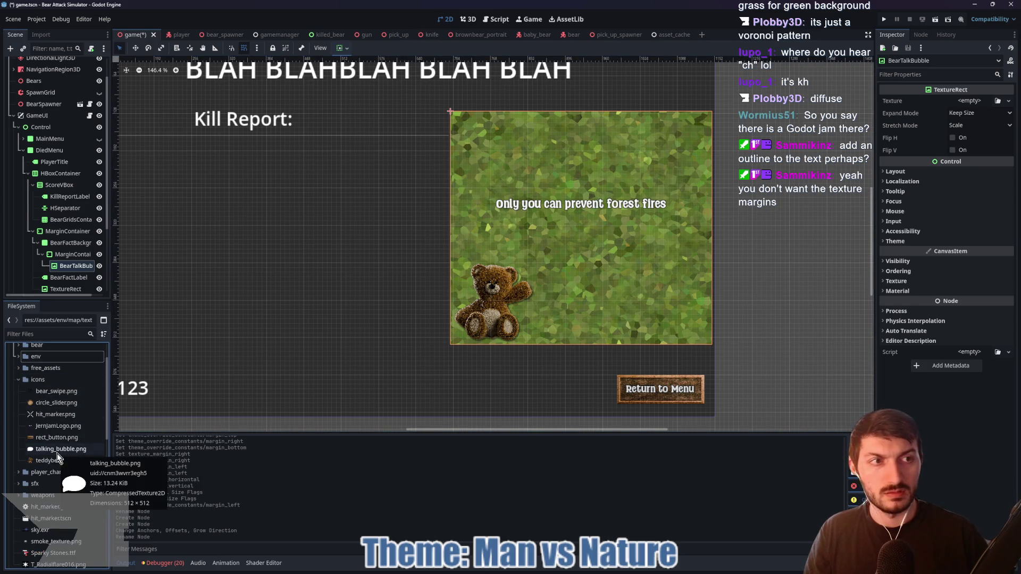
- Assign talking_bubble.png as BearTalkBubble's texture with Expand Mode set to Ignore Size
{"action": "left_click", "coordinate": [58, 453]}
{"action": "mouse_move", "coordinate": [291, 480]}
{"action": "left_mouse_down"}
{"action": "mouse_move", "coordinate": [979, 103]}
{"action": "mouse_move", "coordinate": [972, 97]}
{"action": "left_mouse_up"}
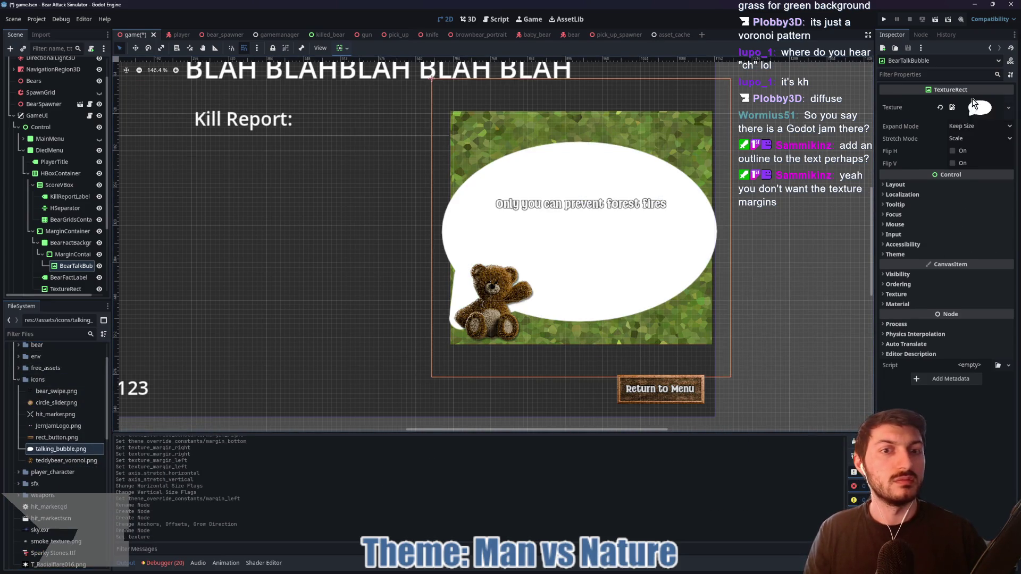
{"action": "left_click", "coordinate": [978, 126]}
{"action": "left_click", "coordinate": [974, 149]}
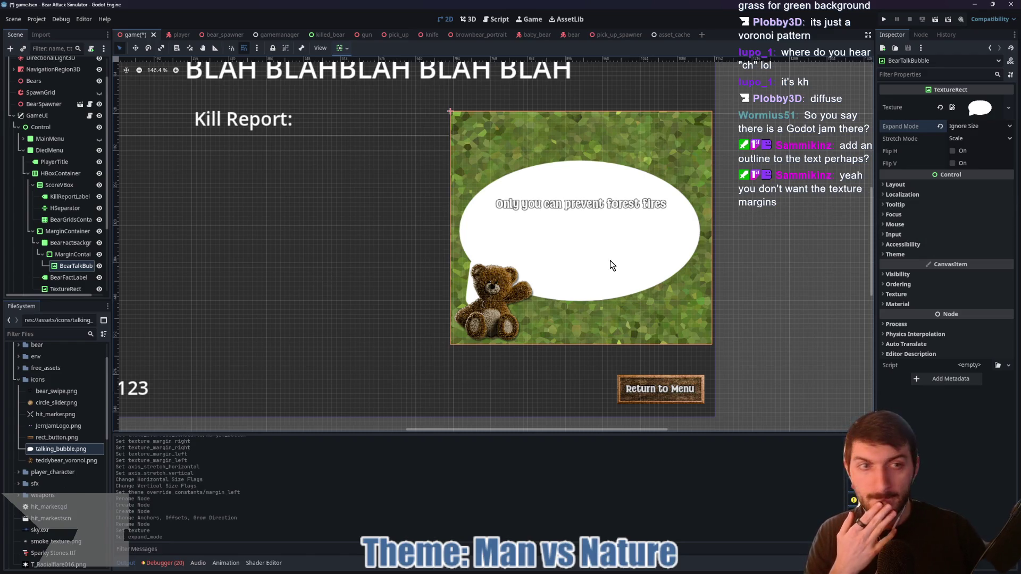
{"action": "left_click", "coordinate": [913, 184]}
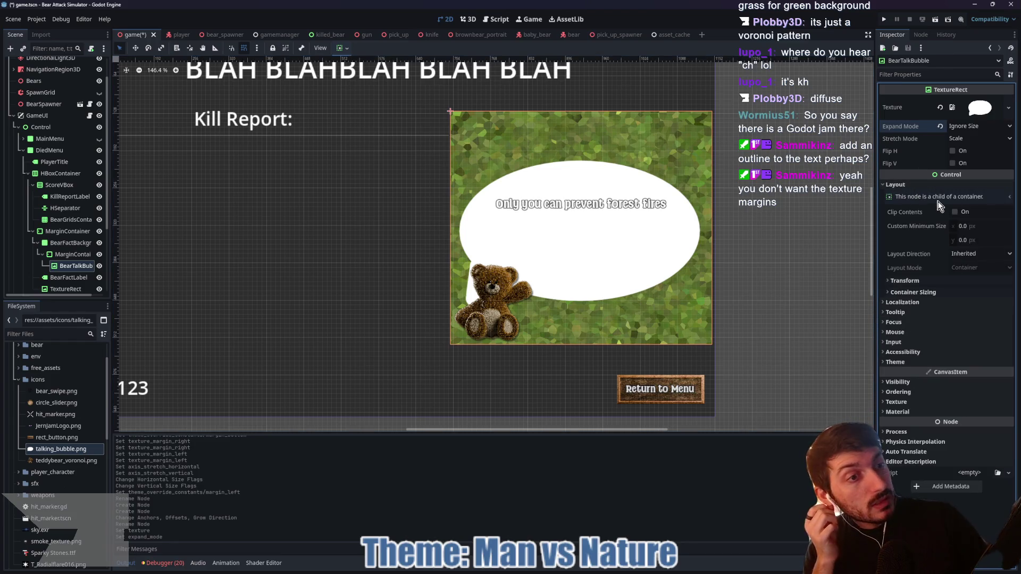
{"action": "left_click", "coordinate": [915, 281]}
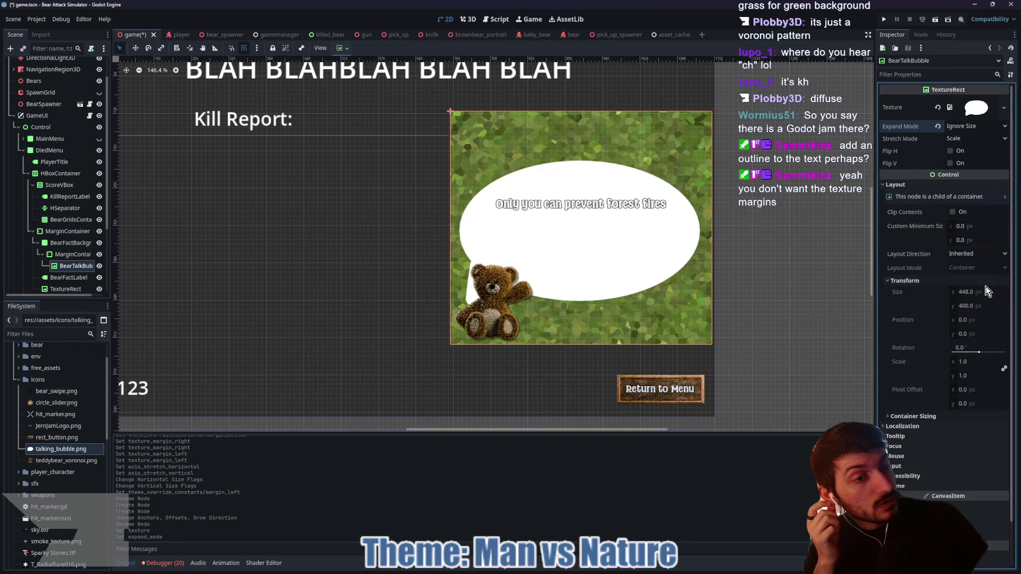
{"action": "left_click", "coordinate": [980, 225]}
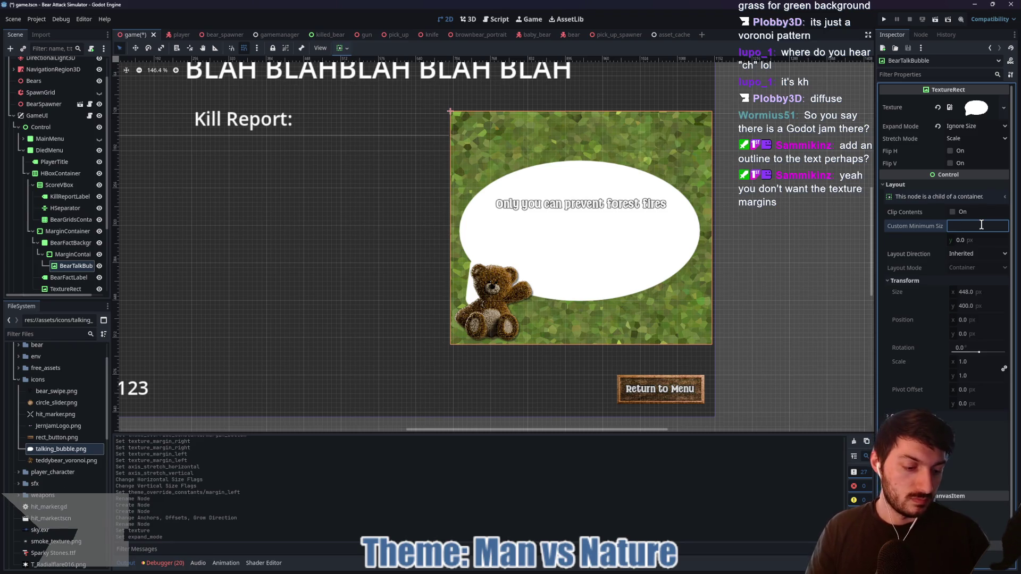
{"action": "type", "text": "448"}
- Enter a 448×400 custom minimum size for BearTalkBubble, then cut it to 224×200, keeping Scale stretch
{"action": "left_click", "coordinate": [983, 240]}
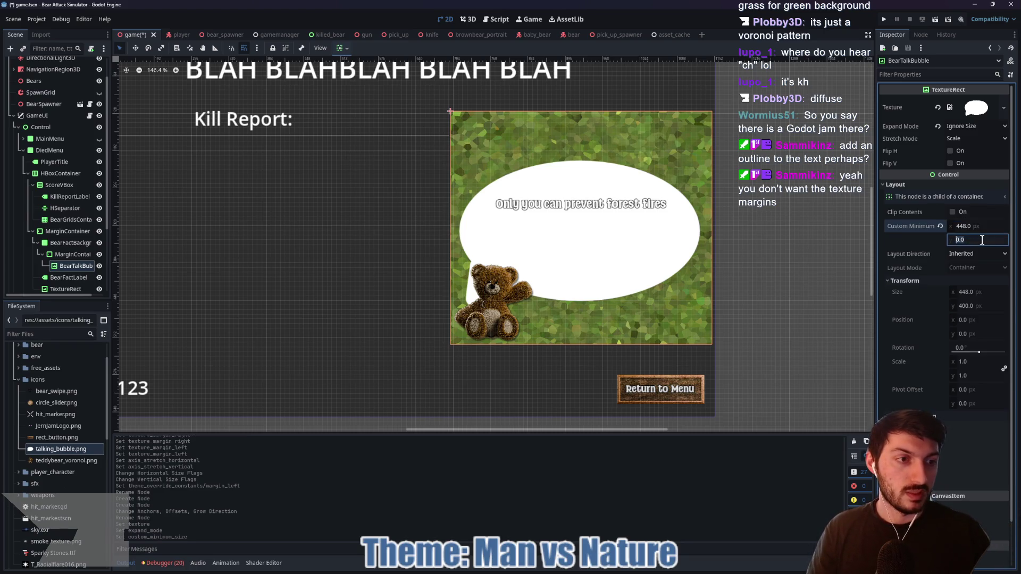
{"action": "type", "text": "40"}
{"action": "key", "text": "Return"}
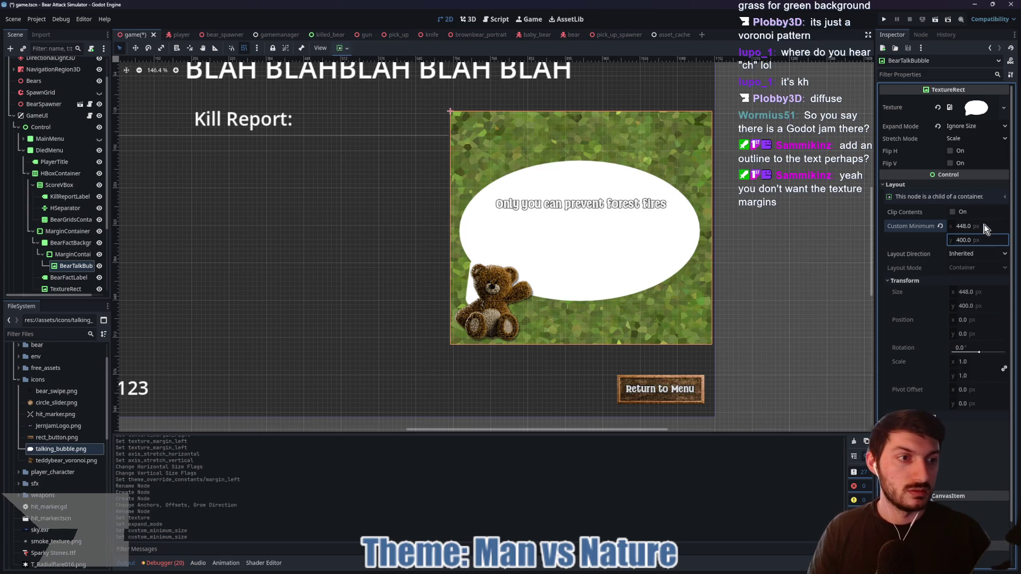
{"action": "left_click", "coordinate": [983, 226]}
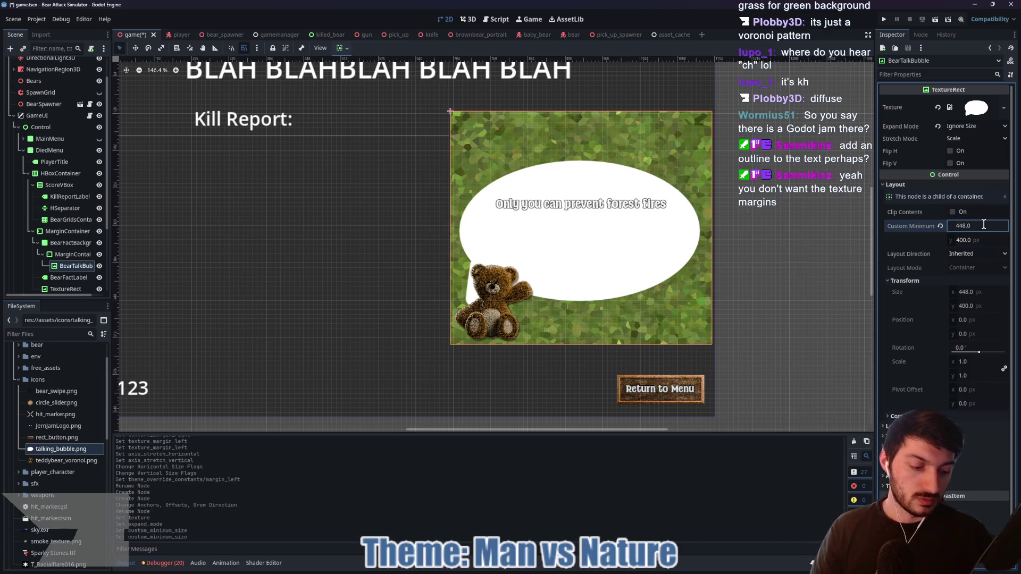
{"action": "type", "text": "/2"}
{"action": "key", "text": "Return"}
{"action": "left_click", "coordinate": [989, 240]}
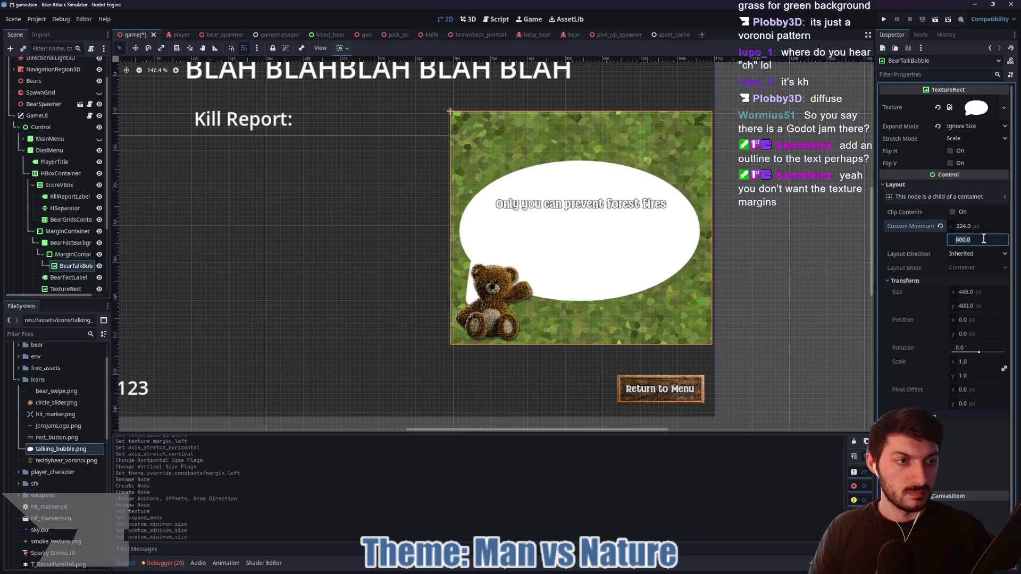
{"action": "type", "text": "200"}
{"action": "key", "text": "Return"}
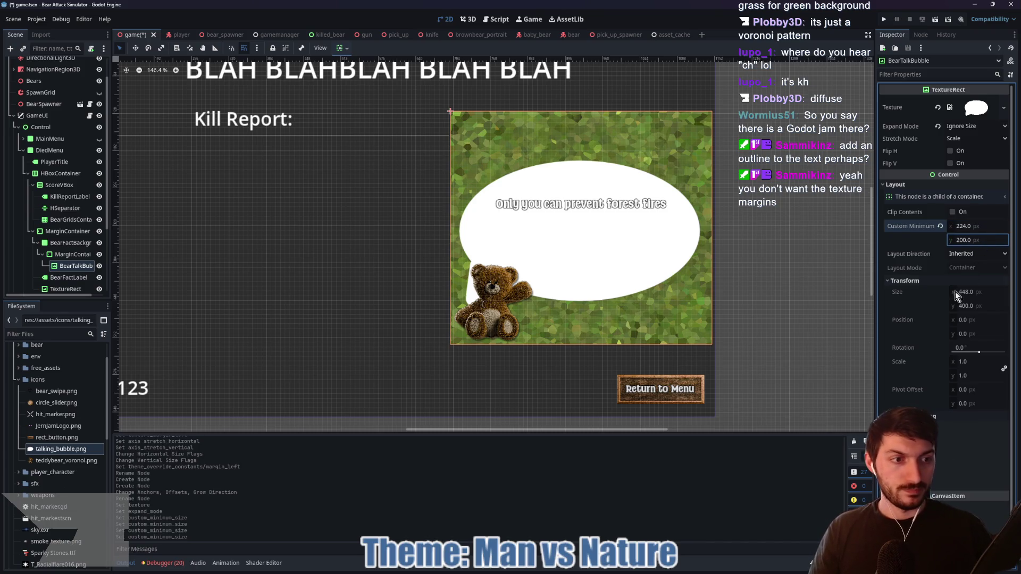
{"action": "left_click", "coordinate": [974, 304]}
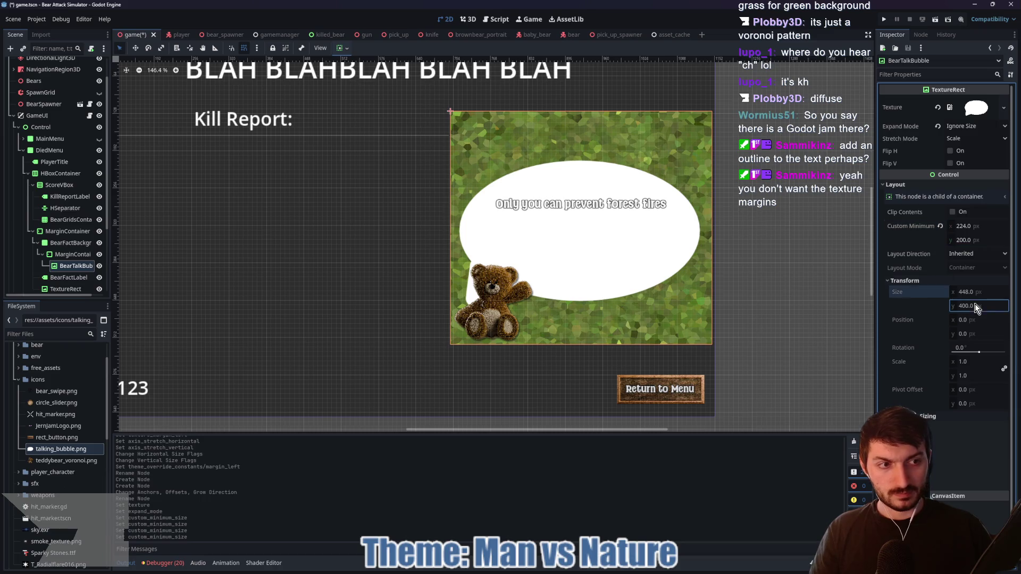
{"action": "left_click", "coordinate": [973, 141]}
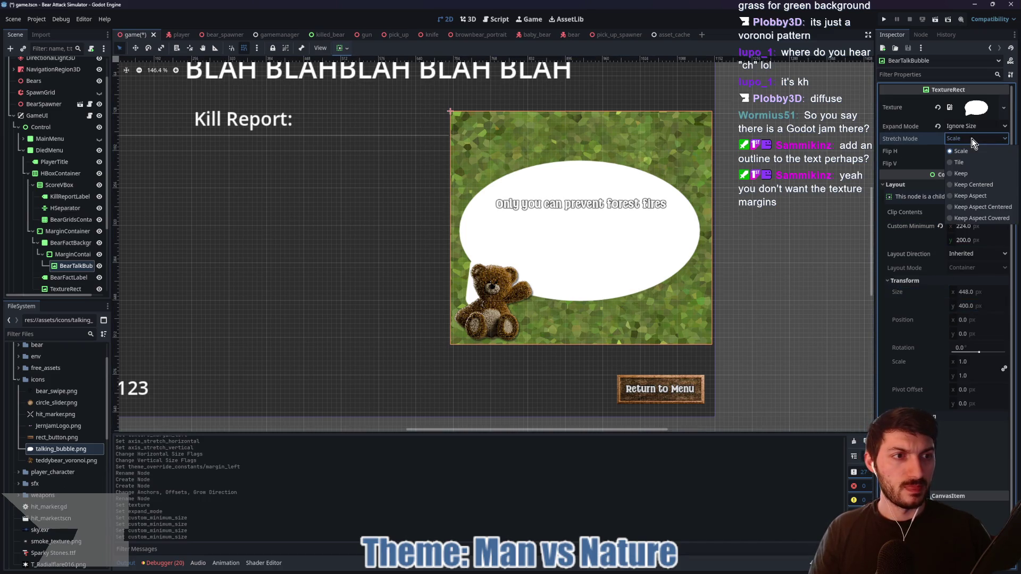
{"action": "left_click", "coordinate": [973, 142]}
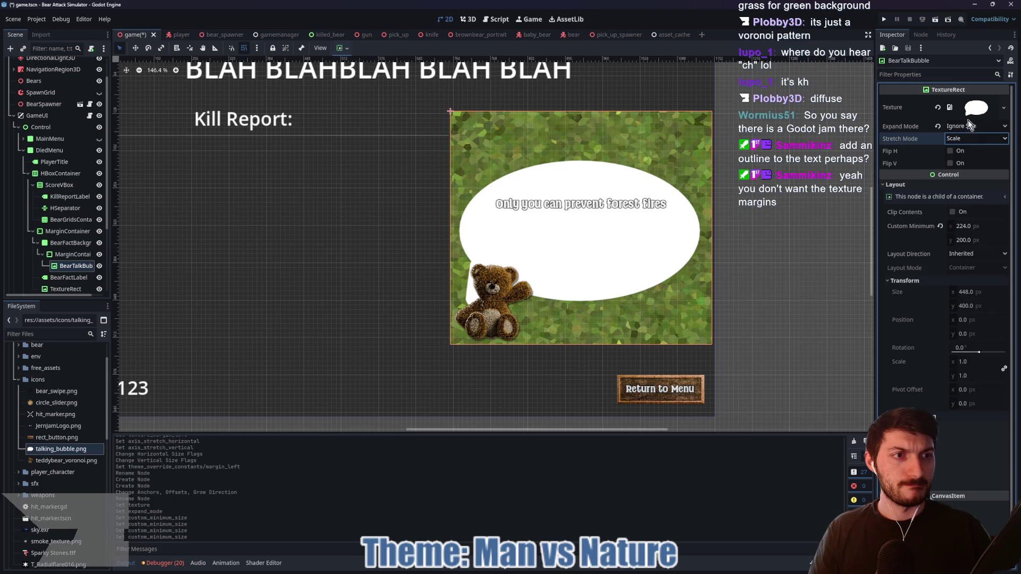
{"action": "left_click", "coordinate": [72, 255]}
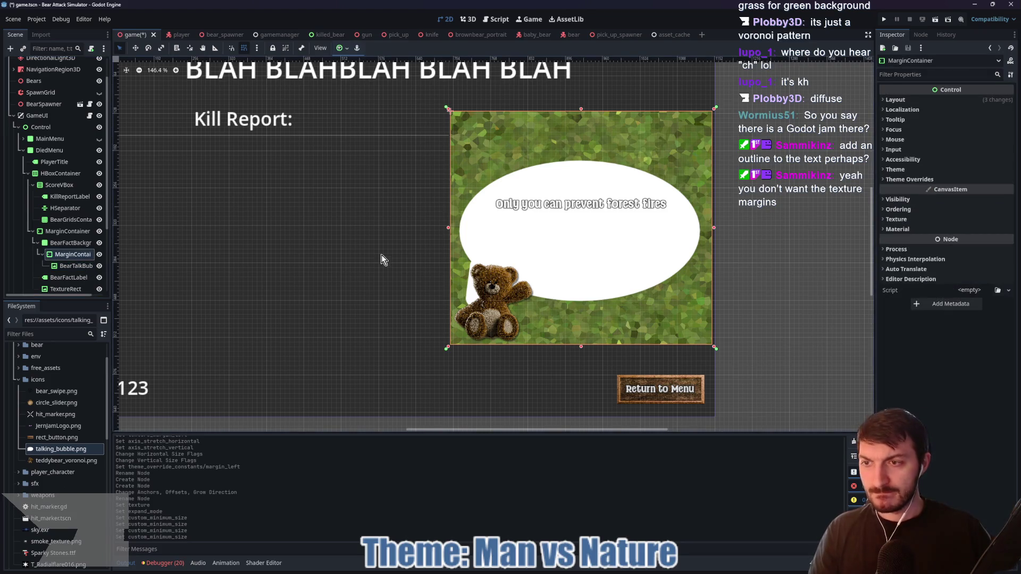
- Drag the bubble container's edges to resize it and nudge it into the panel's upper right
{"action": "left_click", "coordinate": [911, 180]}
{"action": "left_click", "coordinate": [909, 189]}
{"action": "left_click", "coordinate": [981, 201]}
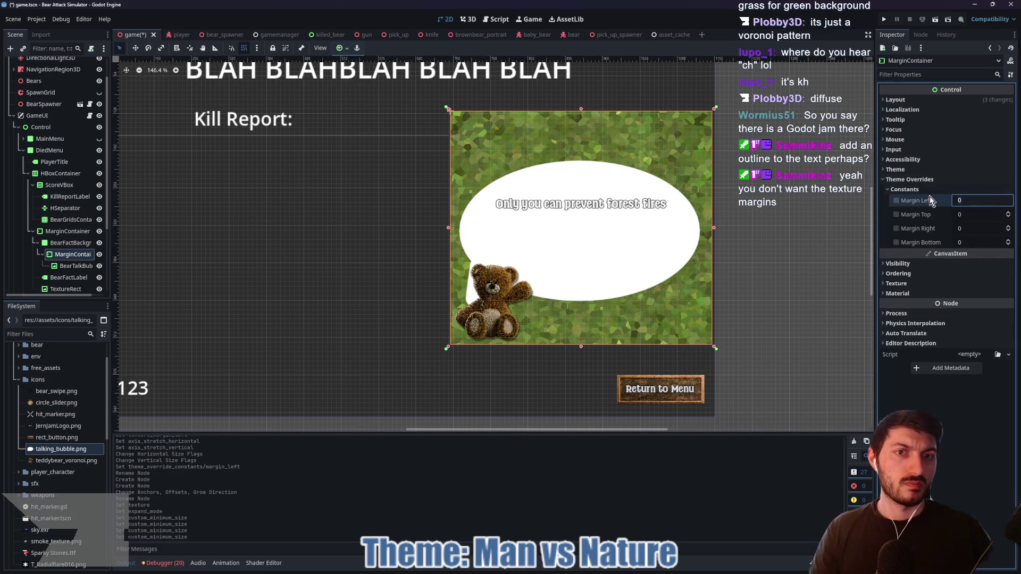
{"action": "mouse_move", "coordinate": [712, 346]}
{"action": "left_mouse_down"}
{"action": "mouse_move", "coordinate": [622, 245]}
{"action": "mouse_move", "coordinate": [672, 268]}
{"action": "mouse_move", "coordinate": [707, 302]}
{"action": "left_mouse_up"}
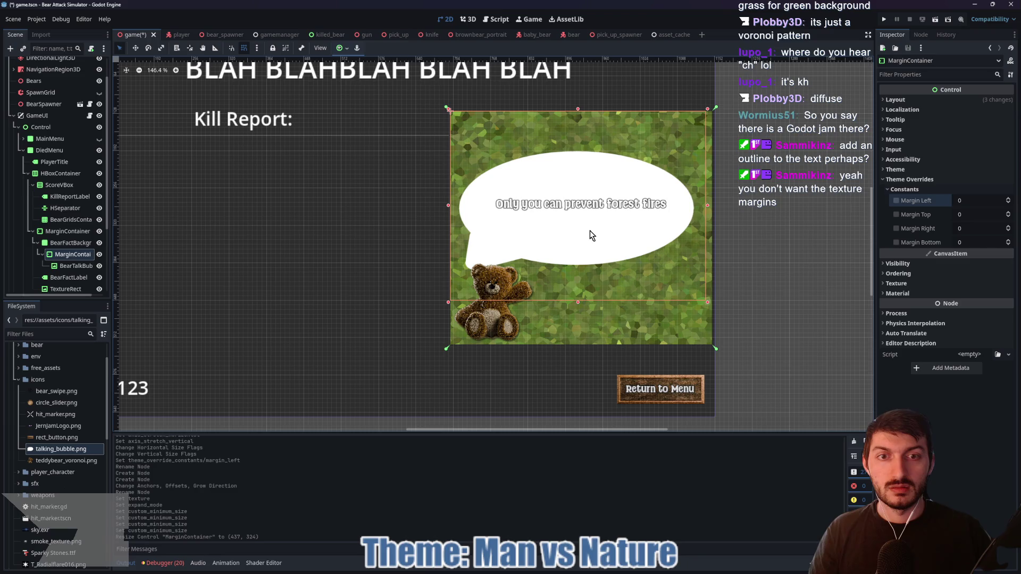
{"action": "left_click_drag", "start_coordinate": [448, 206], "coordinate": [502, 210]}
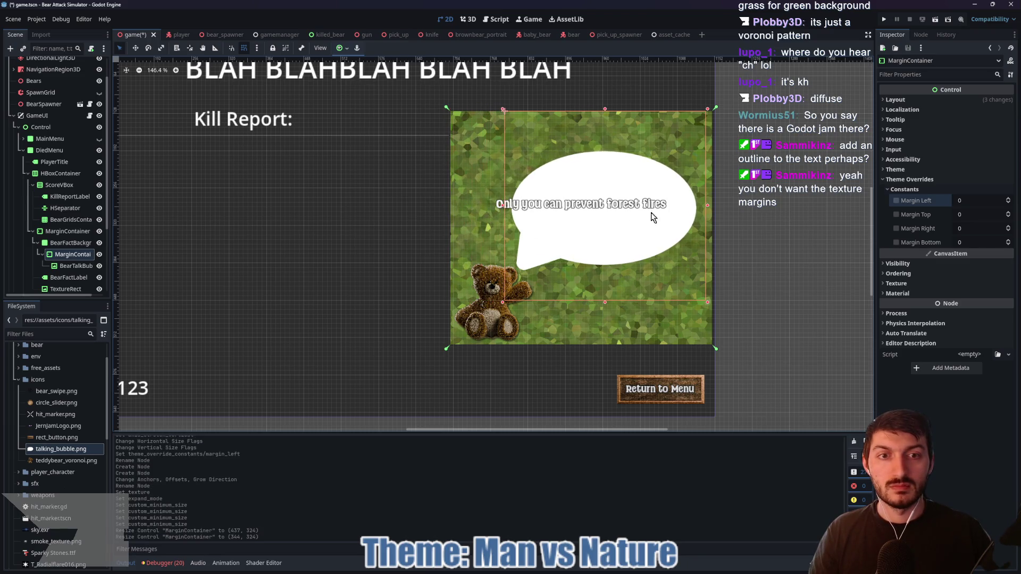
{"action": "left_click_drag", "start_coordinate": [707, 206], "coordinate": [721, 207]}
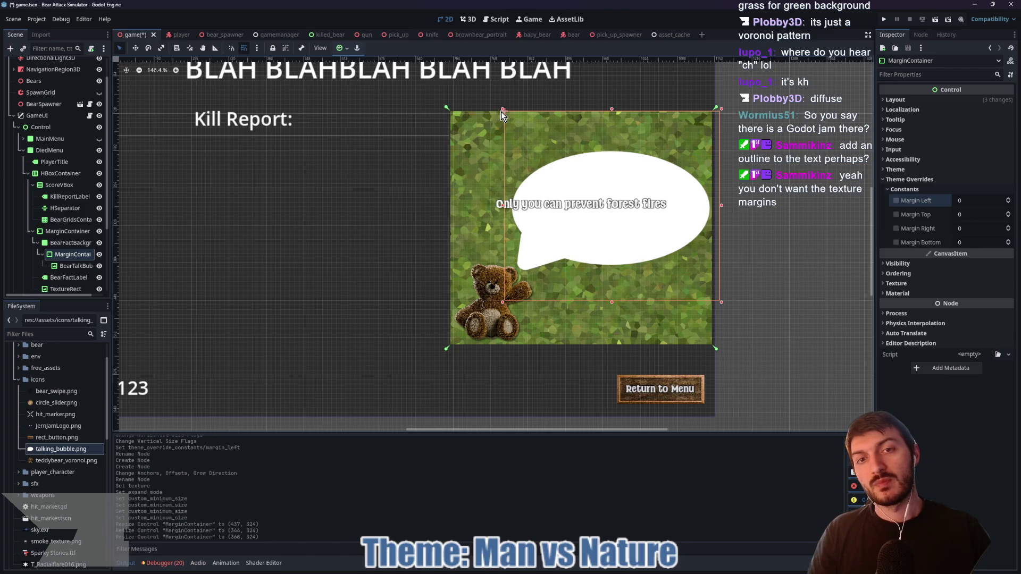
{"action": "left_click_drag", "start_coordinate": [503, 109], "coordinate": [473, 105]}
{"action": "left_click_drag", "start_coordinate": [598, 106], "coordinate": [588, 70]}
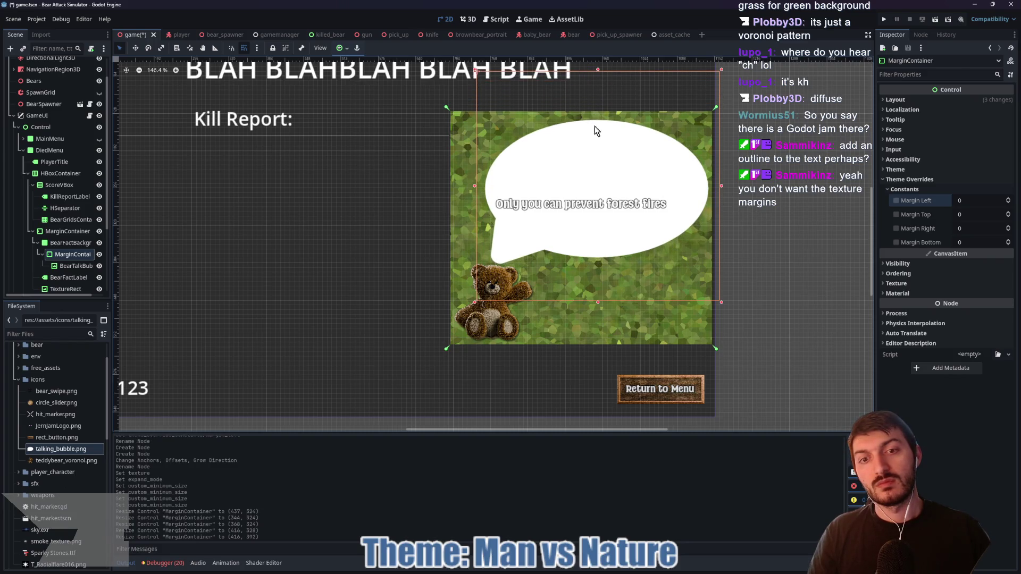
{"action": "key", "text": "w"}
{"action": "left_click_drag", "start_coordinate": [587, 233], "coordinate": [588, 232]}
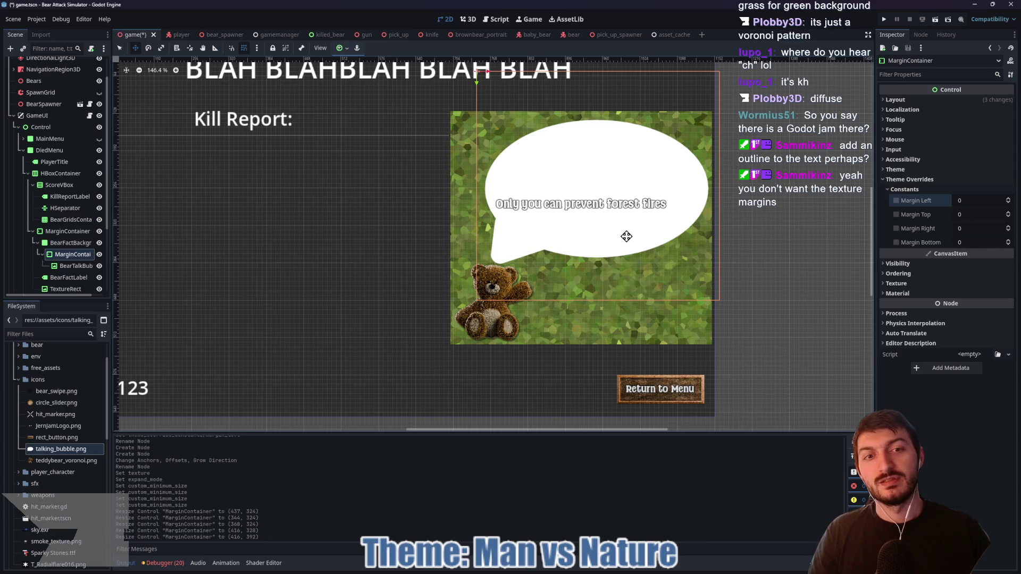
{"action": "left_click", "coordinate": [66, 278]}
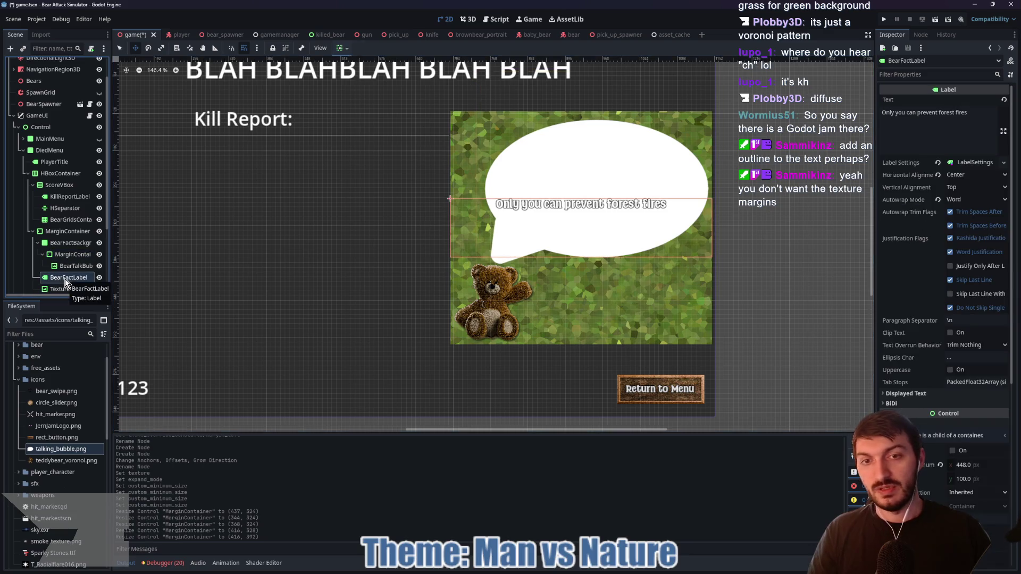
- Move BearFactLabel inside BearTalkBubble and anchor it to the bubble's centre
{"action": "left_click", "coordinate": [61, 267]}
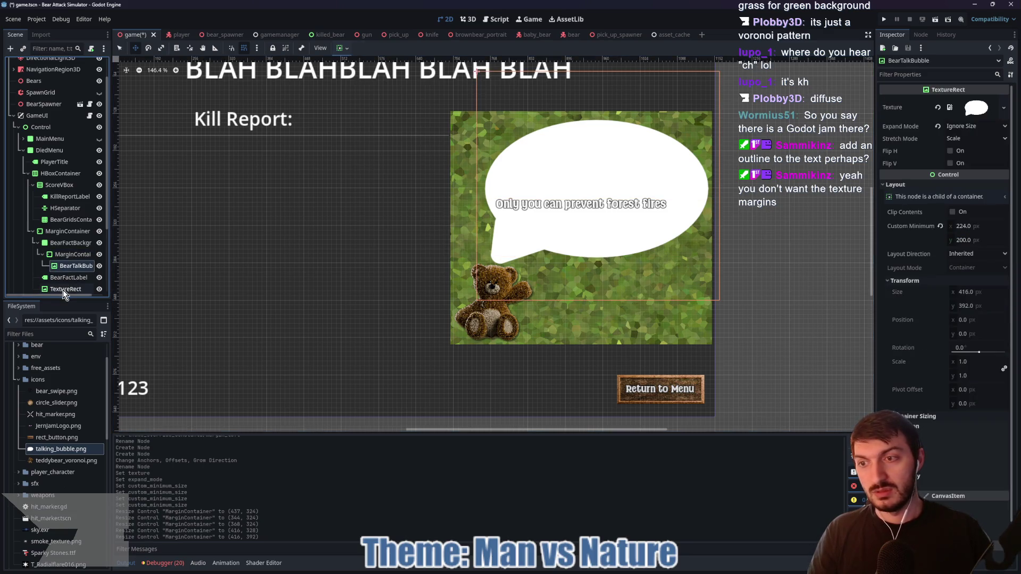
{"action": "left_click_drag", "start_coordinate": [56, 278], "coordinate": [73, 267]}
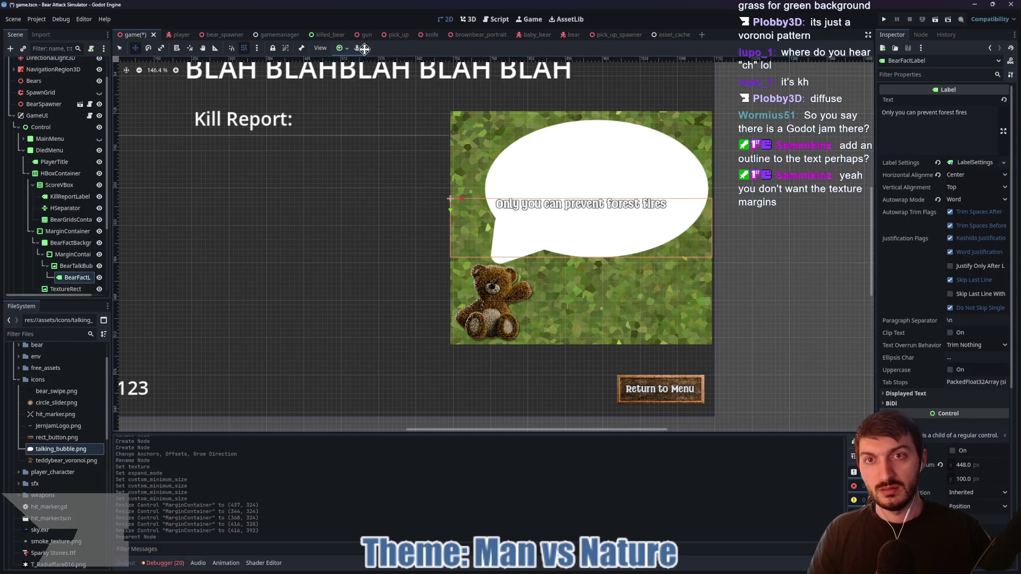
{"action": "left_click", "coordinate": [346, 48]}
{"action": "left_click", "coordinate": [359, 93]}
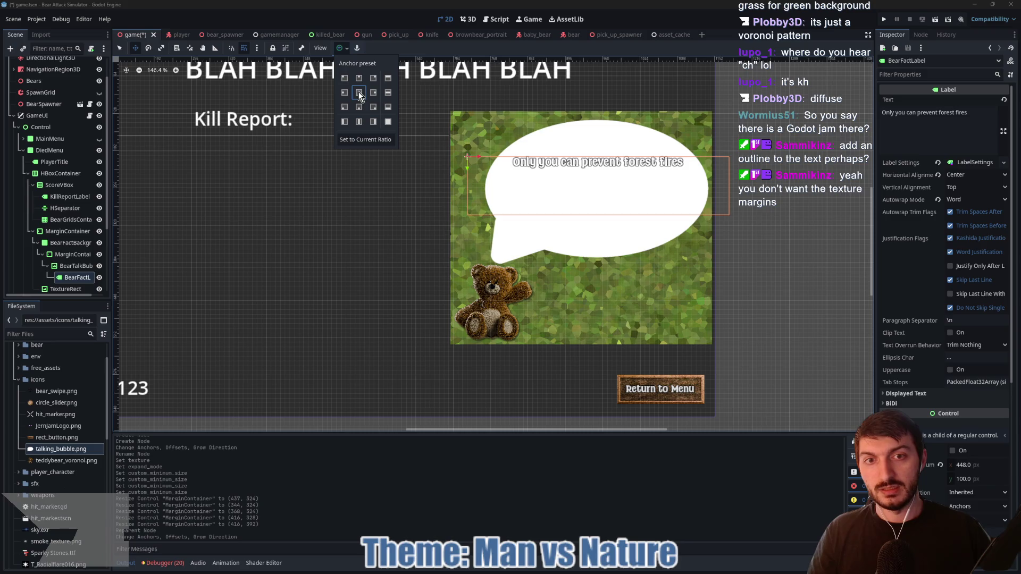
{"action": "key", "text": "Escape"}
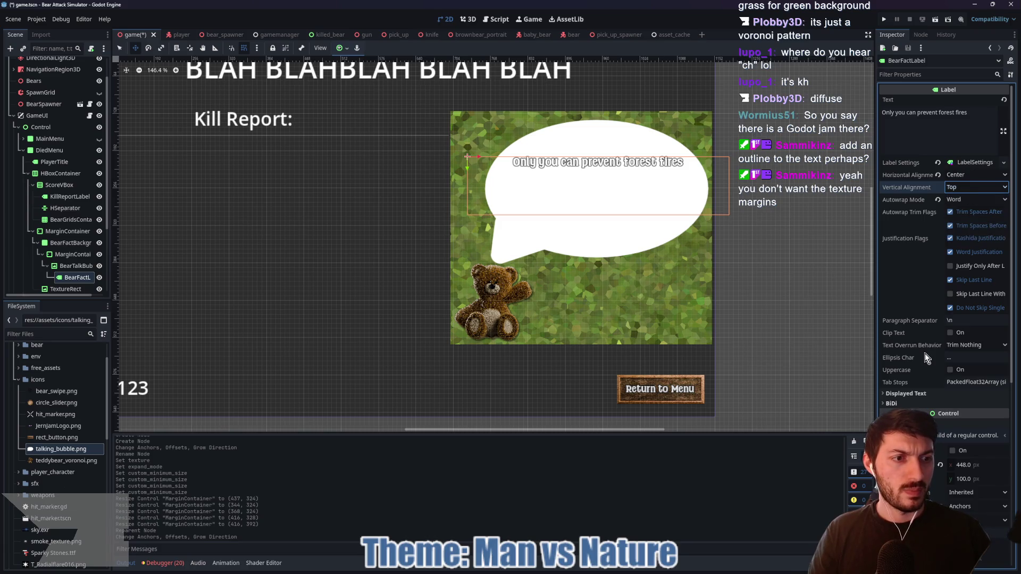
- Give BearFactLabel a custom minimum size of 400×200 px
{"action": "scroll", "coordinate": [939, 343], "scroll_direction": "down", "scroll_amount": 3}
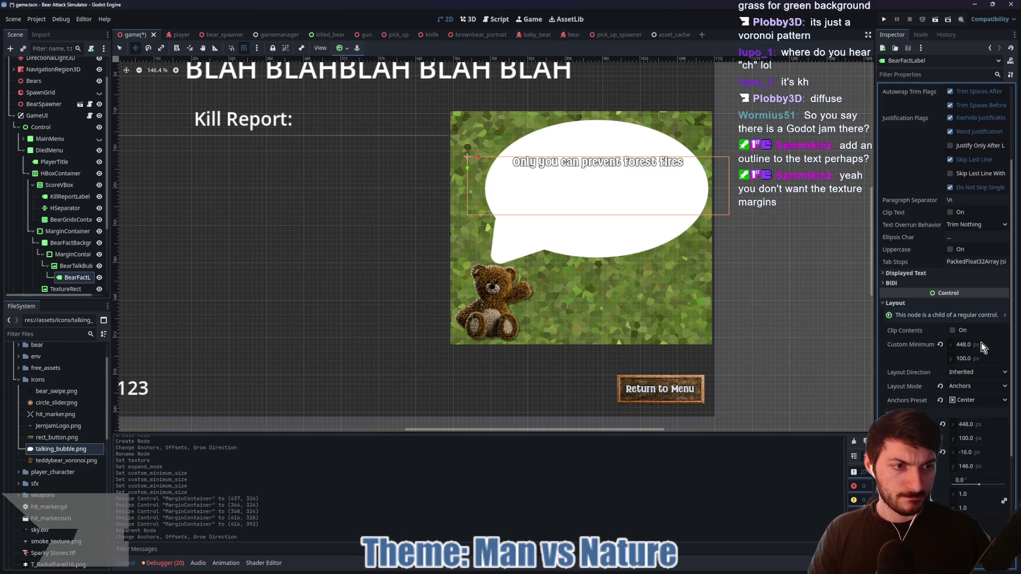
{"action": "left_click", "coordinate": [983, 423]}
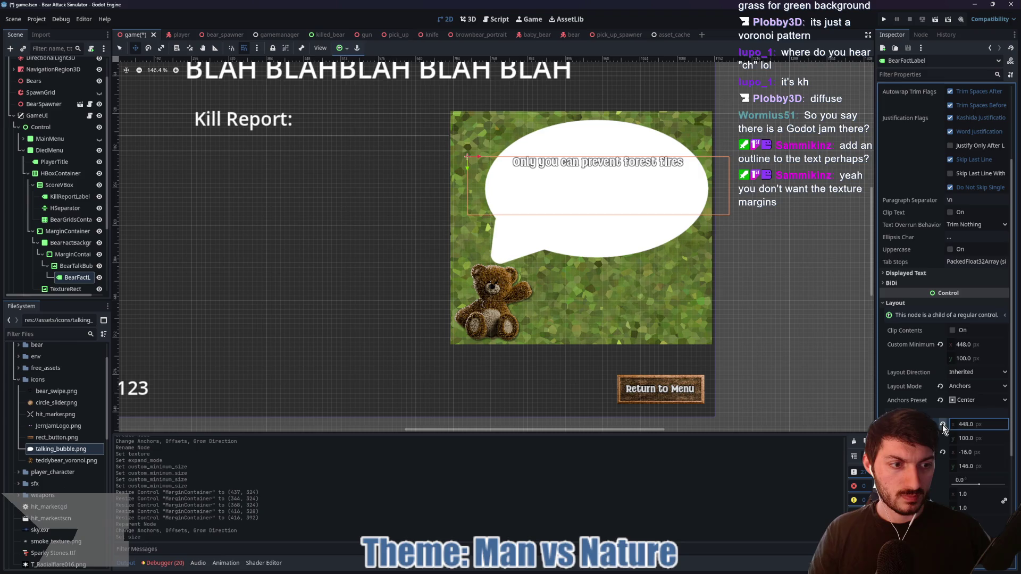
{"action": "left_click_drag", "start_coordinate": [980, 343], "coordinate": [975, 344]}
{"action": "left_click", "coordinate": [995, 343]}
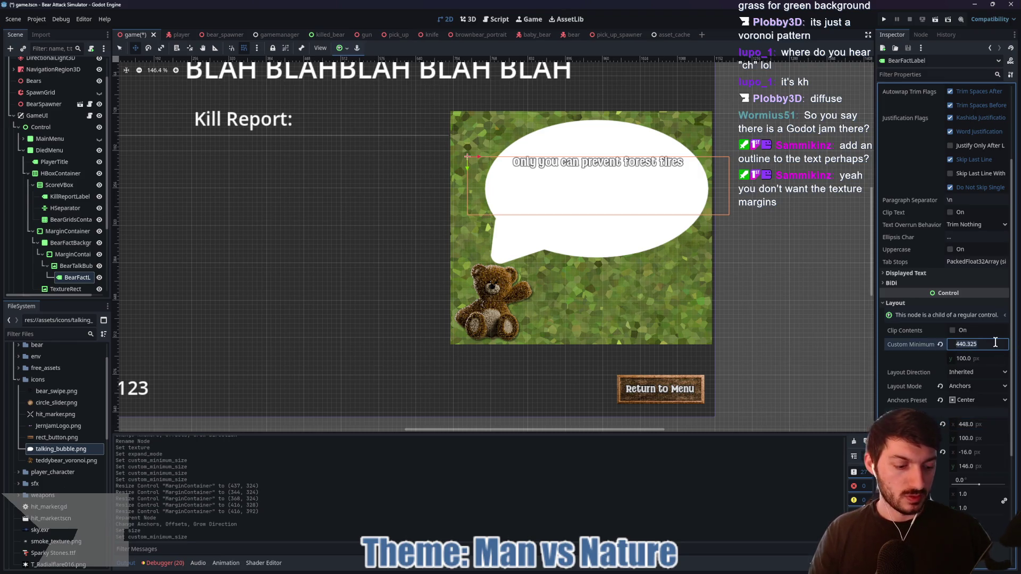
{"action": "type", "text": "400"}
{"action": "key", "text": "Return"}
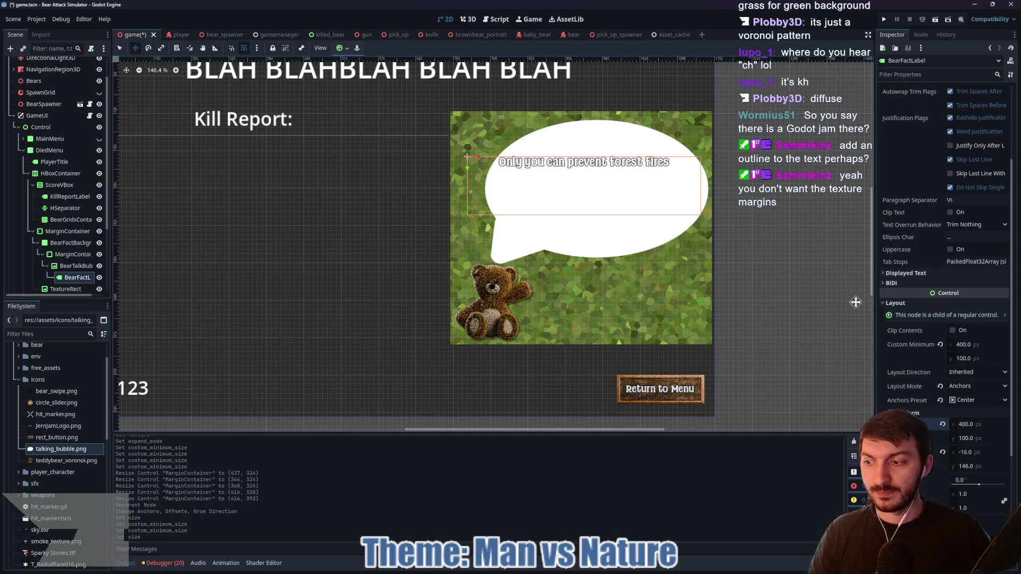
{"action": "left_click", "coordinate": [978, 358]}
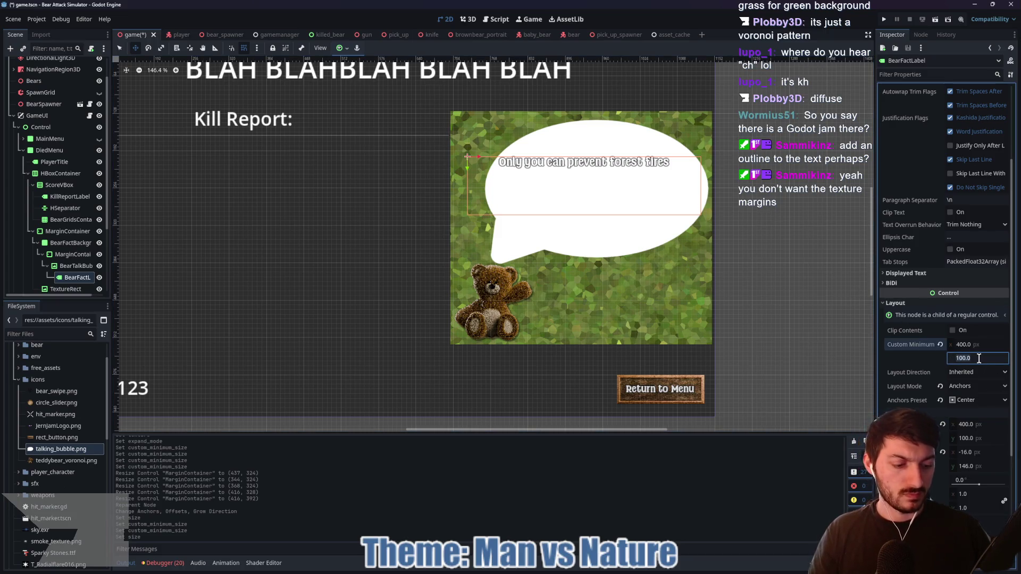
{"action": "type", "text": "200"}
{"action": "key", "text": "Return"}
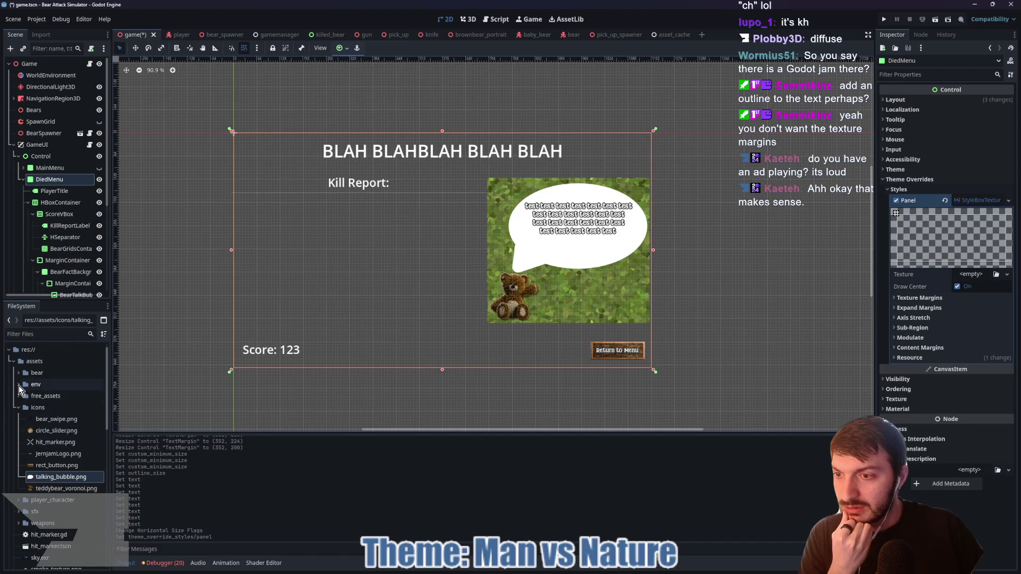
- Try the dirt texture, then apply stone_diffuse.png to DiedMenu's panel StyleBoxTexture
{"action": "left_click", "coordinate": [18, 384]}
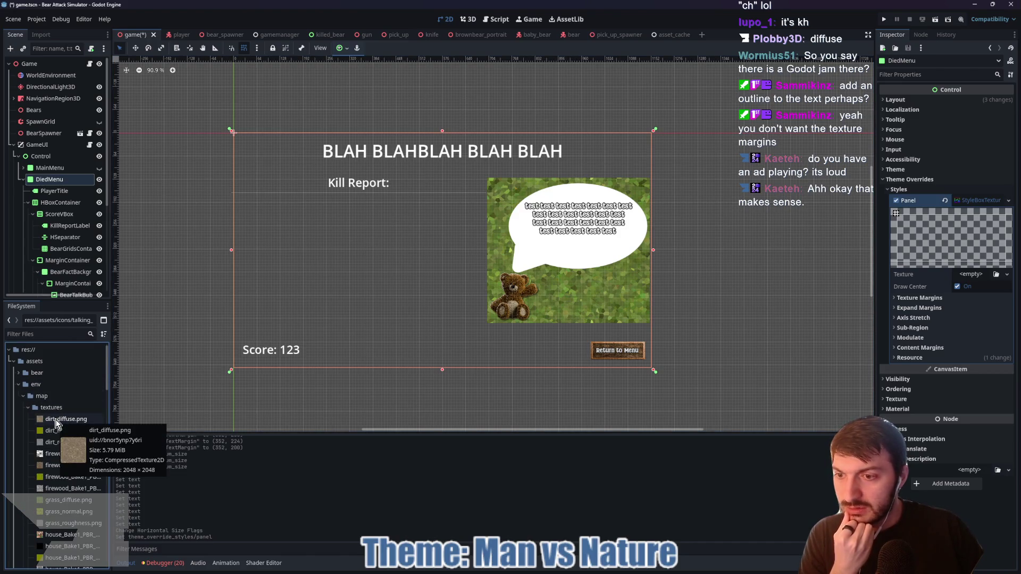
{"action": "mouse_move", "coordinate": [61, 419]}
{"action": "left_mouse_down"}
{"action": "mouse_move", "coordinate": [129, 426]}
{"action": "mouse_move", "coordinate": [728, 353]}
{"action": "mouse_move", "coordinate": [963, 276]}
{"action": "left_mouse_up"}
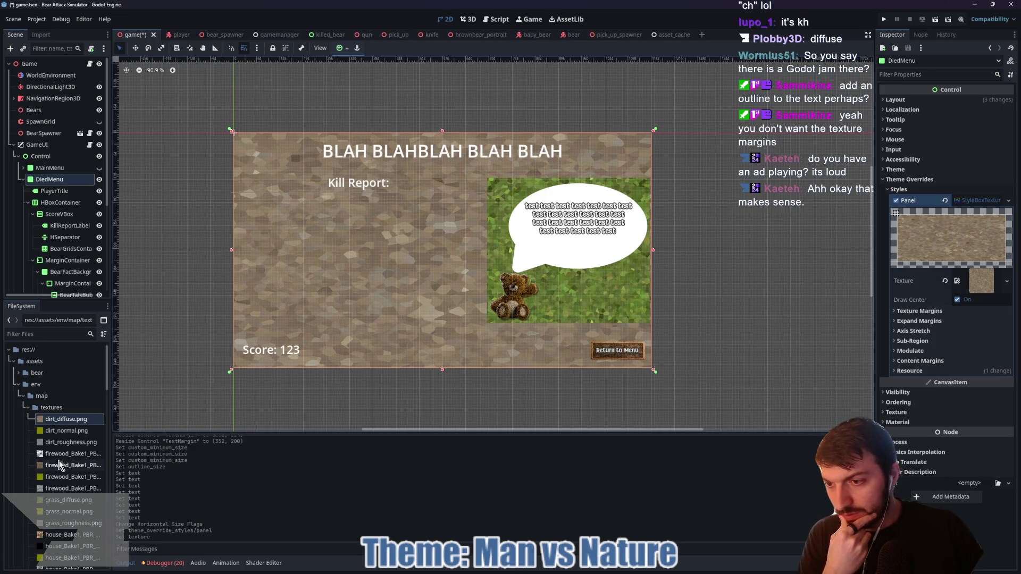
{"action": "scroll", "coordinate": [60, 448], "scroll_direction": "down", "scroll_amount": 1}
{"action": "scroll", "coordinate": [59, 452], "scroll_direction": "down", "scroll_amount": 2}
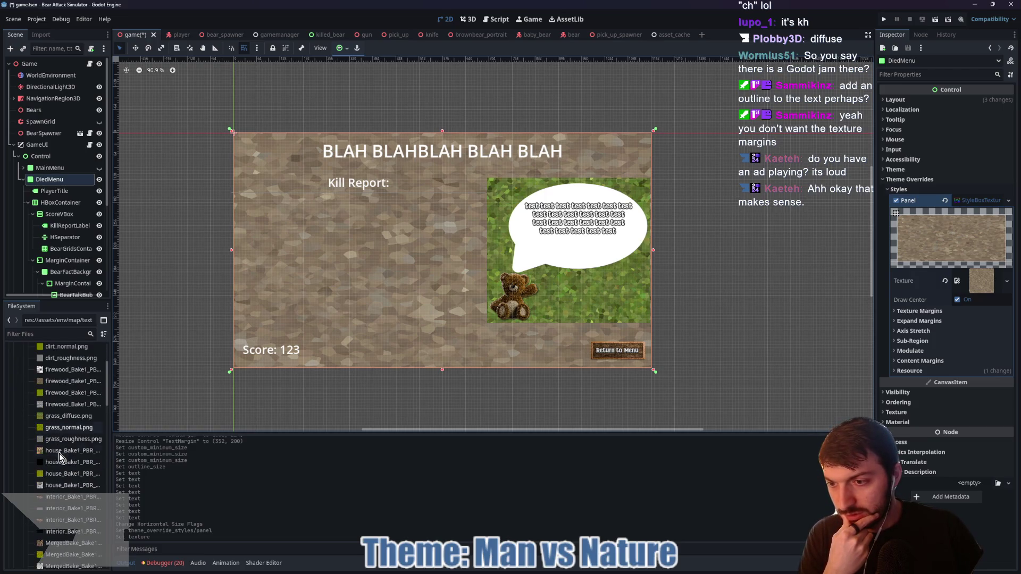
{"action": "scroll", "coordinate": [59, 453], "scroll_direction": "down", "scroll_amount": 4}
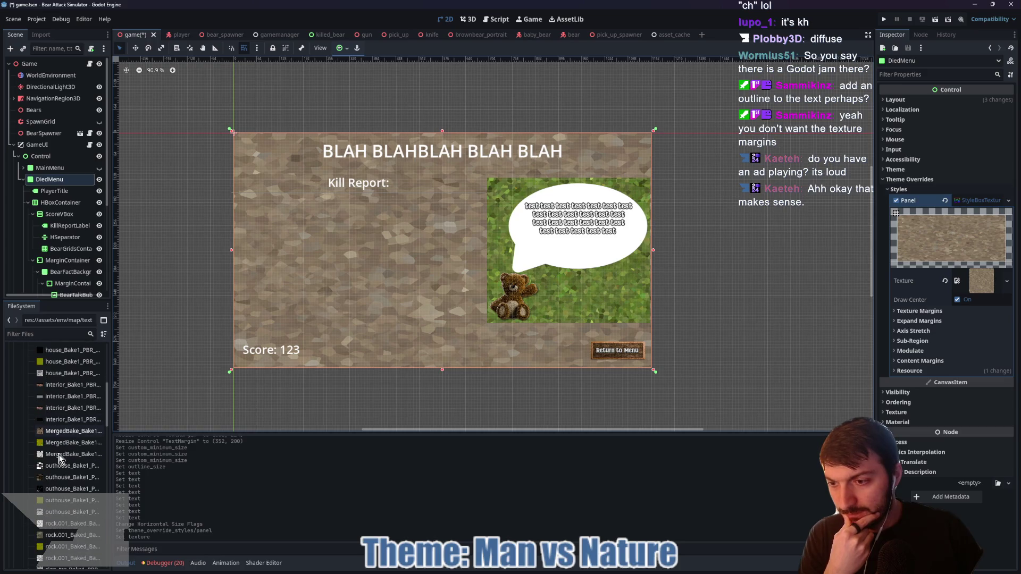
{"action": "scroll", "coordinate": [77, 504], "scroll_direction": "down", "scroll_amount": 4}
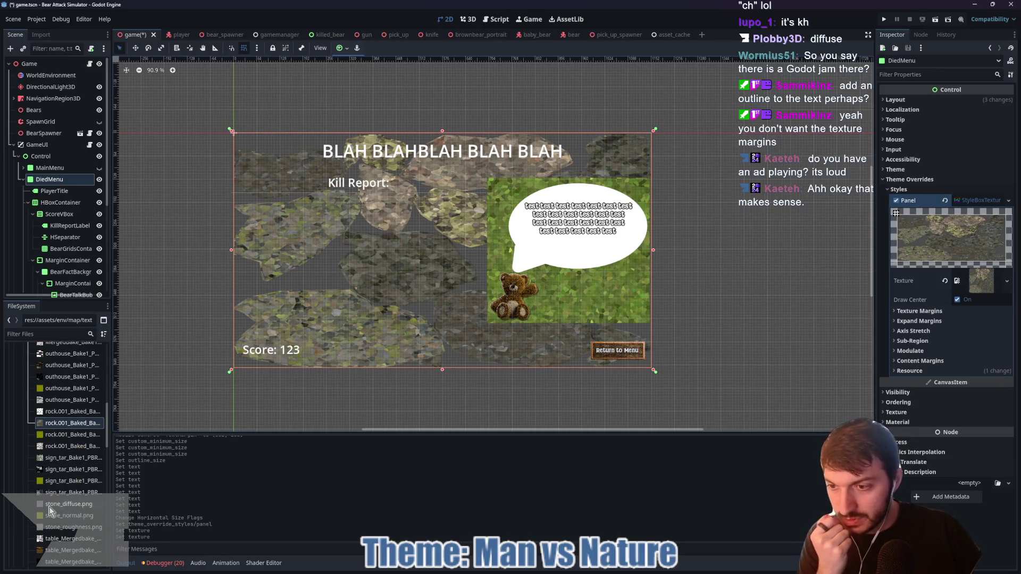
{"action": "mouse_move", "coordinate": [49, 509]}
{"action": "left_mouse_down"}
{"action": "mouse_move", "coordinate": [331, 497]}
{"action": "mouse_move", "coordinate": [955, 285]}
{"action": "mouse_move", "coordinate": [965, 292]}
{"action": "left_mouse_up"}
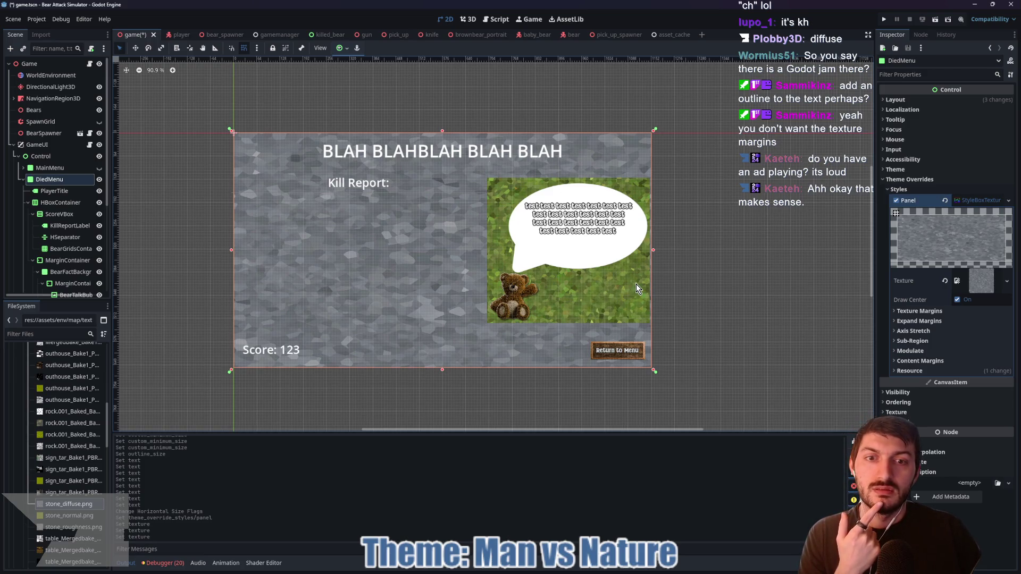
{"action": "scroll", "coordinate": [550, 303], "scroll_direction": "up", "scroll_amount": 4}
{"action": "scroll", "coordinate": [602, 301], "scroll_direction": "down", "scroll_amount": 3}
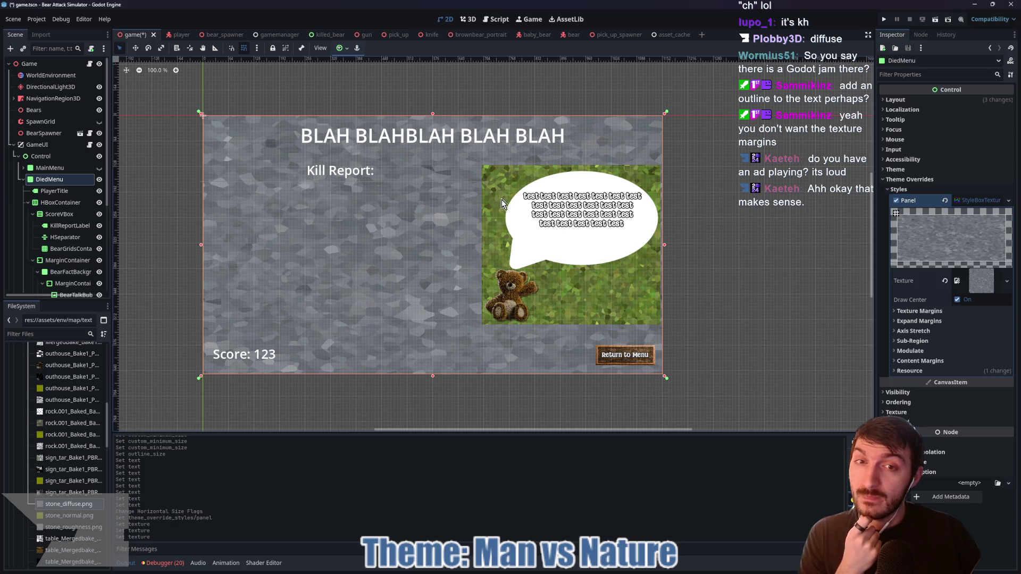
{"action": "left_click", "coordinate": [71, 260]}
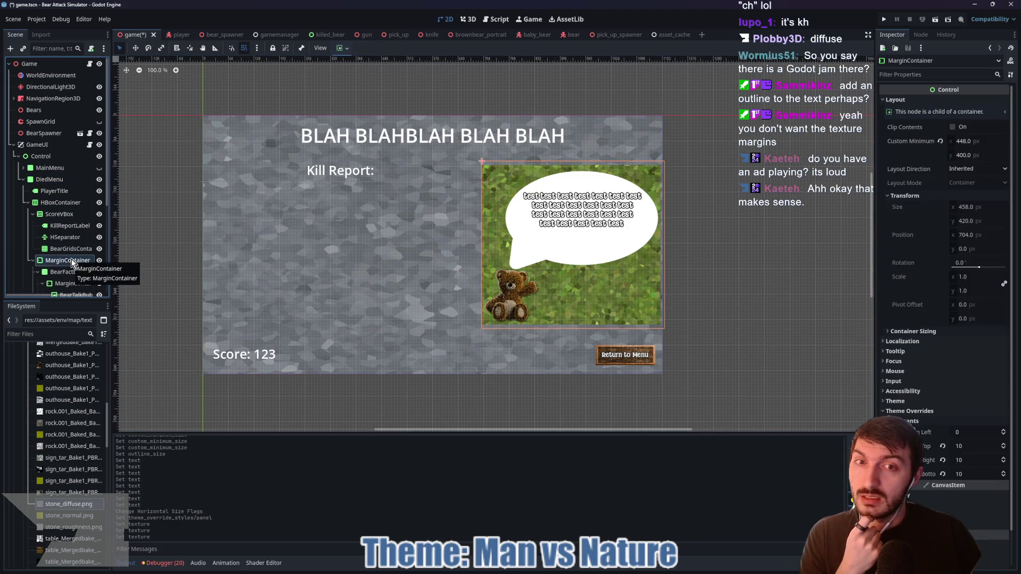
{"action": "left_click", "coordinate": [53, 273]}
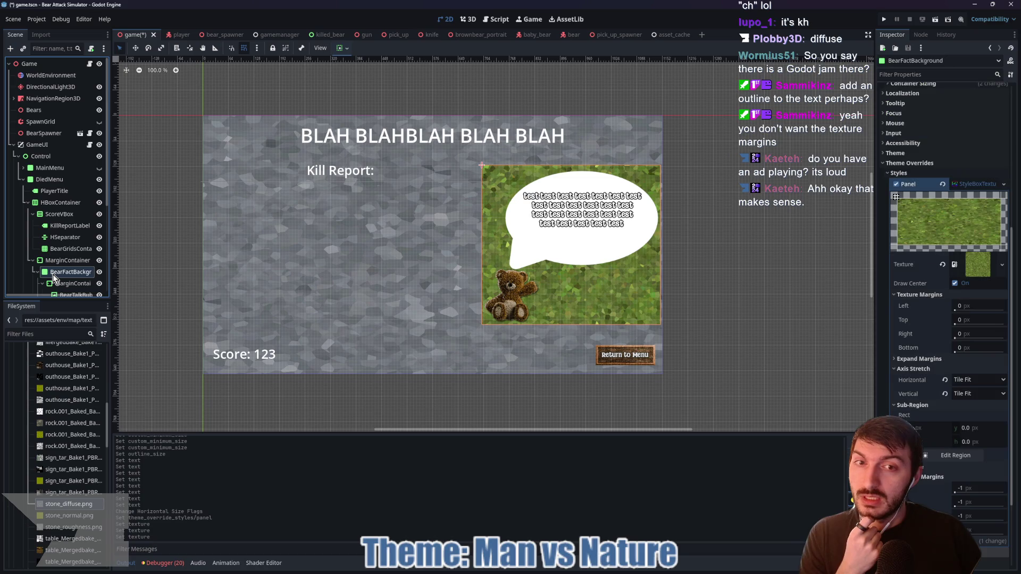
{"action": "left_click", "coordinate": [53, 261]}
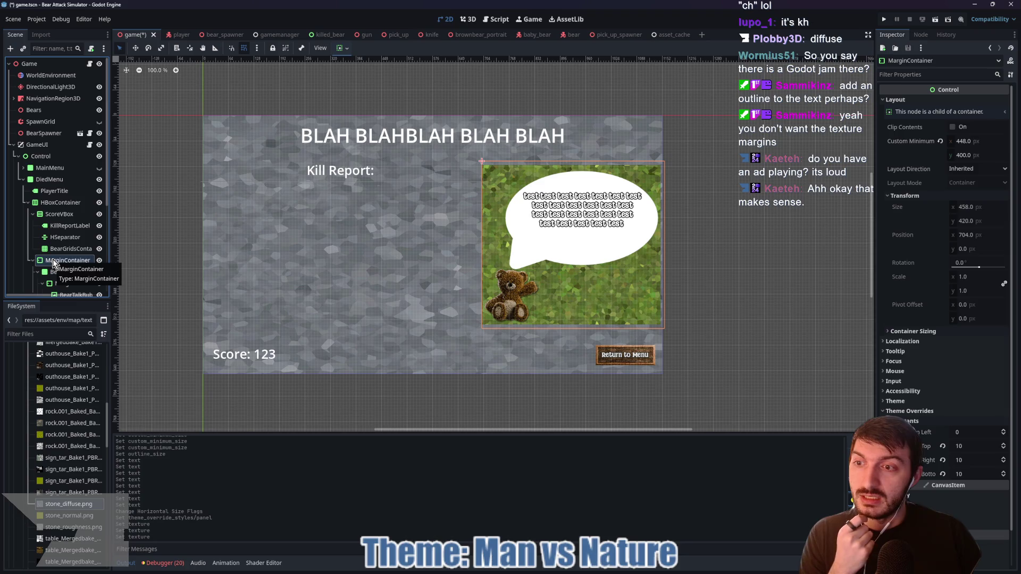
{"action": "scroll", "coordinate": [57, 263], "scroll_direction": "down", "scroll_amount": 3}
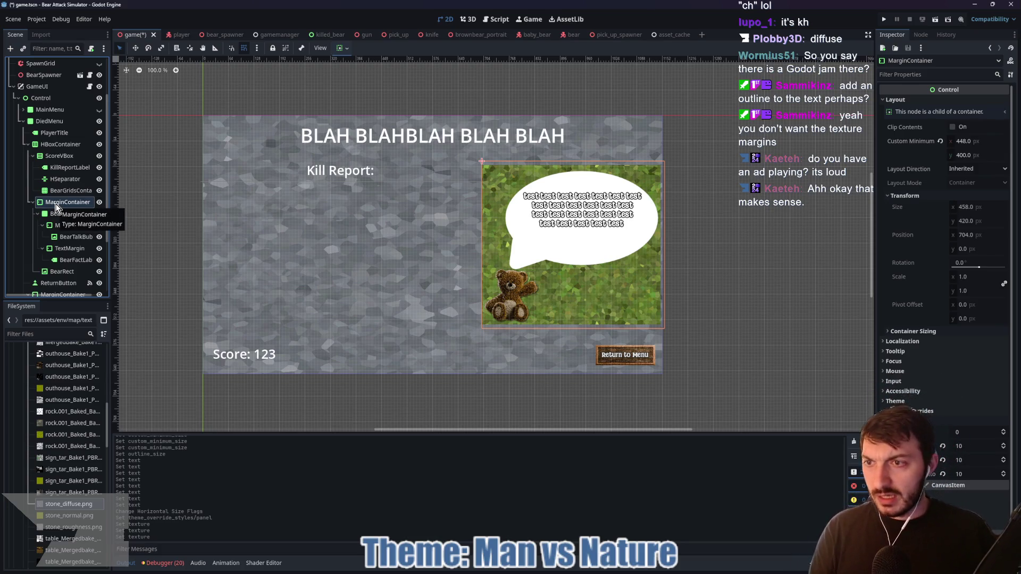
- Create a Panel node beside BearRect in the bear-fact MarginContainer
{"action": "key", "text": "ctrl+a"}
{"action": "type", "text": "panel"}
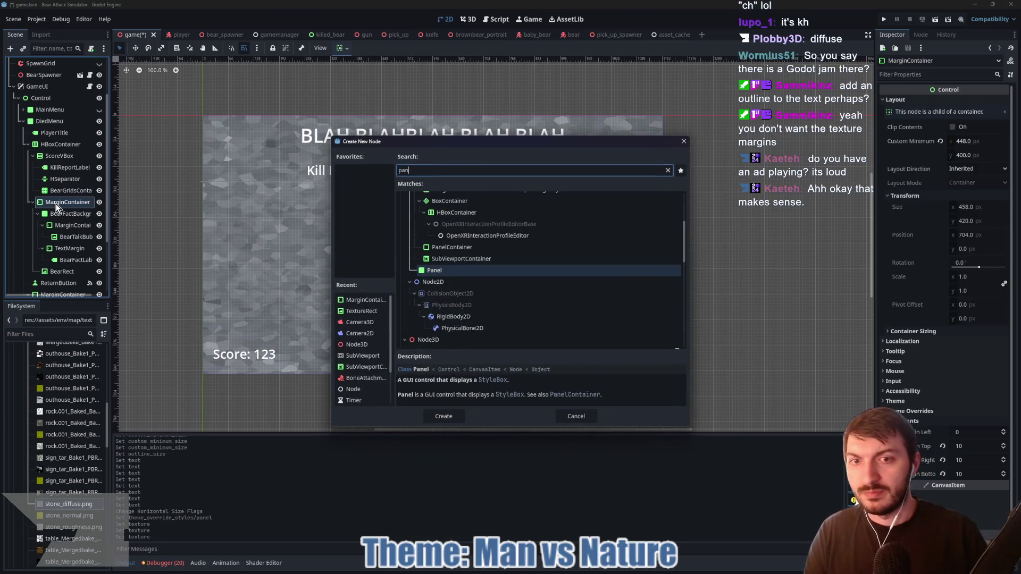
{"action": "key", "text": "Return"}
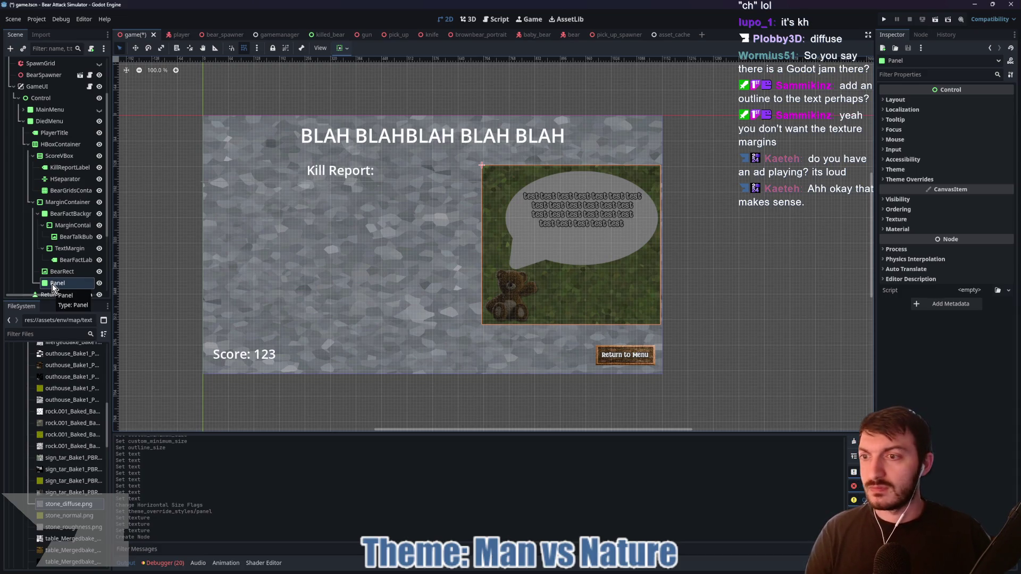
{"action": "left_click", "coordinate": [61, 202]}
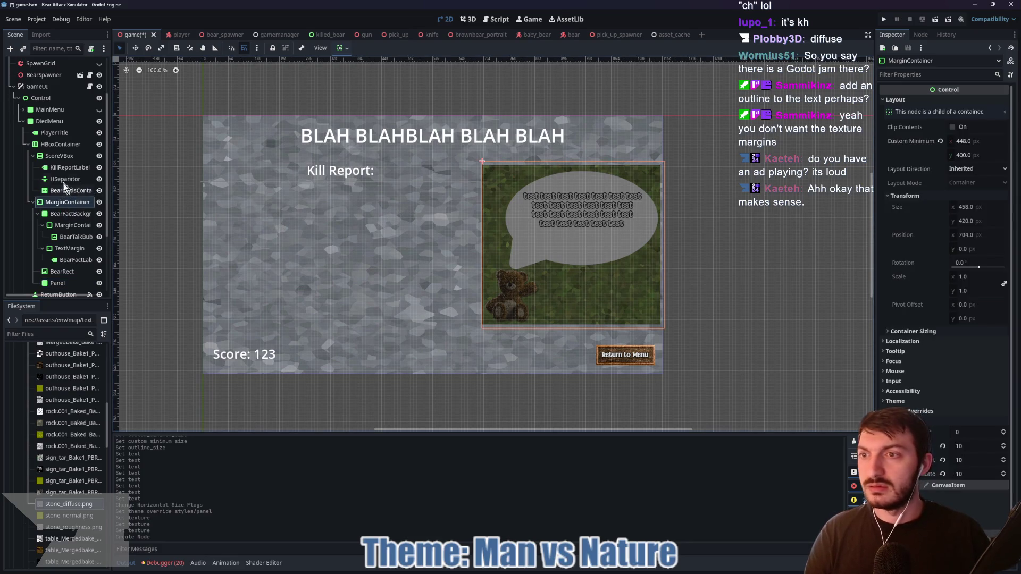
{"action": "left_click", "coordinate": [63, 144]}
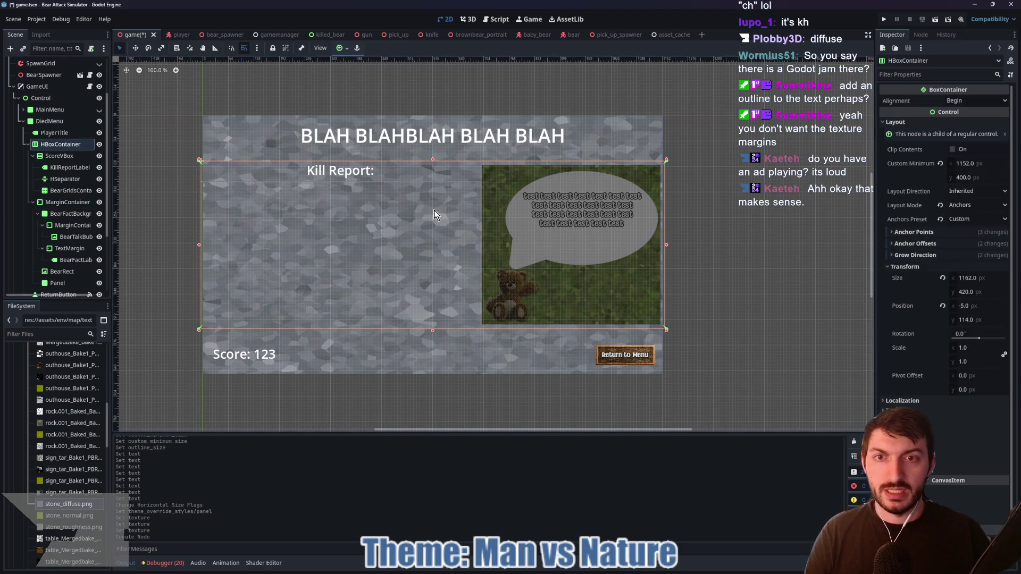
{"action": "left_click", "coordinate": [60, 157]}
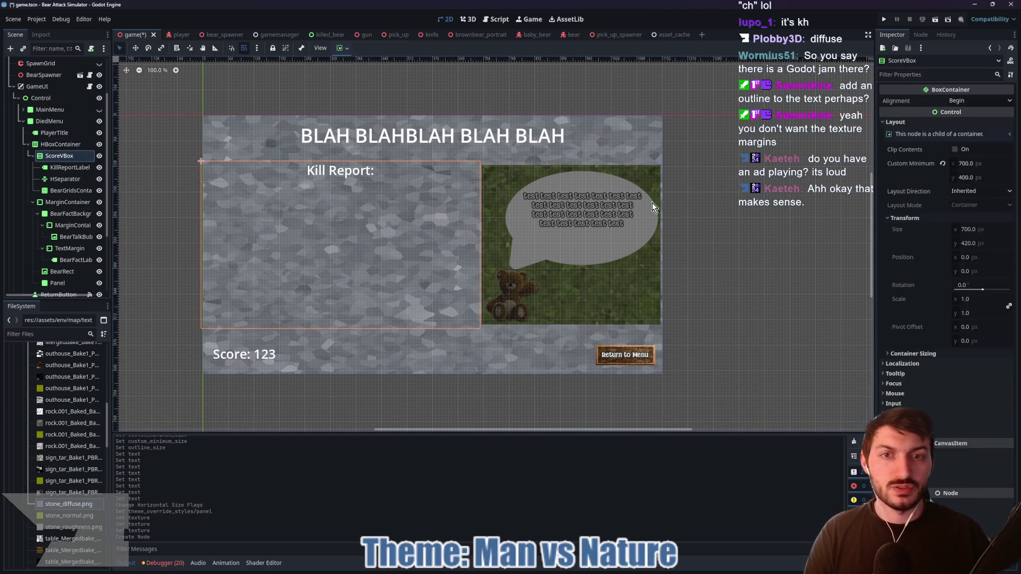
- Set ScoreVBox's Custom Minimum Size width to 650 px
{"action": "left_click", "coordinate": [983, 164]}
{"action": "type", "text": "6"}
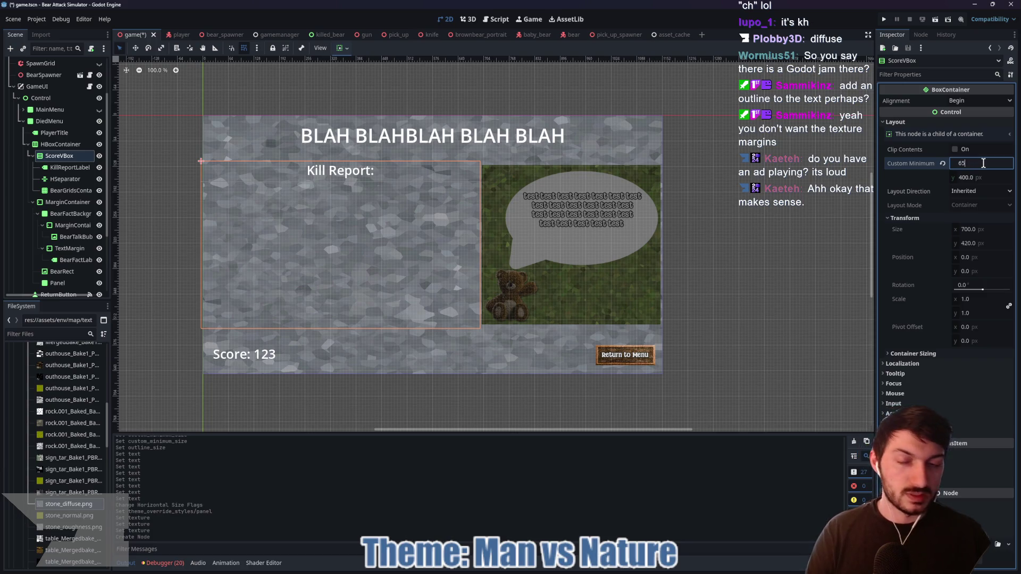
{"action": "type", "text": "0"}
{"action": "key", "text": "Return"}
{"action": "left_click", "coordinate": [986, 236]}
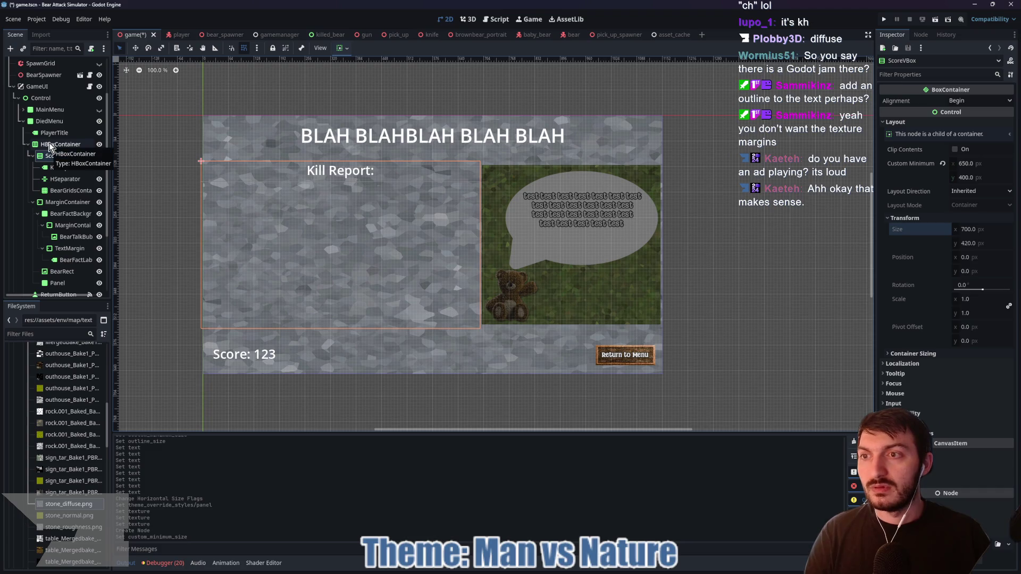
- Give BearGridsContainer a 650 px minimum width as well
{"action": "left_click", "coordinate": [79, 190]}
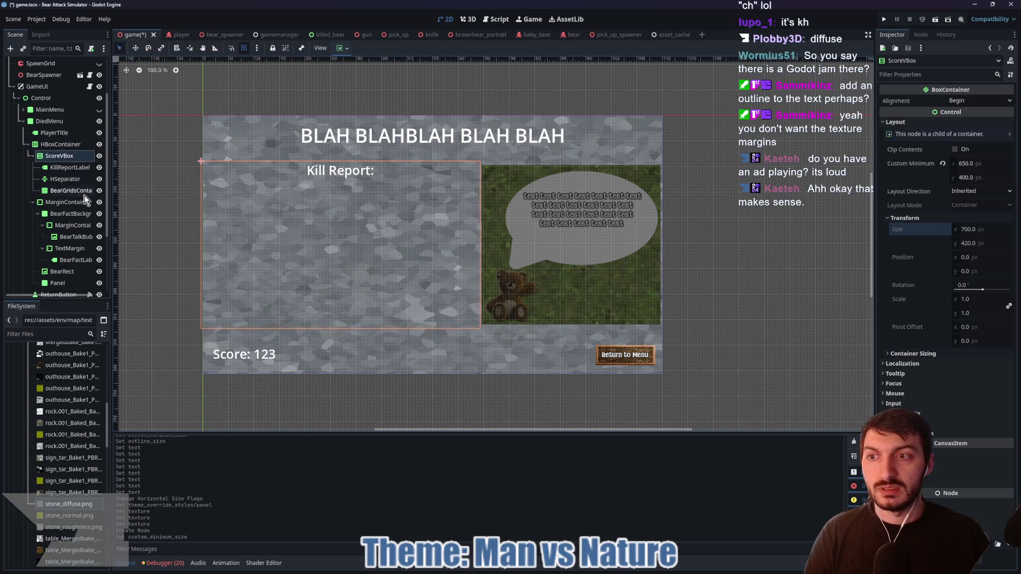
{"action": "left_click", "coordinate": [994, 164]}
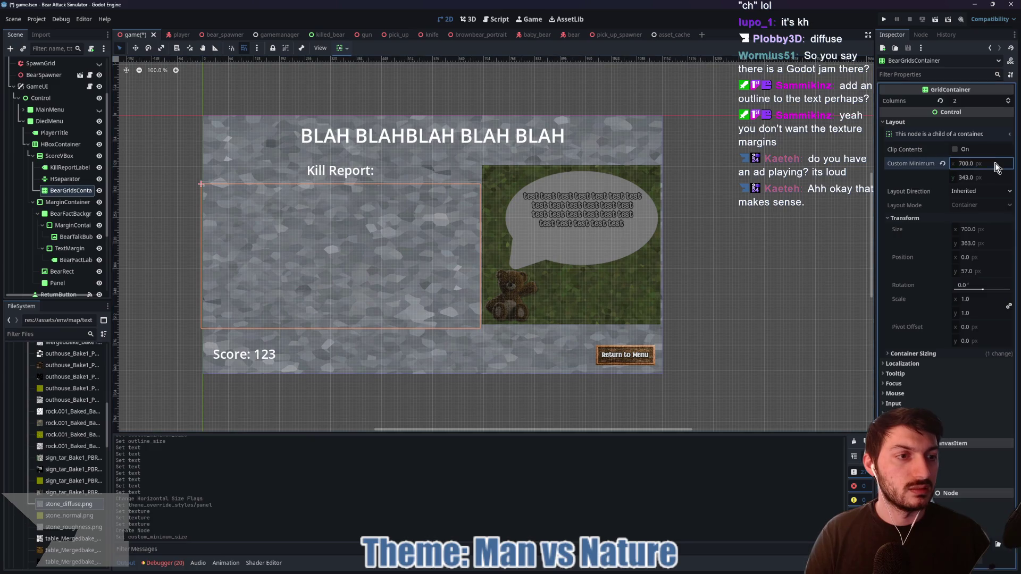
{"action": "type", "text": "650"}
{"action": "key", "text": "Return"}
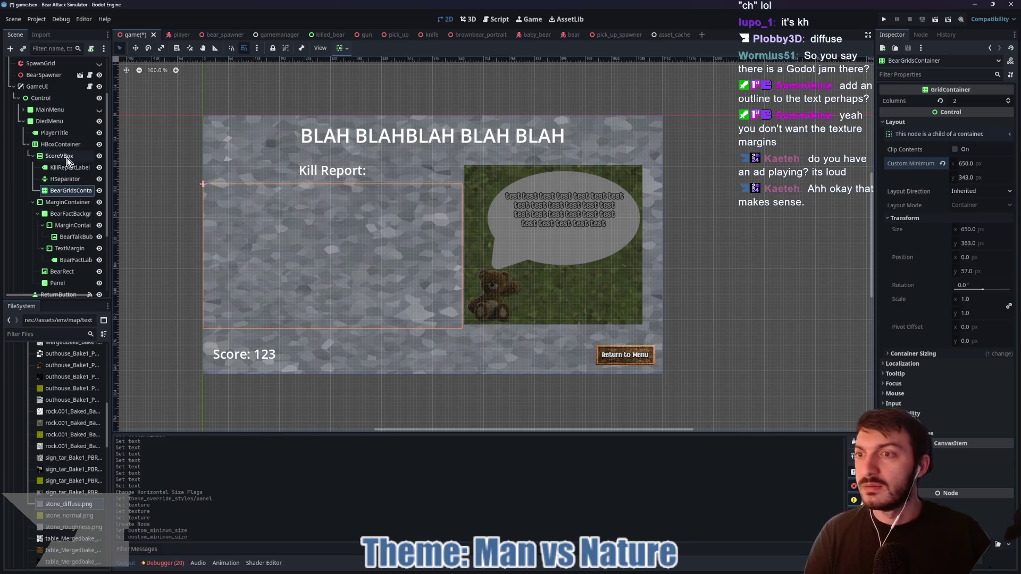
{"action": "left_click", "coordinate": [58, 148]}
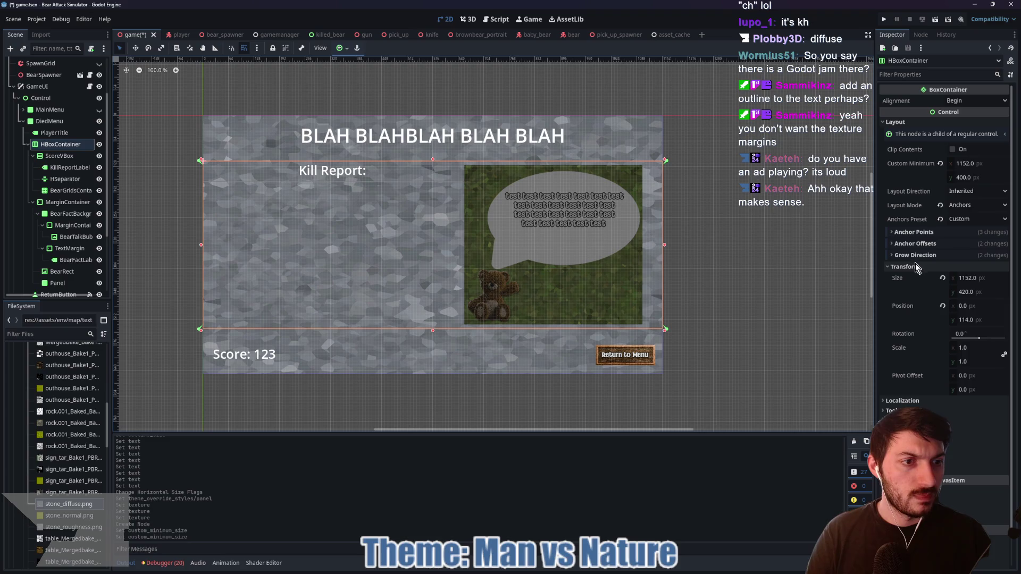
- Set the HBoxContainer's Separation theme constant to 10
{"action": "scroll", "coordinate": [904, 284], "scroll_direction": "down", "scroll_amount": 2}
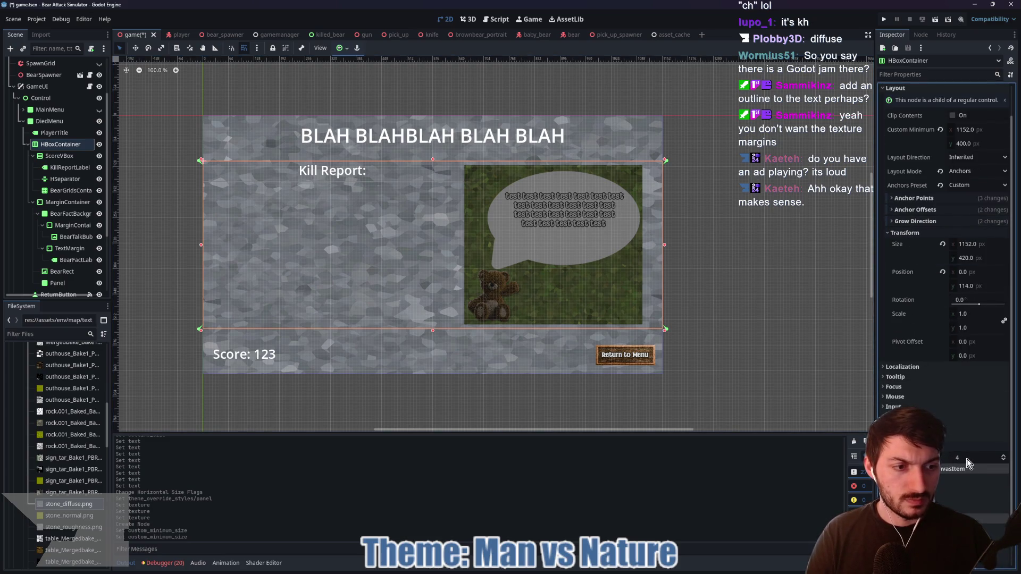
{"action": "left_click", "coordinate": [968, 458]}
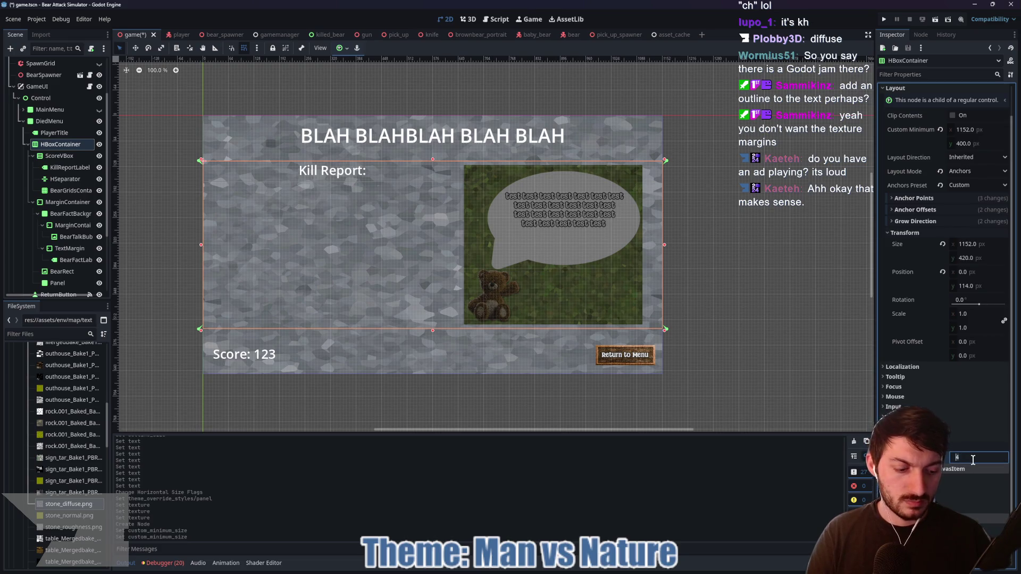
{"action": "type", "text": "5"}
{"action": "key", "text": "Return"}
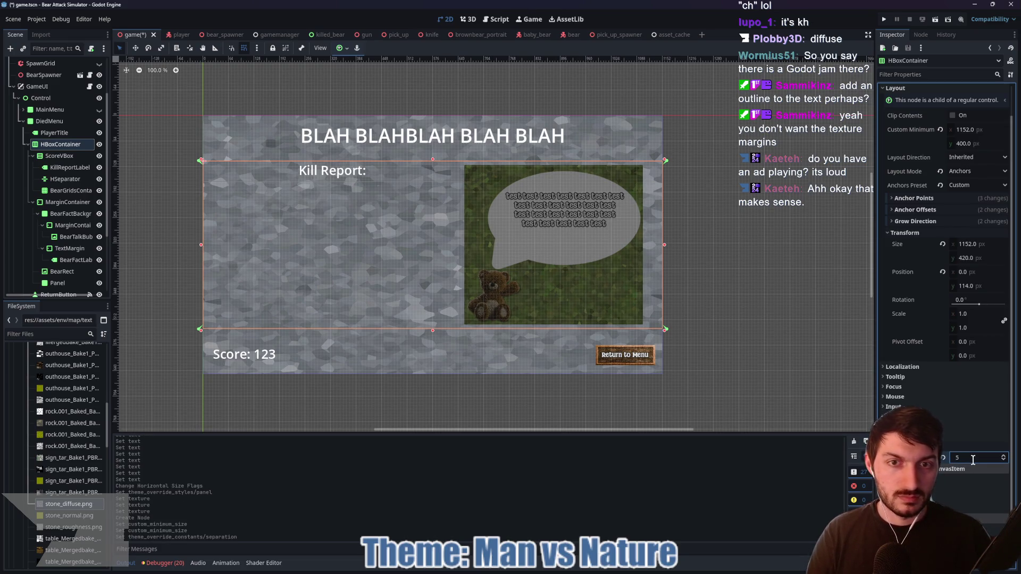
{"action": "left_click", "coordinate": [972, 458]}
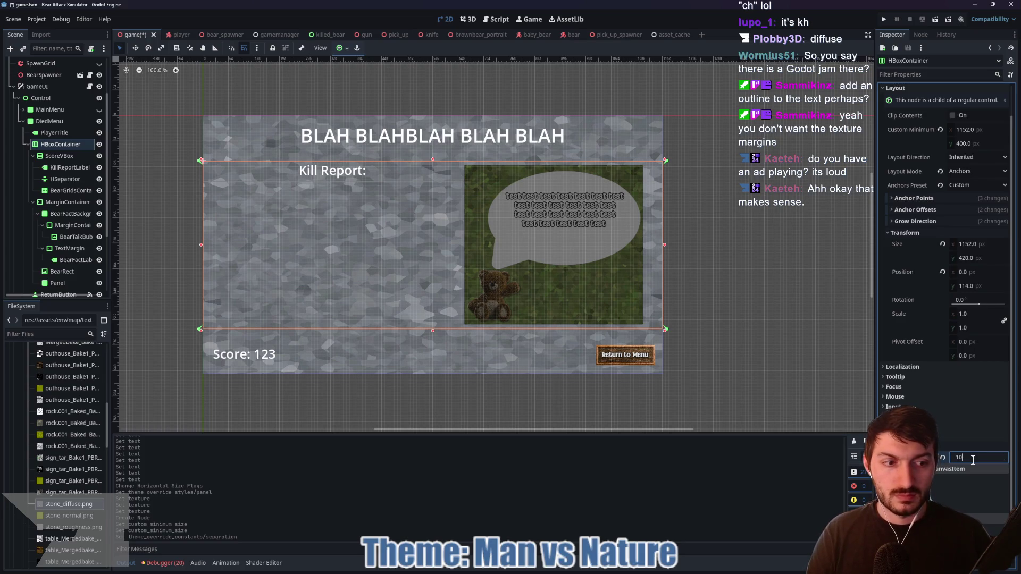
{"action": "type", "text": "10"}
{"action": "key", "text": "Return"}
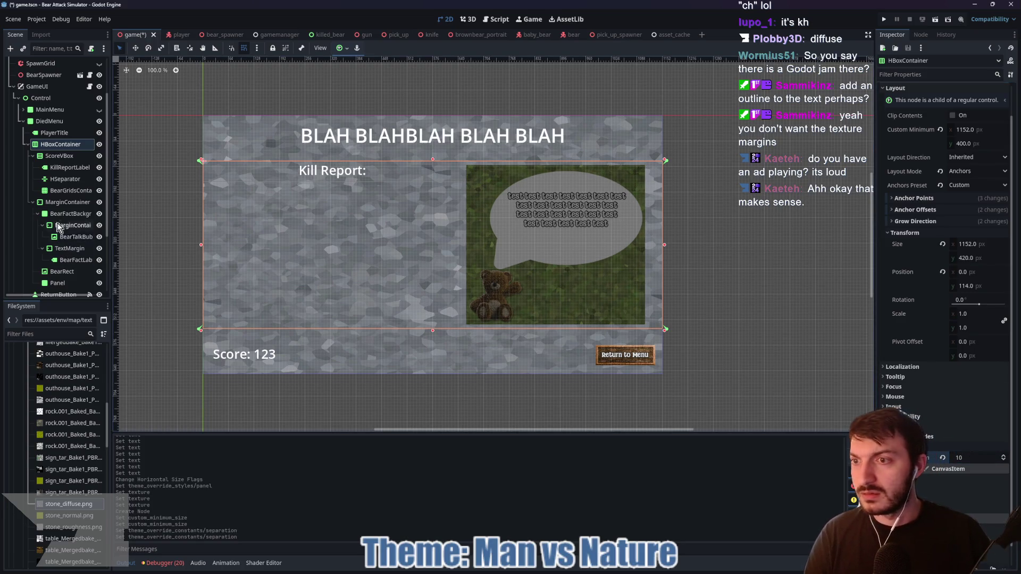
{"action": "left_click", "coordinate": [56, 203]}
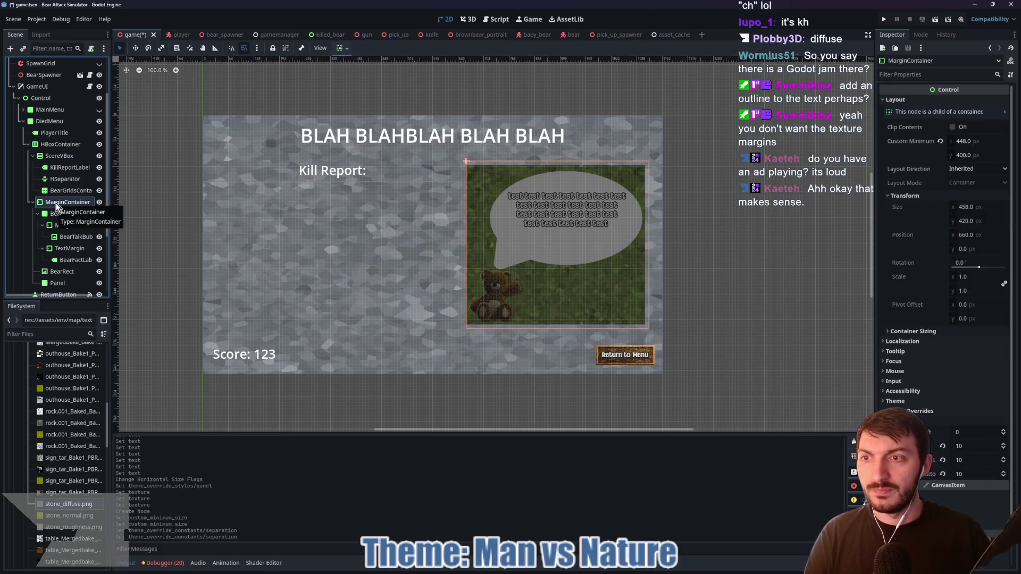
- Reset the MarginContainer's minimum size to 0×0, with Horizontal Expand and Vertical Fill
{"action": "left_click", "coordinate": [940, 141]}
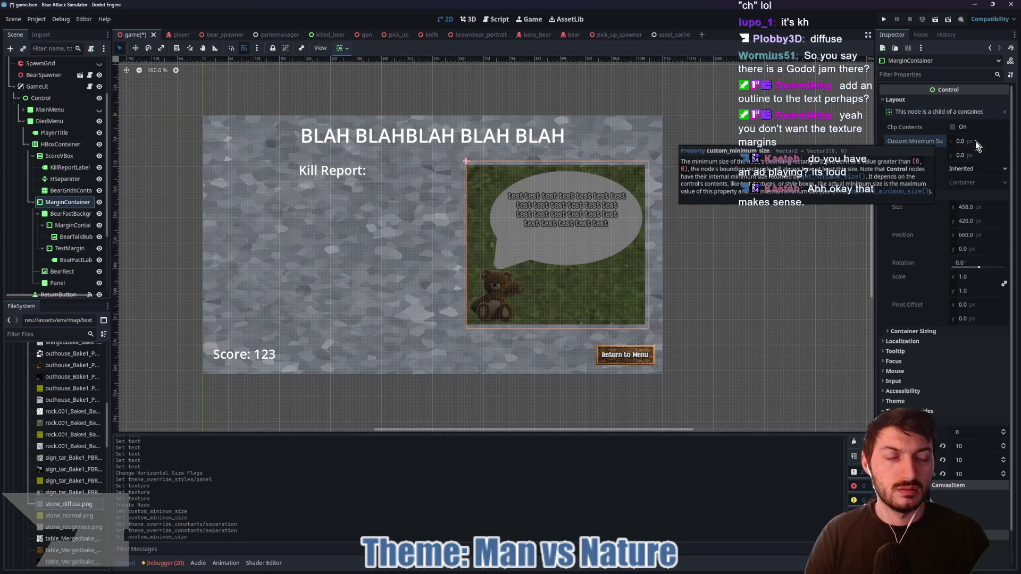
{"action": "left_click", "coordinate": [342, 48]}
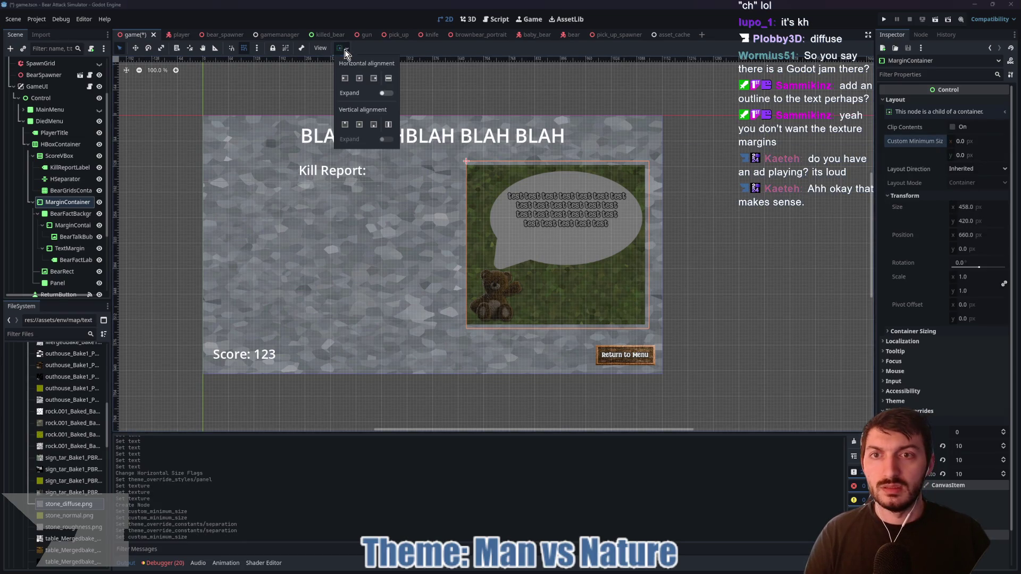
{"action": "left_click", "coordinate": [383, 93]}
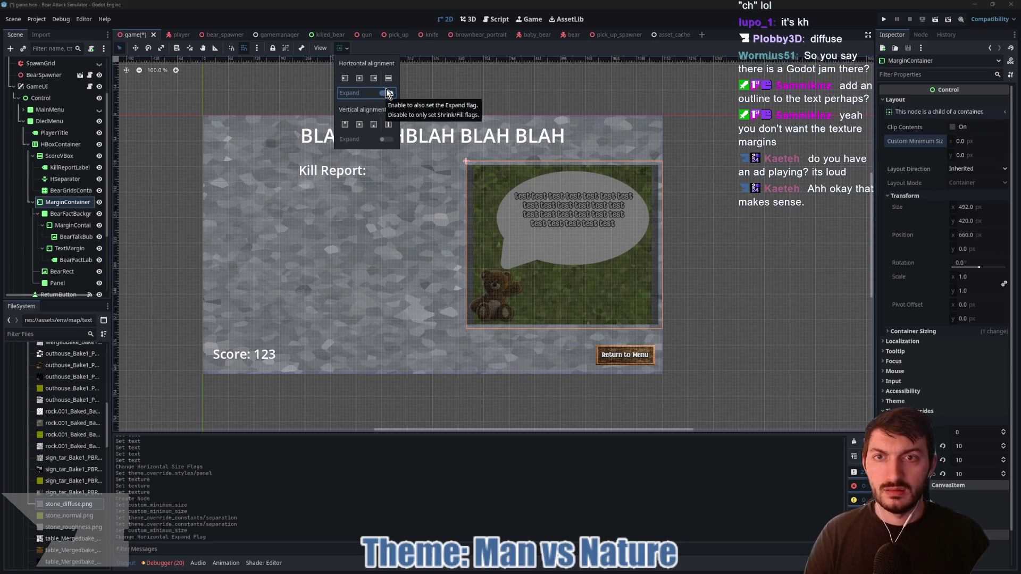
{"action": "left_click", "coordinate": [389, 124]}
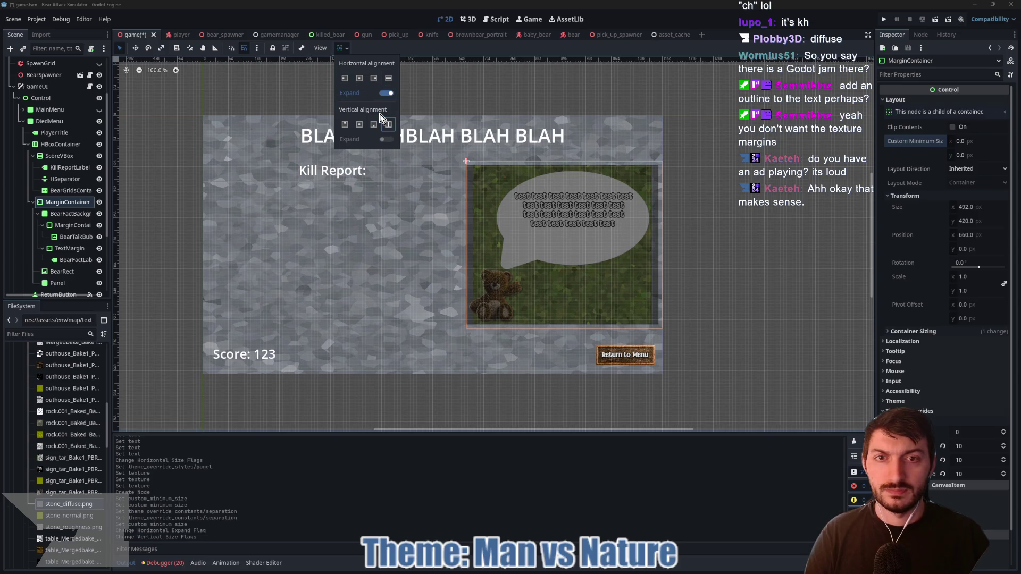
{"action": "left_click", "coordinate": [346, 49]}
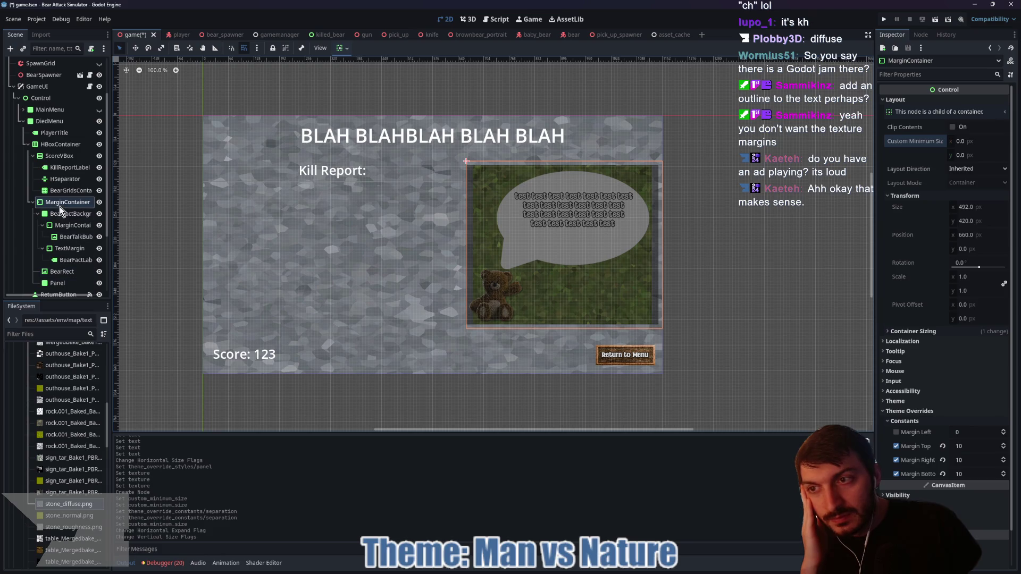
- Rename the Panel node to BearBorder
{"action": "left_click", "coordinate": [57, 284]}
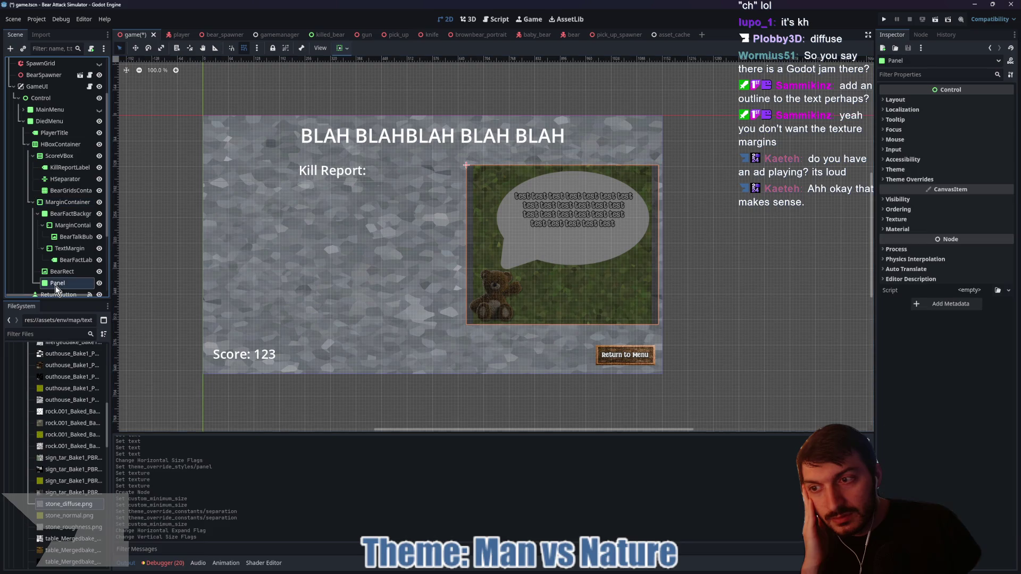
{"action": "left_click", "coordinate": [54, 284]}
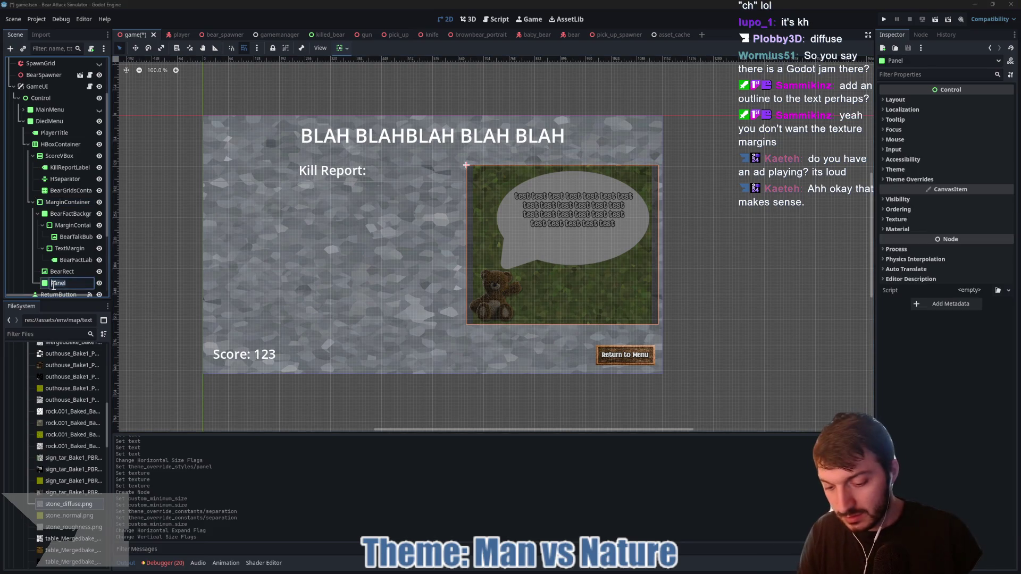
{"action": "type", "text": "BearBo"}
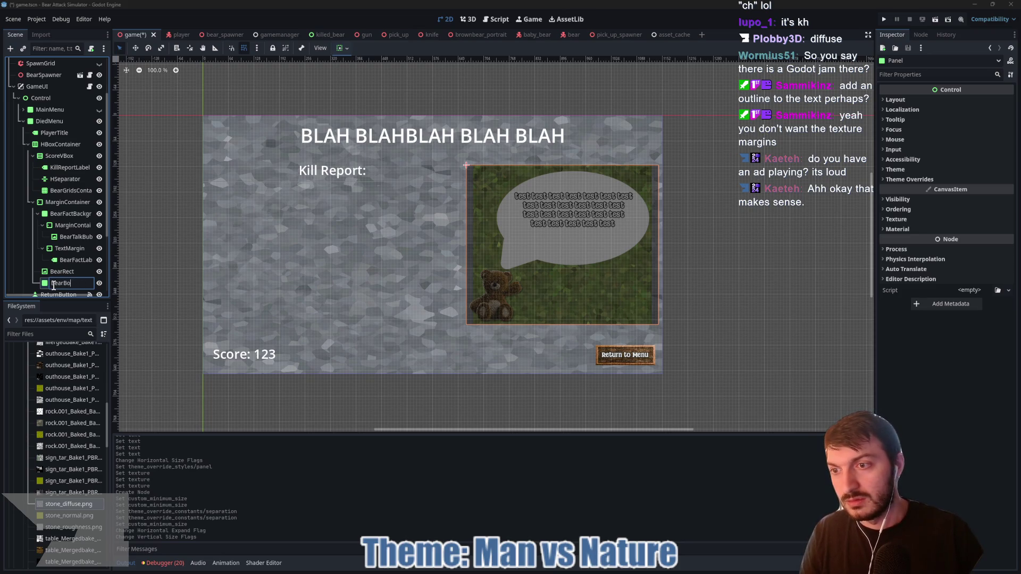
{"action": "type", "text": "rder"}
{"action": "key", "text": "Return"}
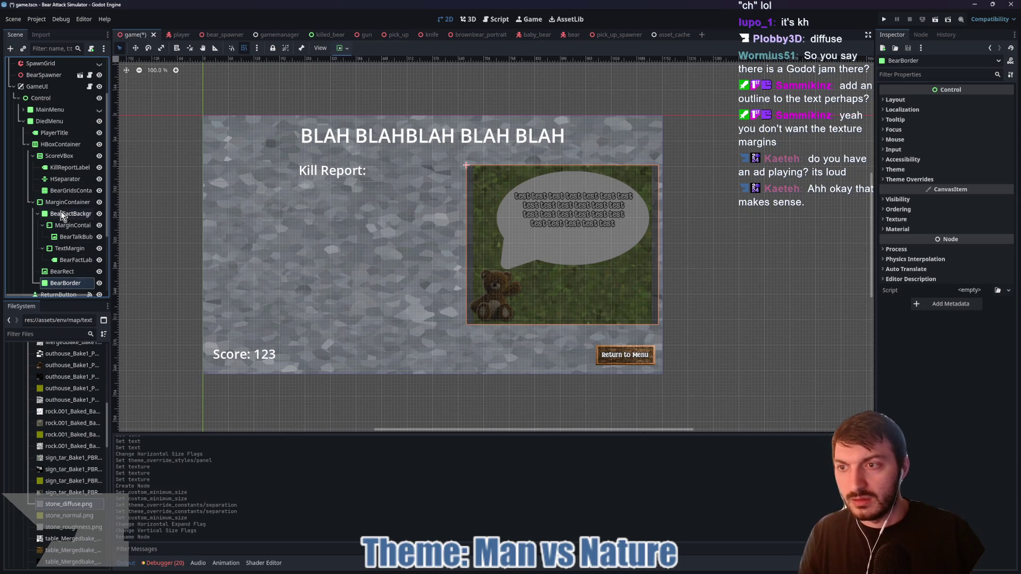
- Move BearBorder after ScoreVBox in HBoxContainer and nest the bear-fact MarginContainer in it
{"action": "mouse_move", "coordinate": [54, 202]}
{"action": "left_mouse_down"}
{"action": "mouse_move", "coordinate": [71, 261]}
{"action": "mouse_move", "coordinate": [62, 278]}
{"action": "left_mouse_up"}
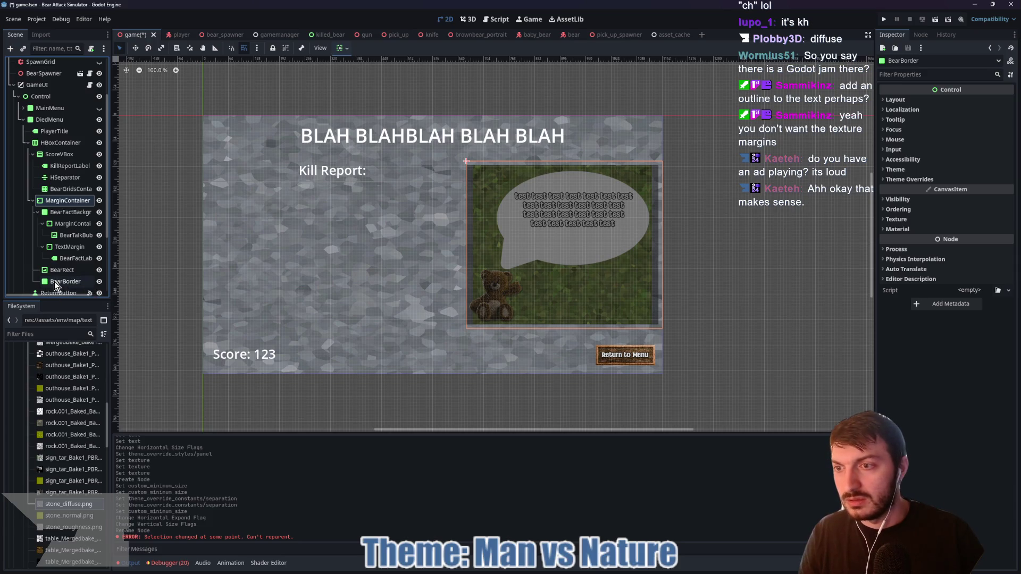
{"action": "left_click", "coordinate": [54, 281]}
{"action": "left_click_drag", "start_coordinate": [54, 282], "coordinate": [21, 193]}
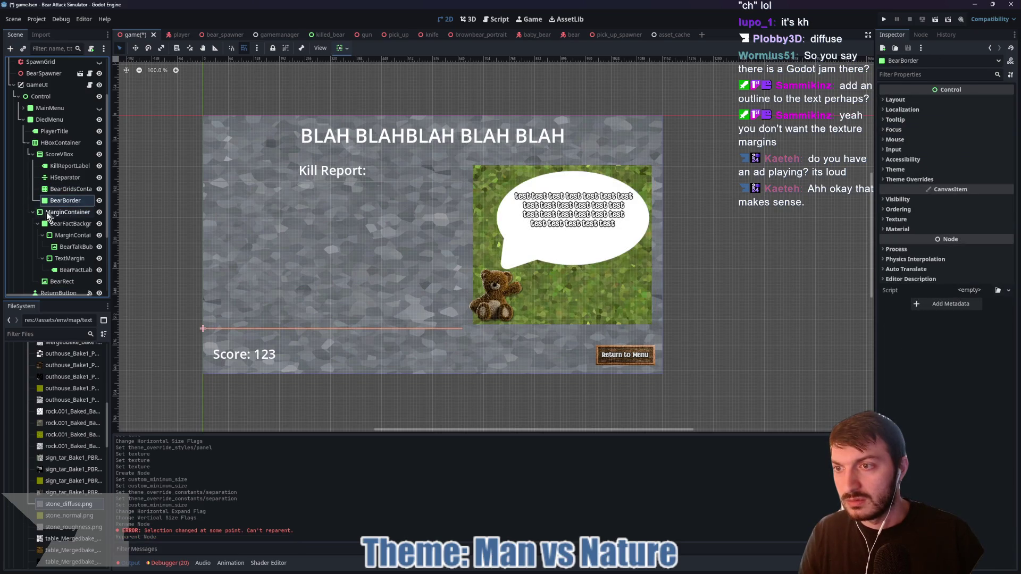
{"action": "mouse_move", "coordinate": [50, 202]}
{"action": "left_mouse_down"}
{"action": "mouse_move", "coordinate": [17, 203]}
{"action": "mouse_move", "coordinate": [59, 206]}
{"action": "mouse_move", "coordinate": [29, 148]}
{"action": "left_mouse_up"}
{"action": "left_click", "coordinate": [31, 167]}
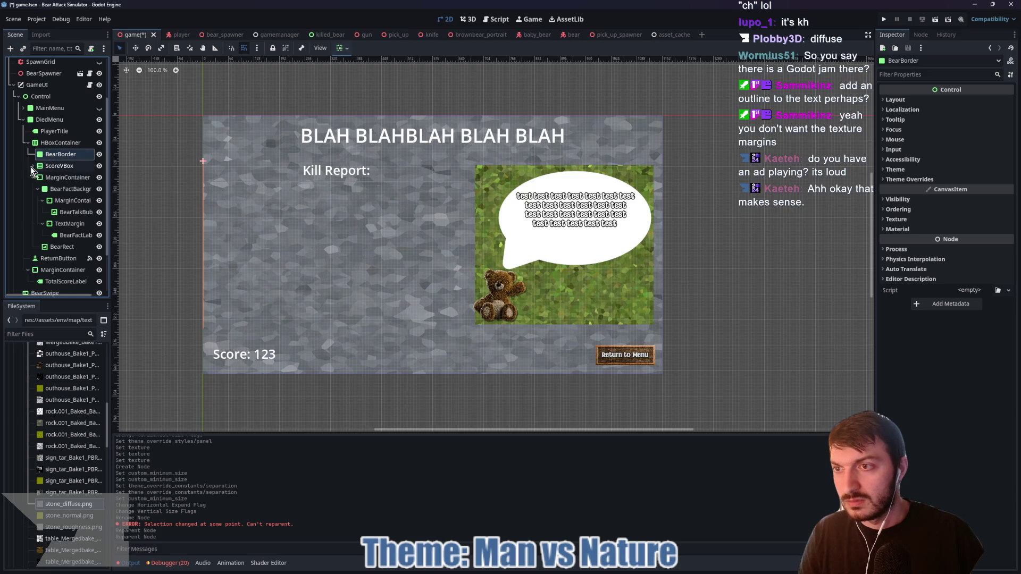
{"action": "mouse_move", "coordinate": [50, 177]}
{"action": "left_mouse_down"}
{"action": "mouse_move", "coordinate": [34, 168]}
{"action": "mouse_move", "coordinate": [51, 155]}
{"action": "left_mouse_up"}
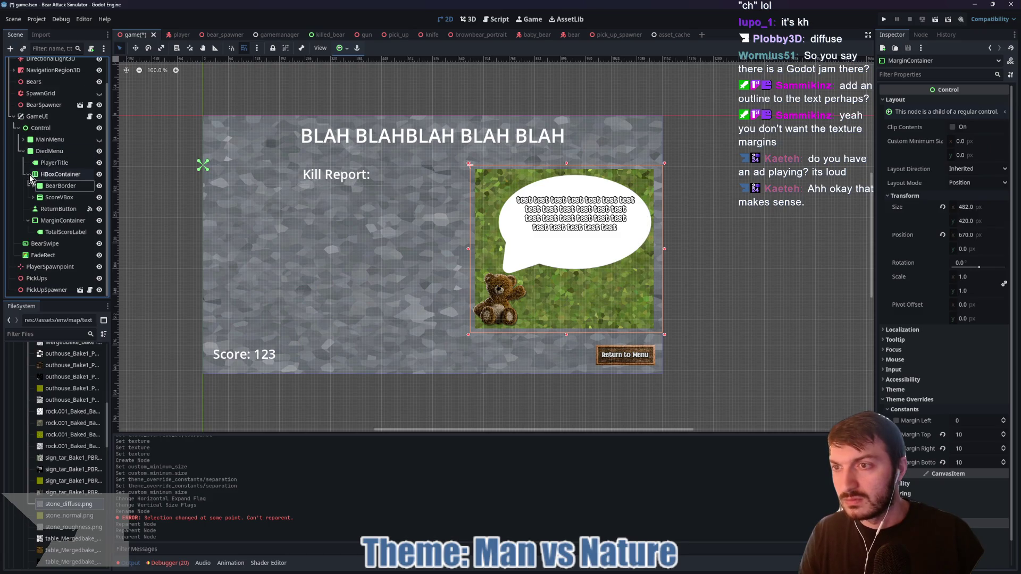
{"action": "mouse_move", "coordinate": [56, 186]}
{"action": "left_mouse_down"}
{"action": "mouse_move", "coordinate": [33, 202]}
{"action": "mouse_move", "coordinate": [52, 184]}
{"action": "left_mouse_up"}
{"action": "left_click", "coordinate": [55, 198]}
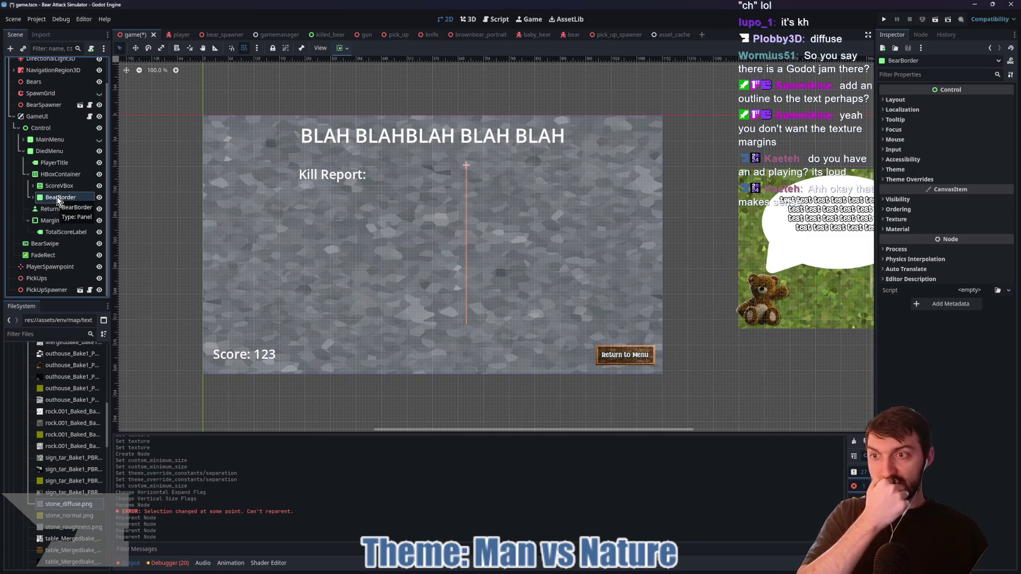
- Set BearBorder's container sizing to Horizontal Expand
{"action": "left_click", "coordinate": [34, 198]}
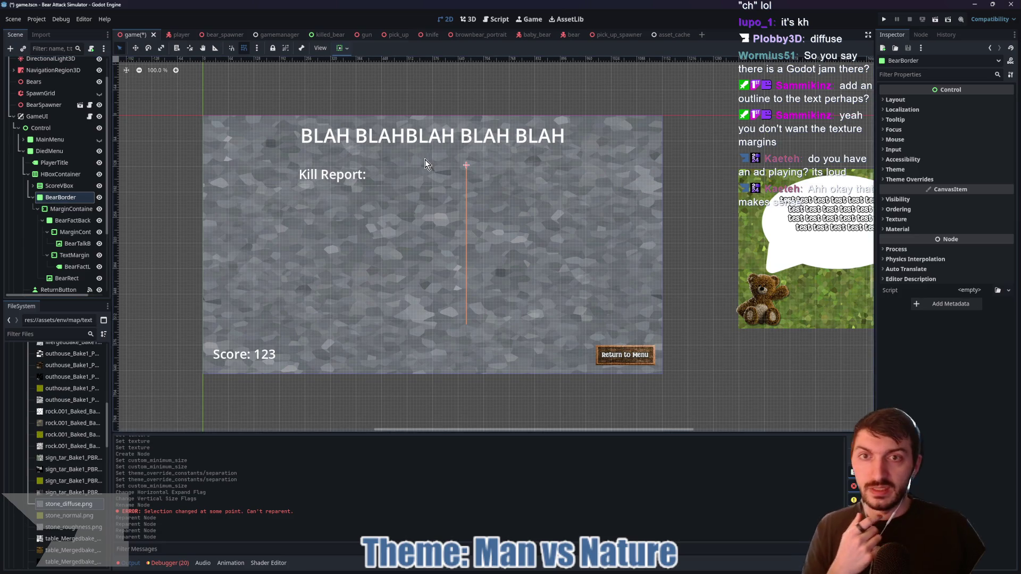
{"action": "left_click", "coordinate": [341, 48]}
{"action": "left_click", "coordinate": [384, 93]}
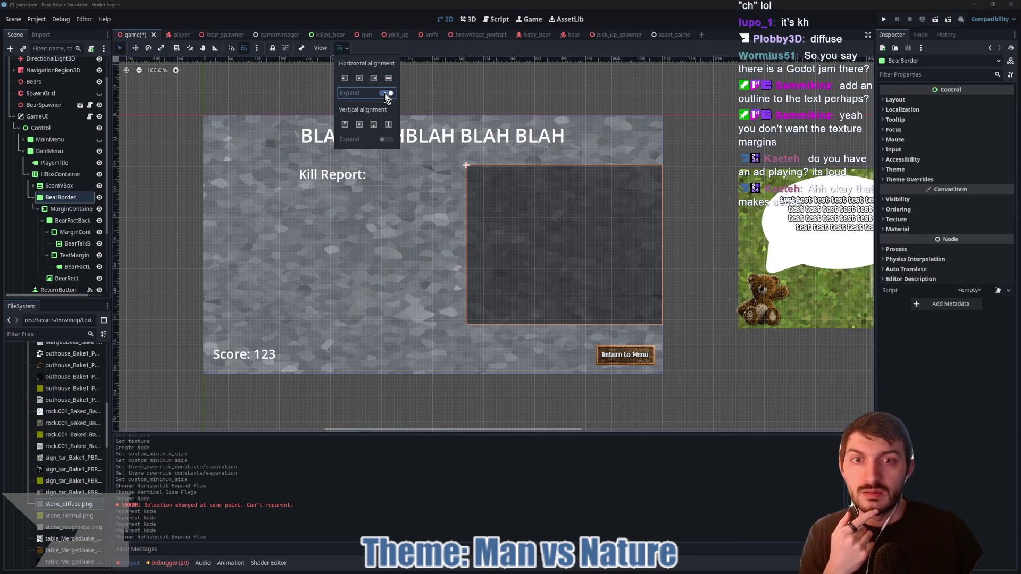
{"action": "left_click", "coordinate": [342, 50]}
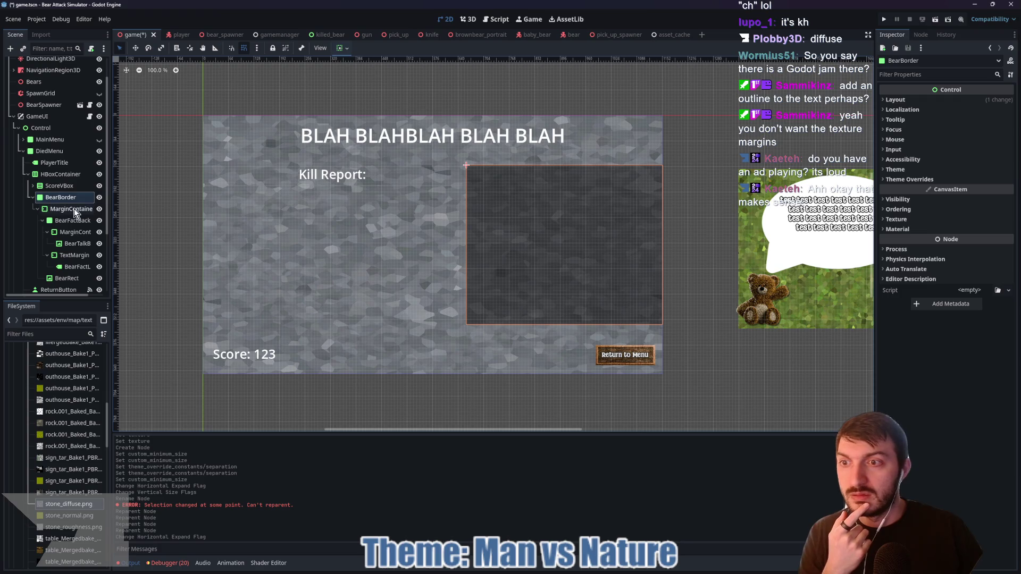
- Apply the Center anchor preset to the bear-fact MarginContainer
{"action": "left_click", "coordinate": [72, 208]}
{"action": "left_click", "coordinate": [341, 48]}
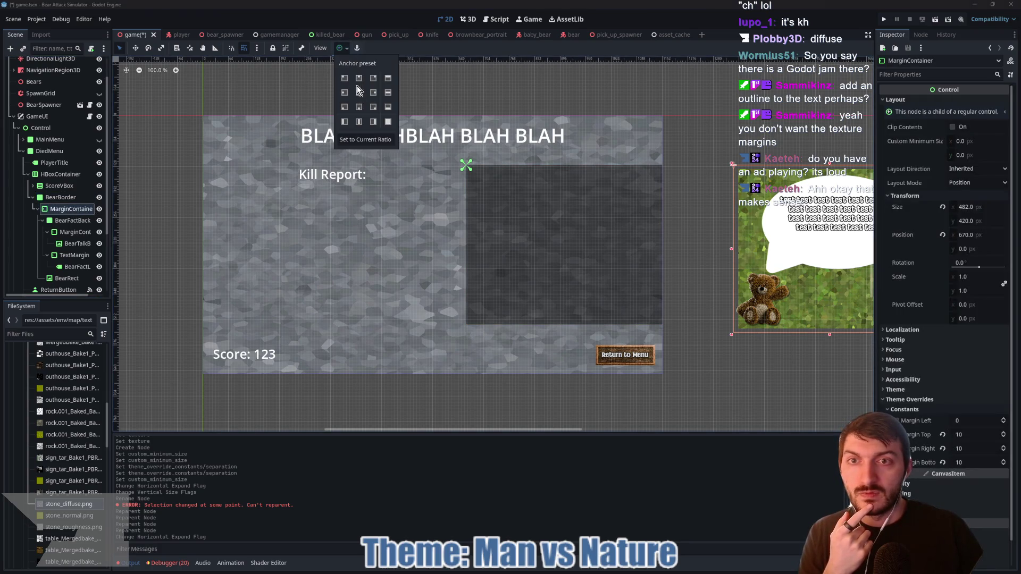
{"action": "left_click", "coordinate": [359, 93]}
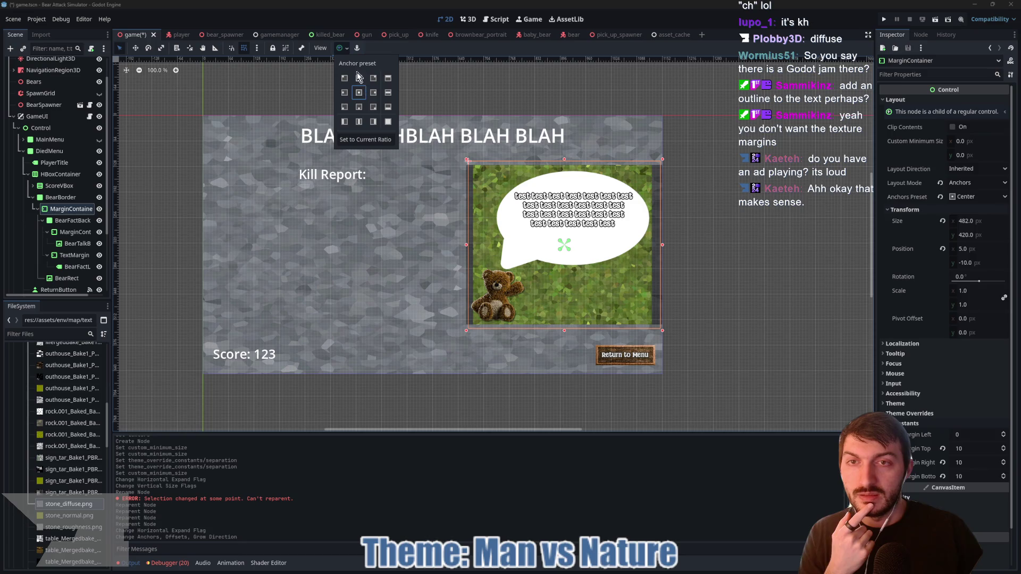
{"action": "left_click", "coordinate": [294, 147]}
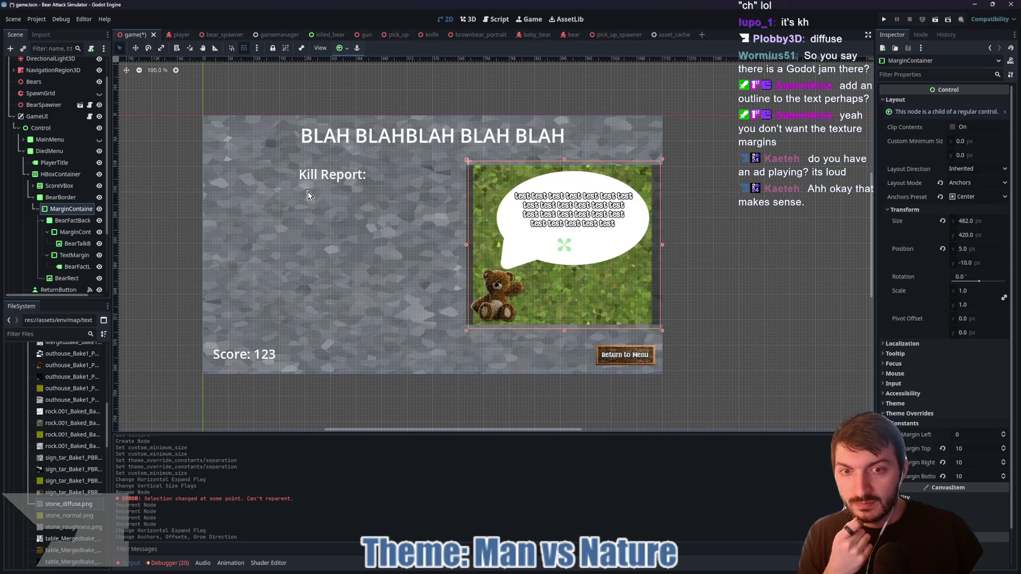
{"action": "left_click", "coordinate": [59, 197]}
- Add a Panel style override under BearBorder's Theme Overrides > Styles
{"action": "left_click", "coordinate": [912, 180]}
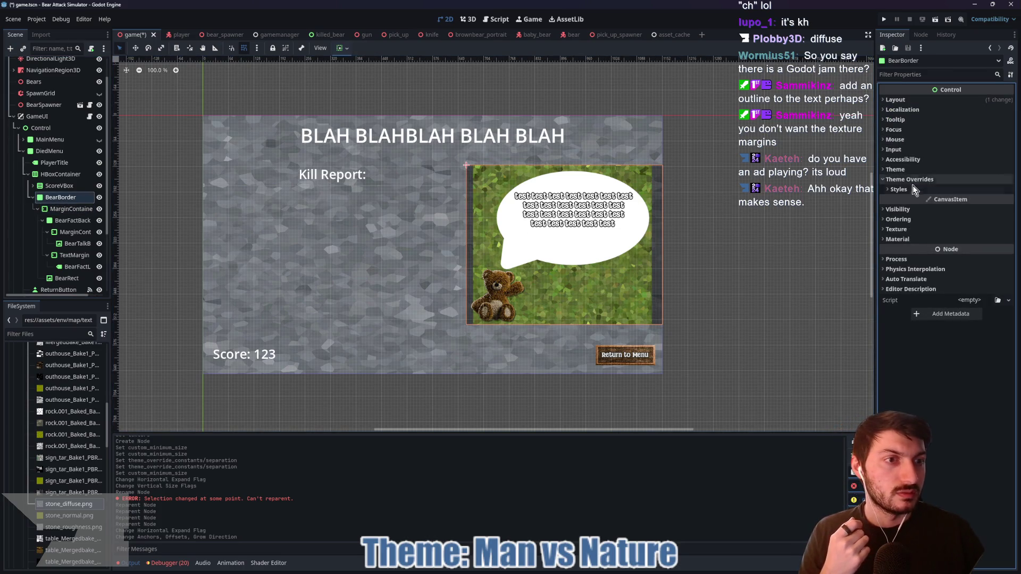
{"action": "left_click", "coordinate": [912, 189]}
{"action": "left_click", "coordinate": [980, 200]}
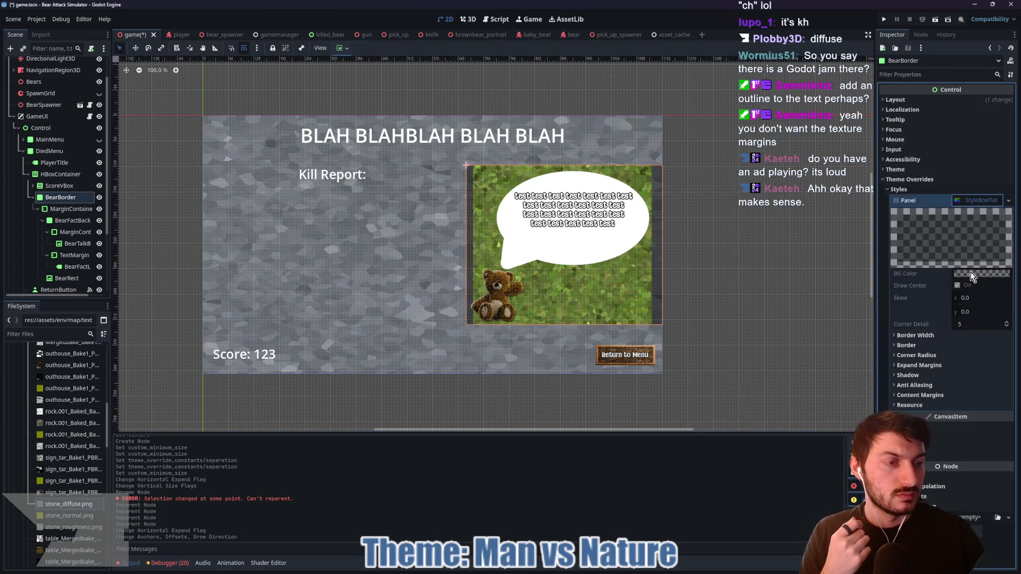
{"action": "right_click", "coordinate": [974, 207]}
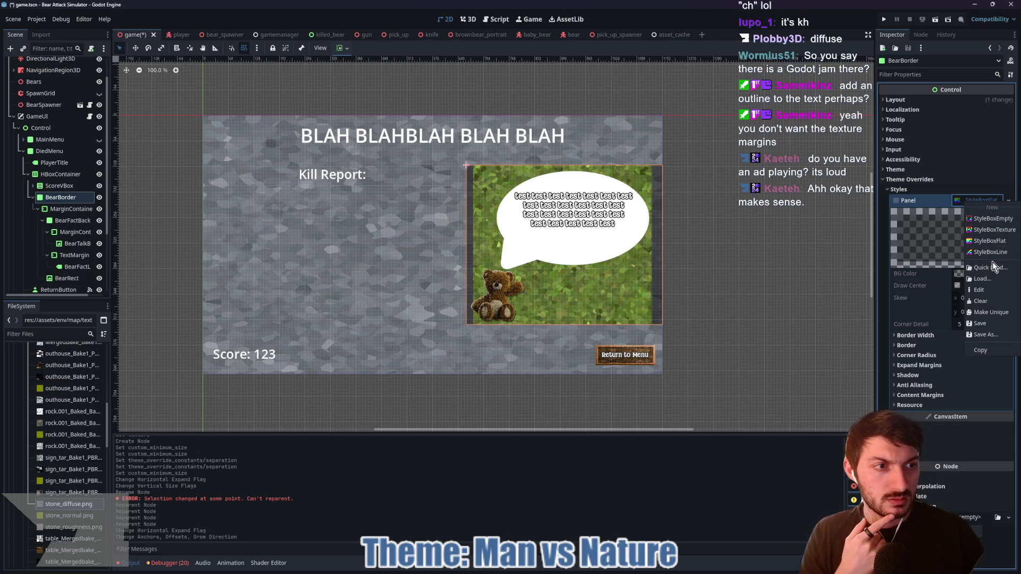
{"action": "key", "text": "Escape"}
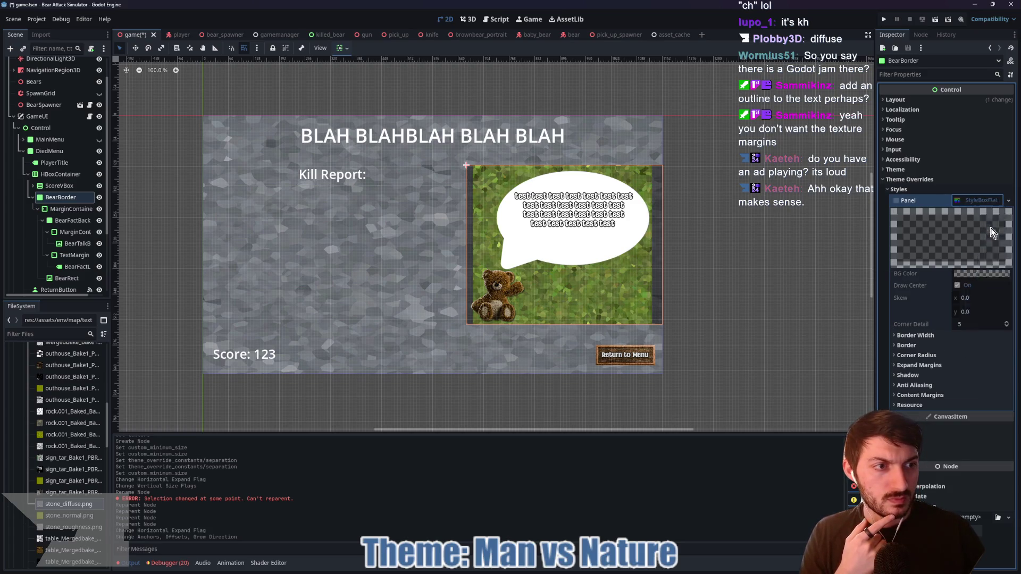
- Make it a StyleBoxTexture with a new AtlasTexture using rect_button.png as the atlas
{"action": "left_click", "coordinate": [969, 274]}
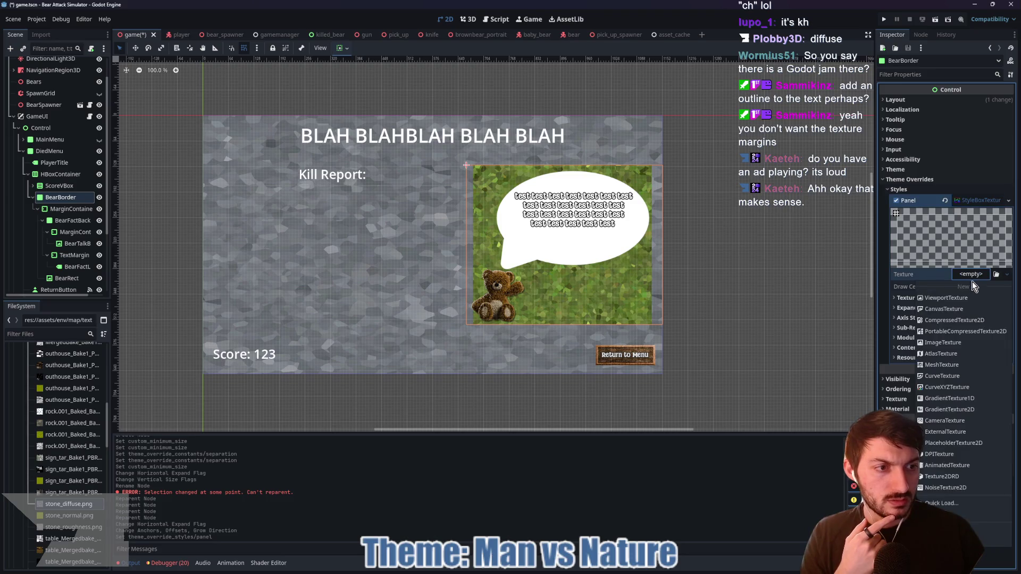
{"action": "left_click", "coordinate": [961, 354]}
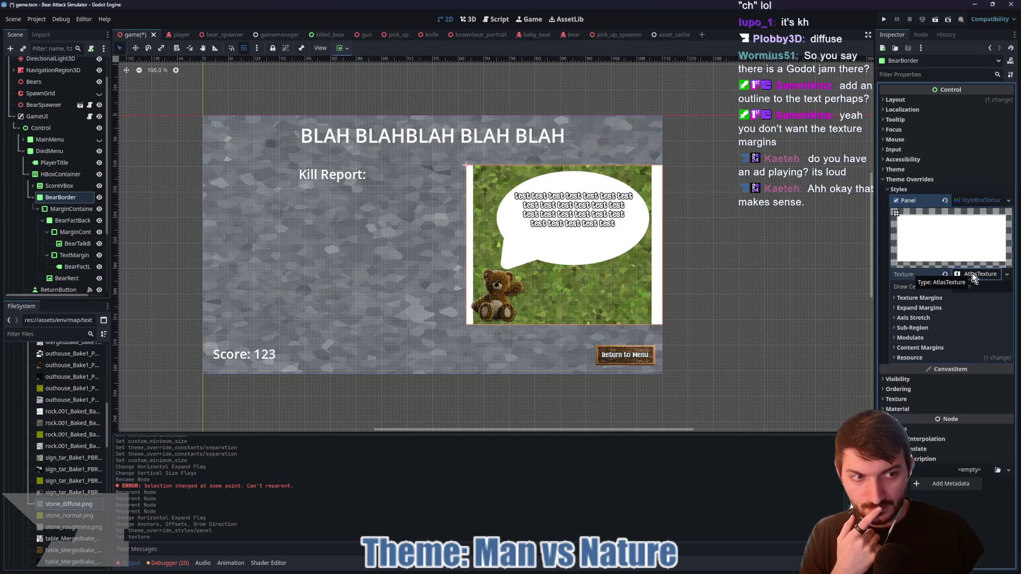
{"action": "left_click", "coordinate": [972, 273]}
{"action": "left_click", "coordinate": [961, 391]}
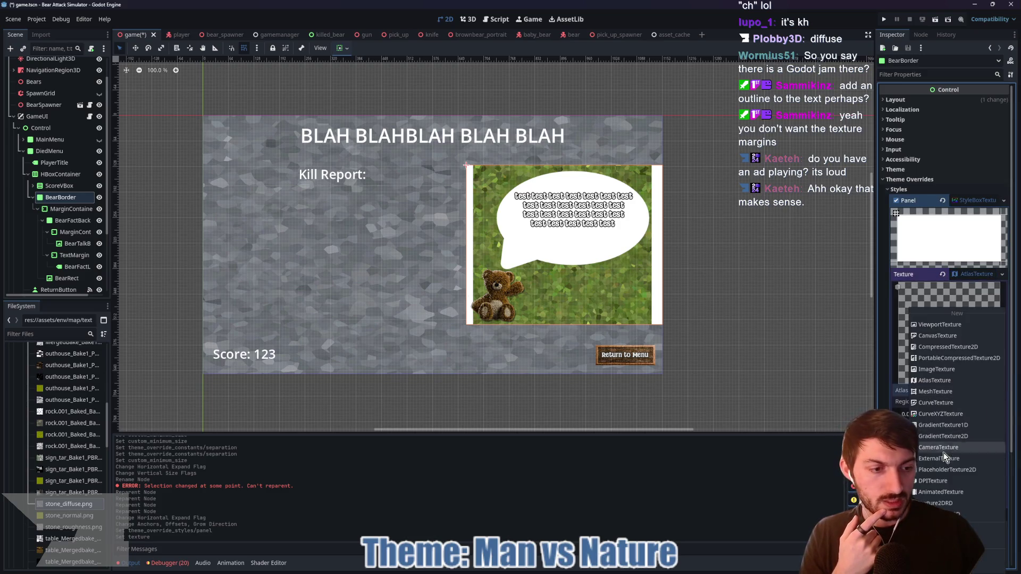
{"action": "left_click", "coordinate": [989, 542]}
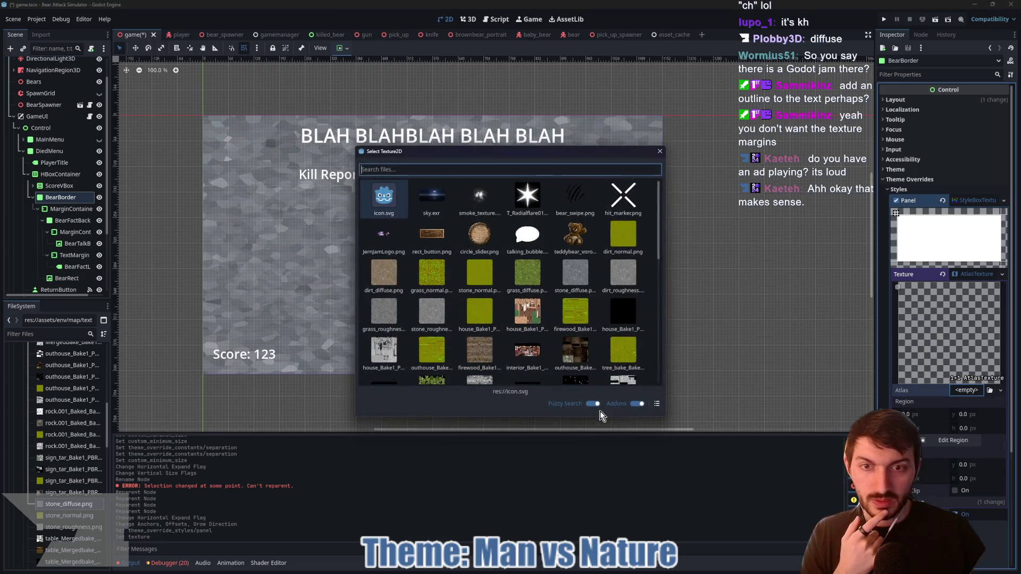
{"action": "left_click", "coordinate": [435, 258]}
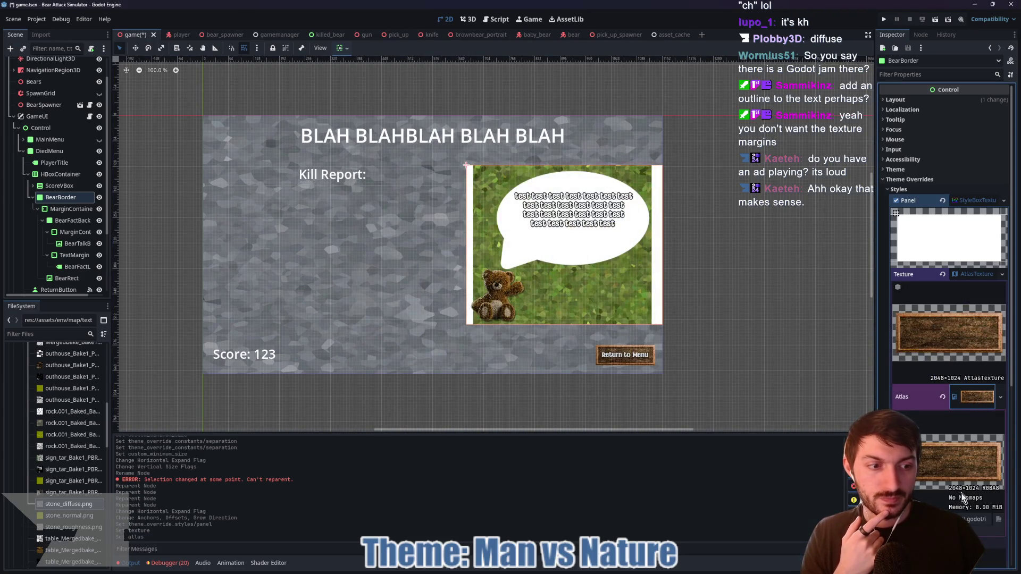
{"action": "scroll", "coordinate": [961, 493], "scroll_direction": "down", "scroll_amount": 5}
- Trim the atlas region to the wooden frame, 1936×728 at offset 56,152
{"action": "left_click", "coordinate": [953, 290]}
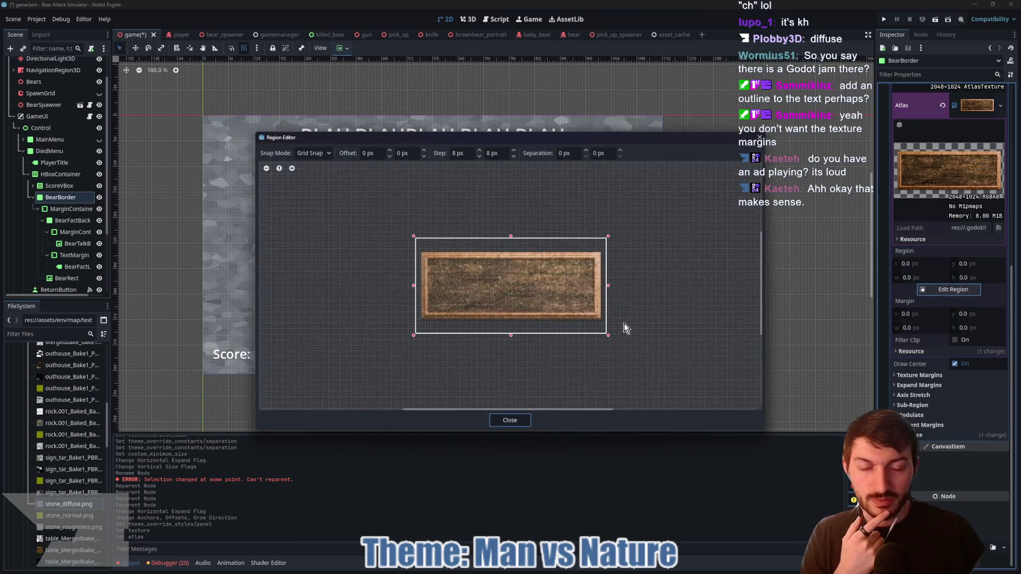
{"action": "left_click_drag", "start_coordinate": [608, 286], "coordinate": [603, 287]}
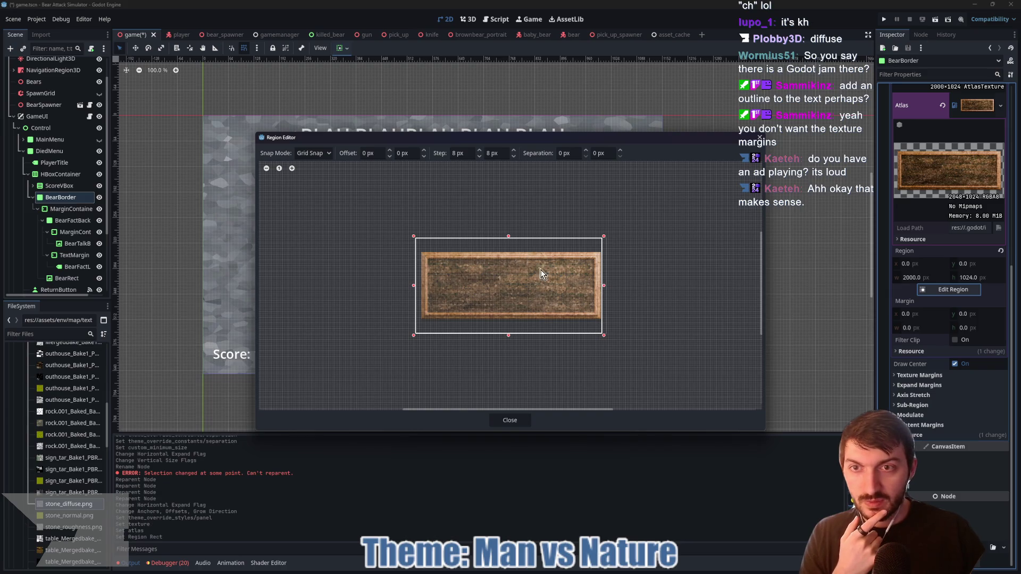
{"action": "scroll", "coordinate": [540, 274], "scroll_direction": "up", "scroll_amount": 3}
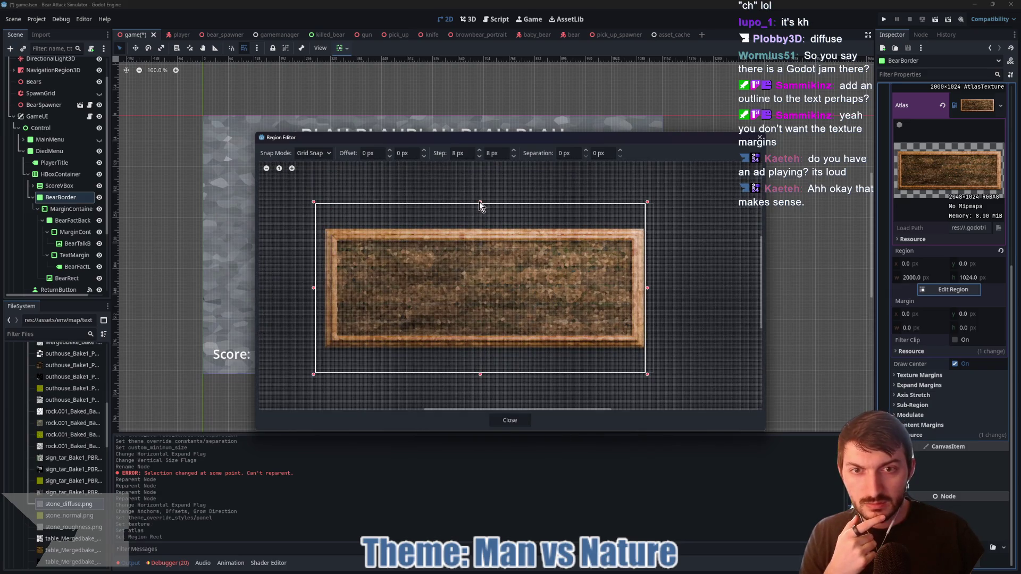
{"action": "left_click_drag", "start_coordinate": [480, 202], "coordinate": [480, 228]}
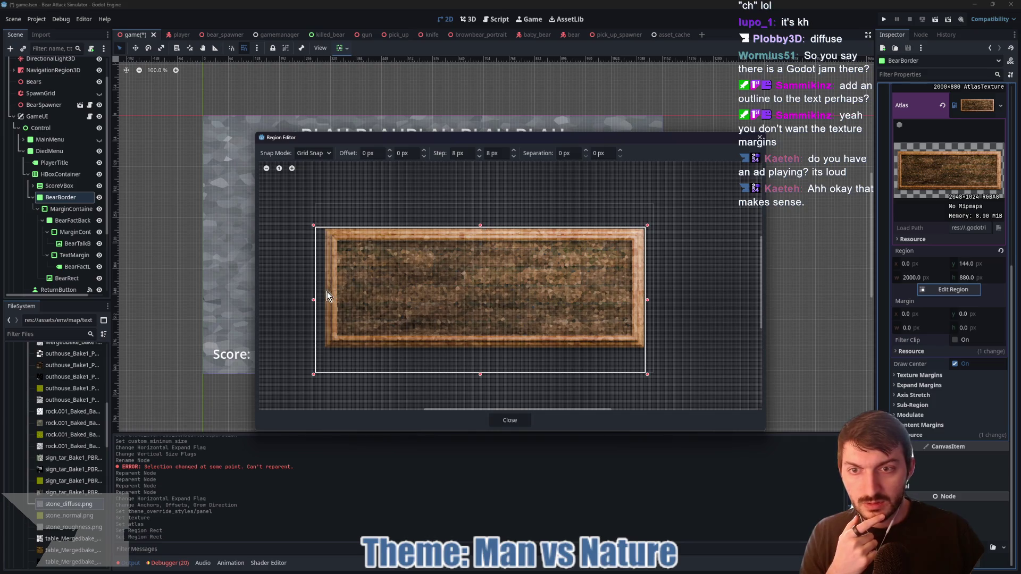
{"action": "left_click_drag", "start_coordinate": [312, 296], "coordinate": [322, 298]}
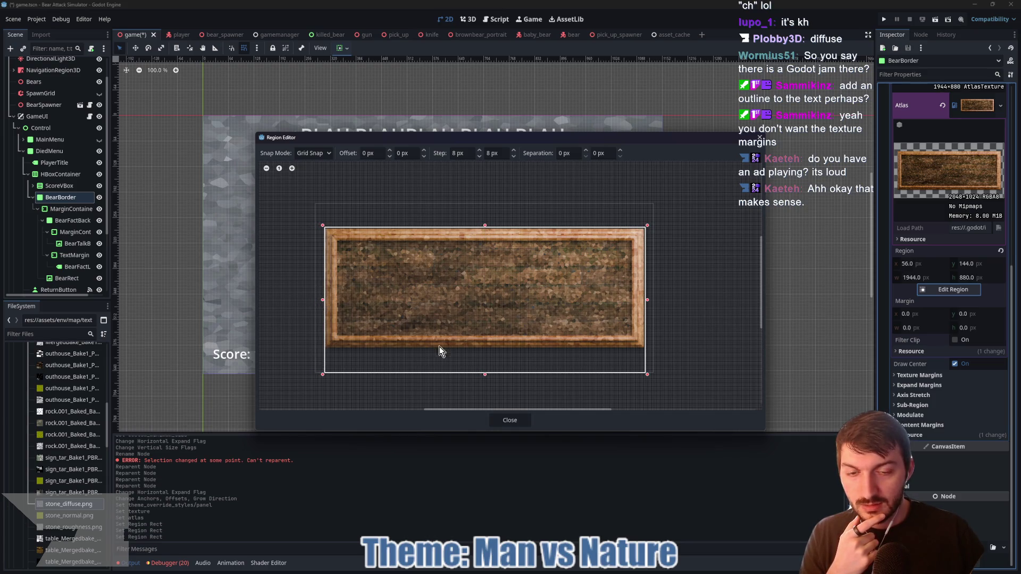
{"action": "left_click_drag", "start_coordinate": [486, 358], "coordinate": [486, 353]}
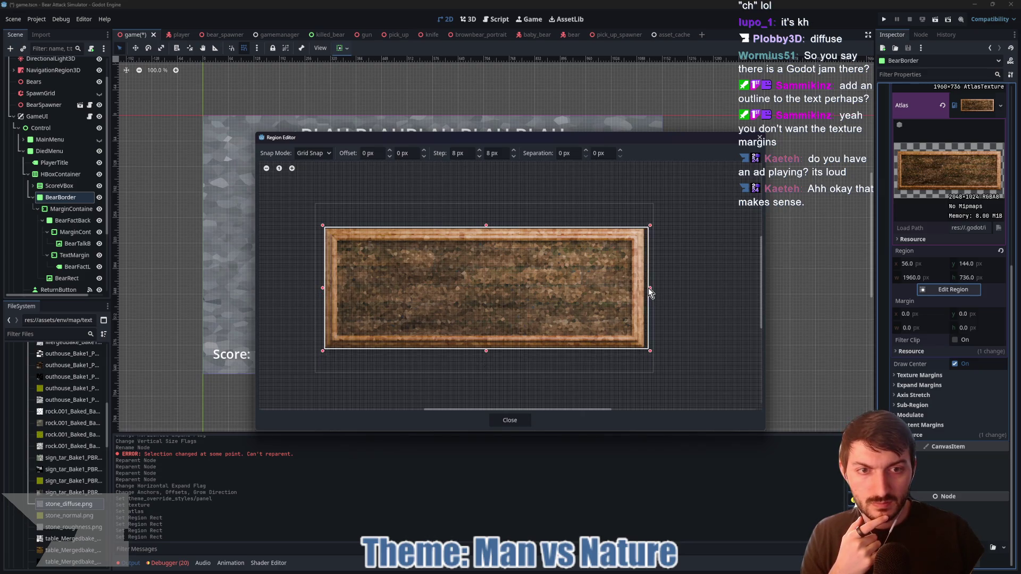
{"action": "left_click_drag", "start_coordinate": [647, 290], "coordinate": [645, 290]}
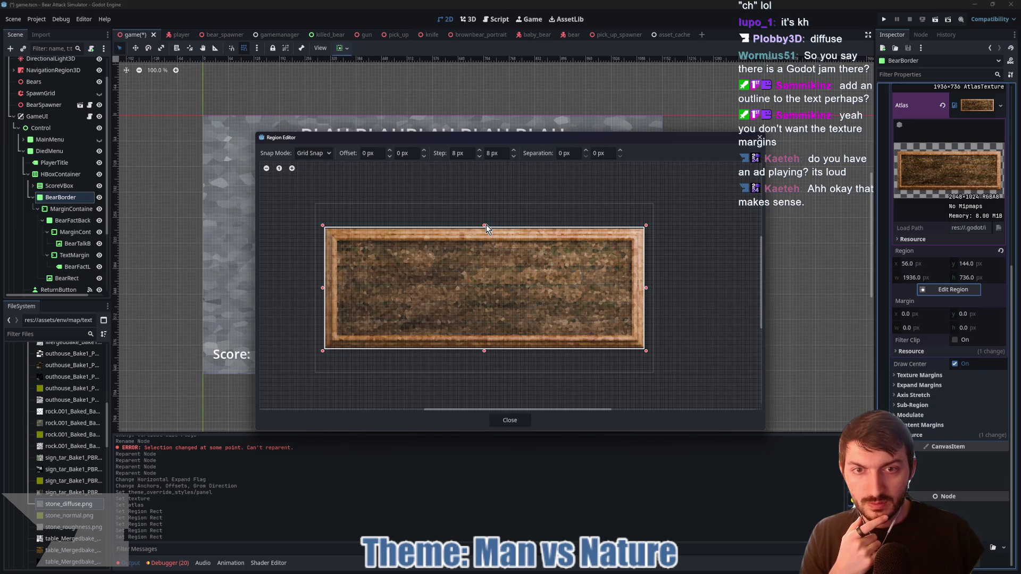
{"action": "left_click_drag", "start_coordinate": [484, 230], "coordinate": [484, 230]}
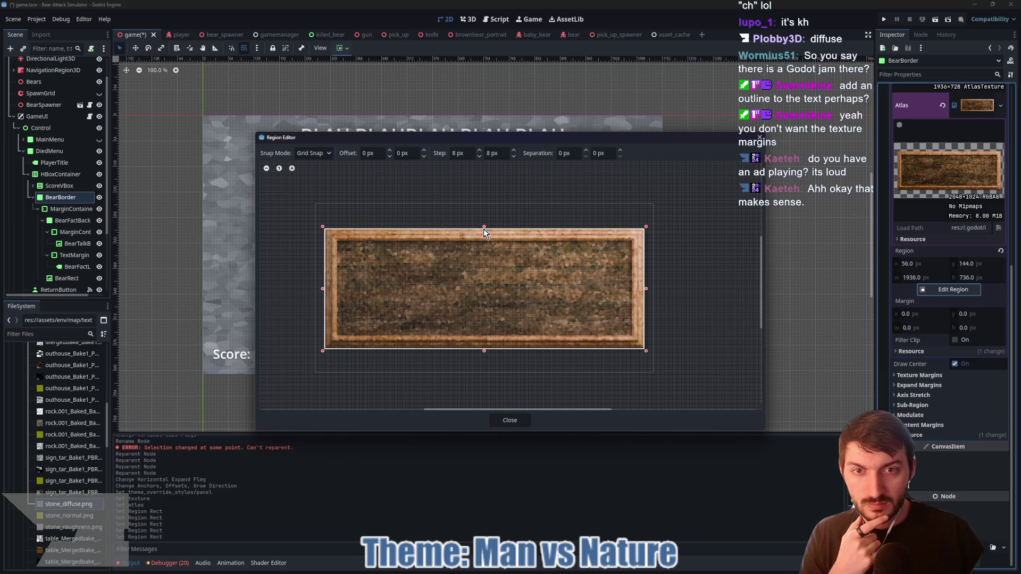
{"action": "left_click", "coordinate": [509, 421]}
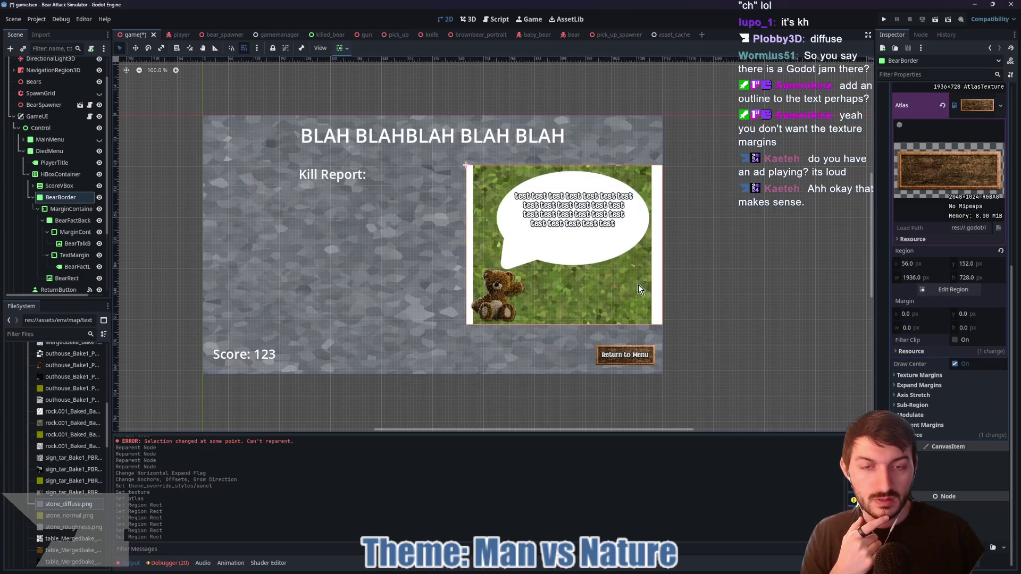
- Hide the bear-fact MarginContainer's contents inside BearBorder
{"action": "left_click", "coordinate": [933, 375]}
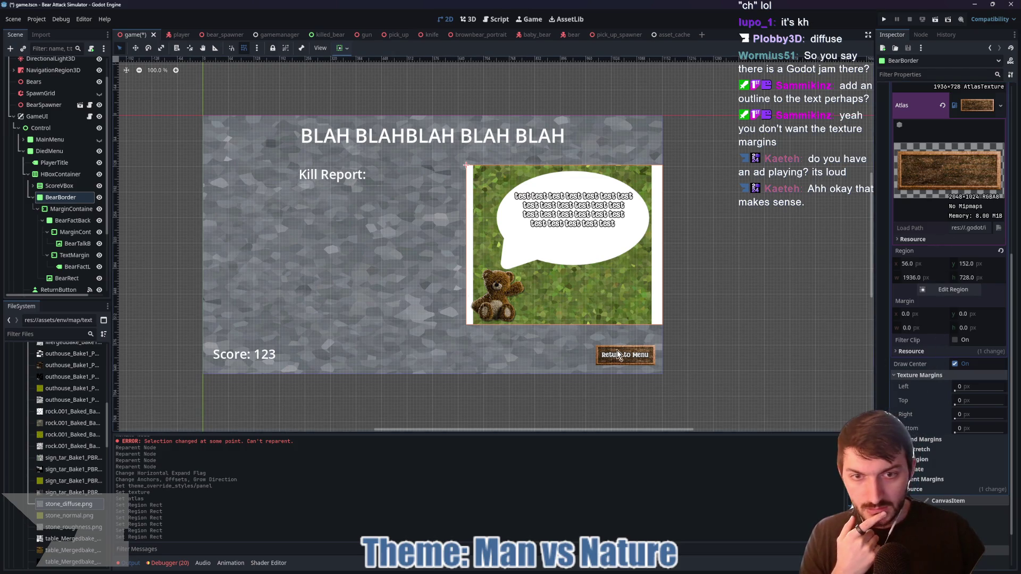
{"action": "scroll", "coordinate": [960, 167], "scroll_direction": "up", "scroll_amount": 5}
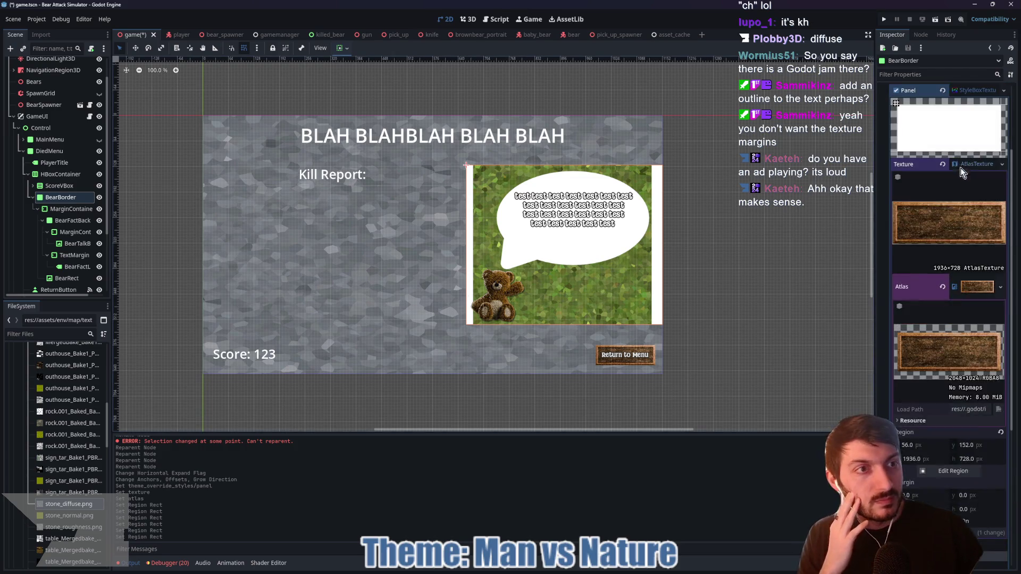
{"action": "scroll", "coordinate": [968, 256], "scroll_direction": "up", "scroll_amount": 3}
{"action": "left_click", "coordinate": [969, 202]}
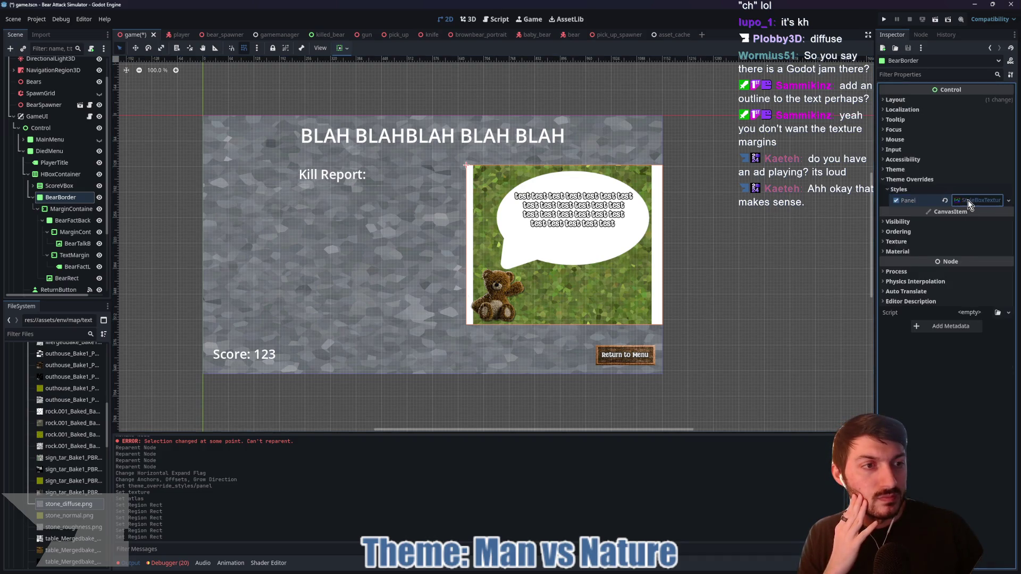
{"action": "left_click", "coordinate": [968, 200]}
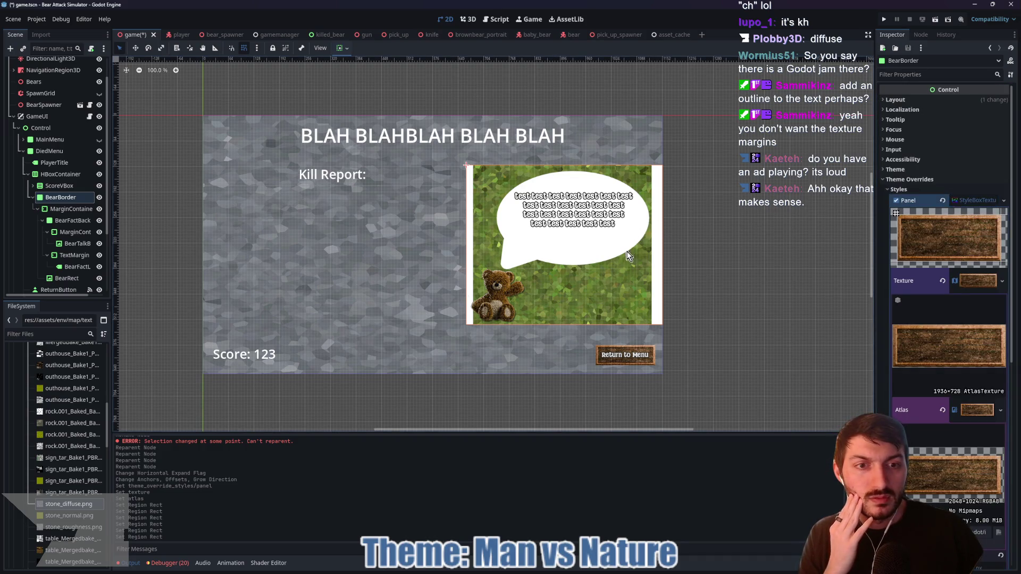
{"action": "left_click", "coordinate": [99, 210]}
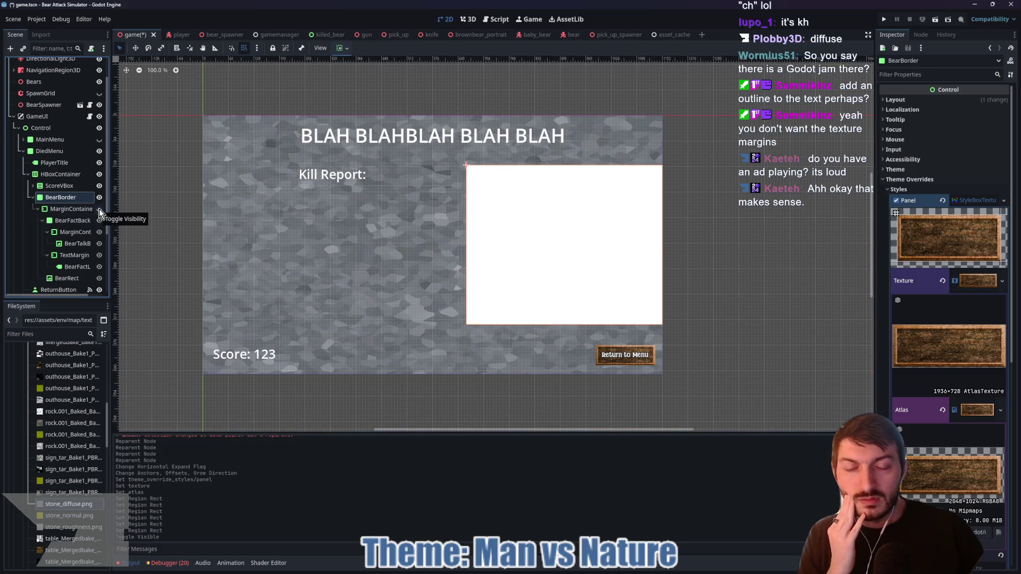
- Enable Horizontal Expand in BearBorder's Layout container sizing so the frame fills the box
{"action": "left_click", "coordinate": [929, 180]}
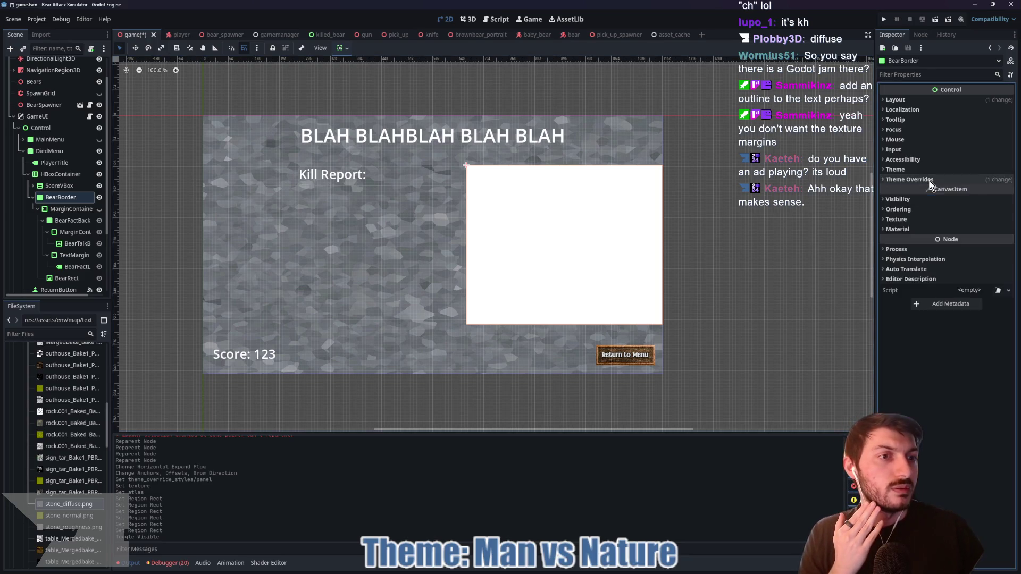
{"action": "left_click", "coordinate": [910, 99]}
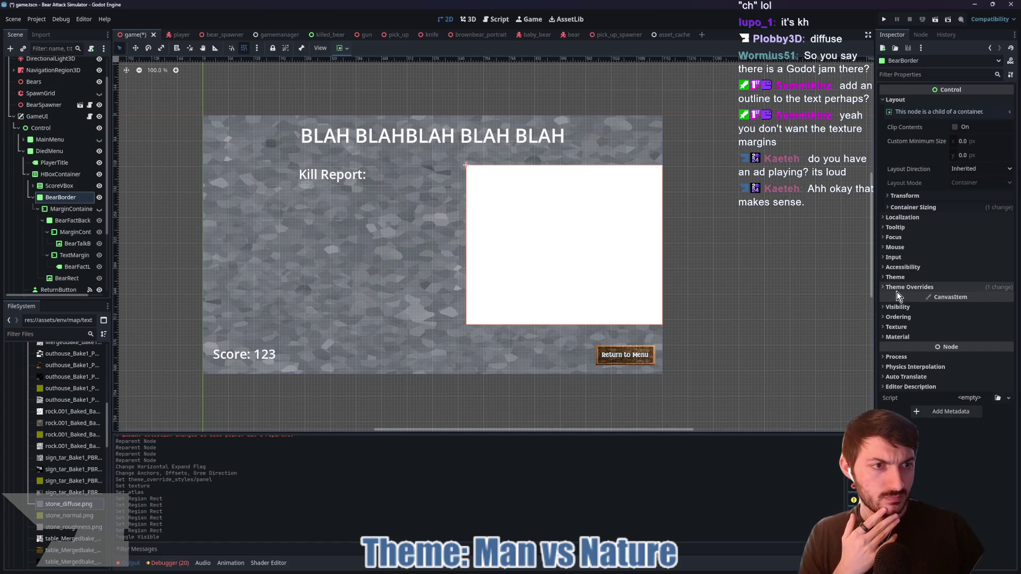
{"action": "left_click", "coordinate": [929, 209]}
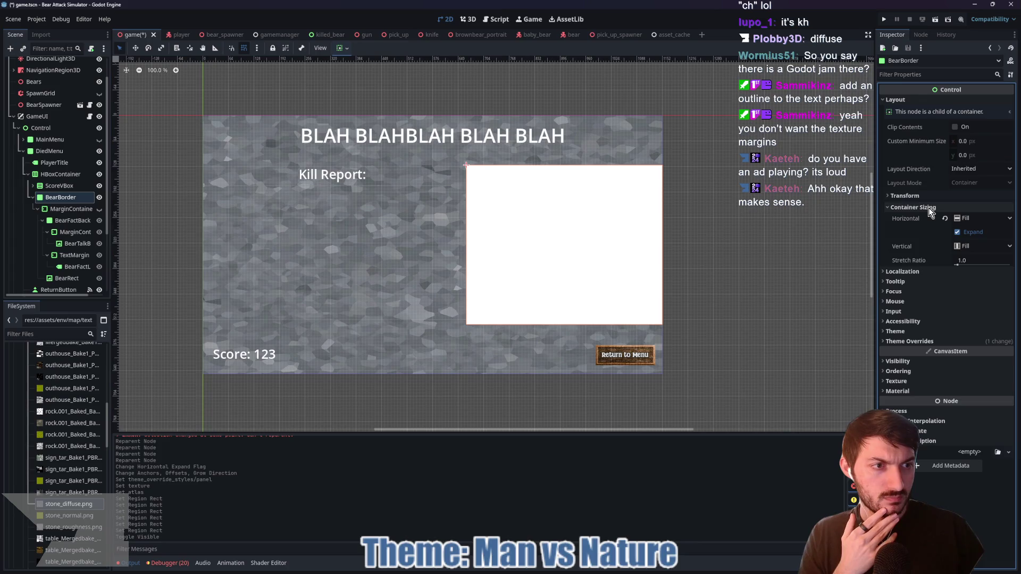
{"action": "left_click", "coordinate": [958, 233]}
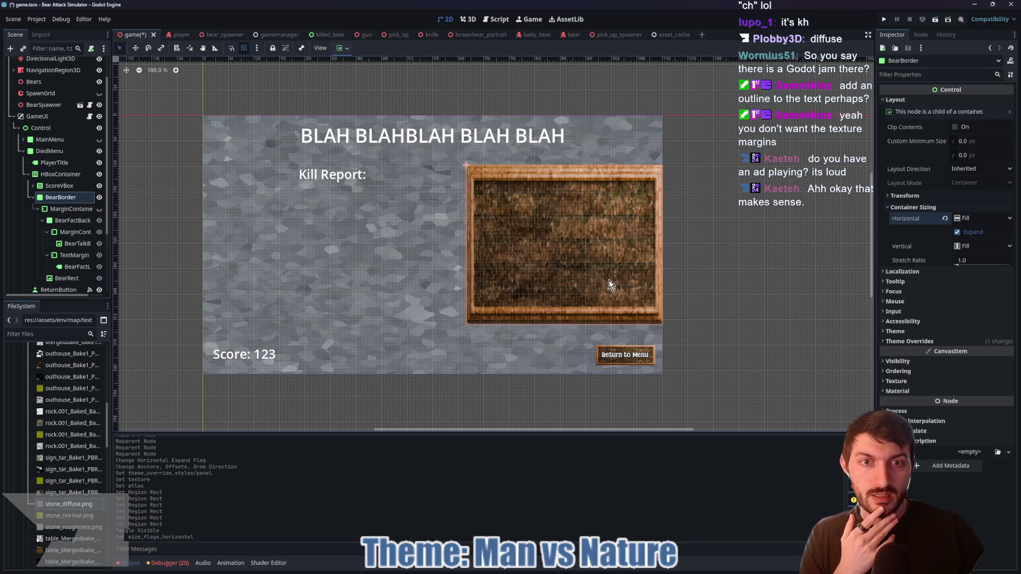
{"action": "left_click", "coordinate": [918, 342]}
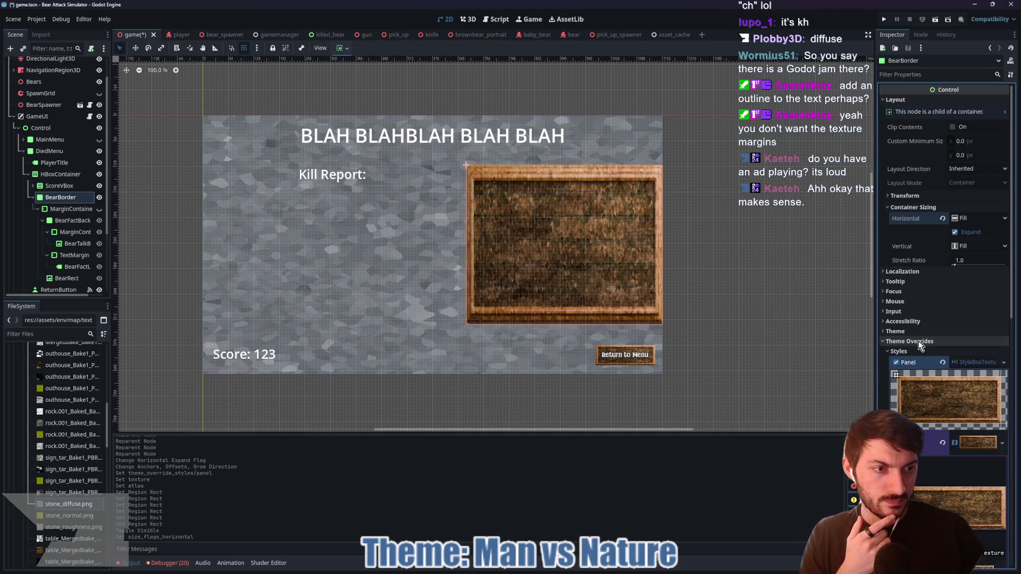
{"action": "left_click", "coordinate": [906, 351]}
{"action": "left_click", "coordinate": [902, 353]}
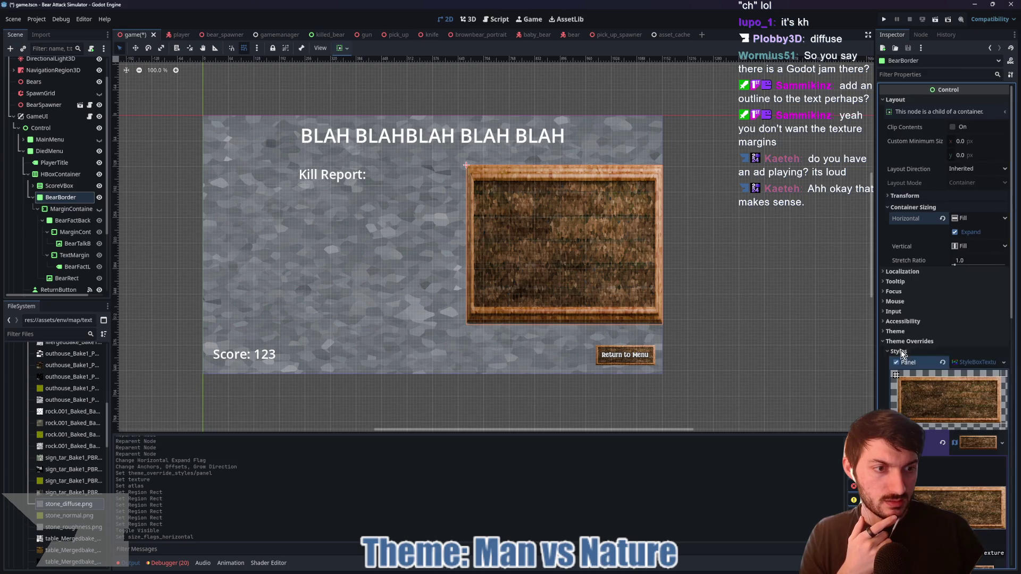
{"action": "scroll", "coordinate": [953, 379], "scroll_direction": "down", "scroll_amount": 5}
{"action": "left_click", "coordinate": [971, 327]}
- Set the frame style's left and right texture margins to 2 px
{"action": "scroll", "coordinate": [964, 327], "scroll_direction": "down", "scroll_amount": 1}
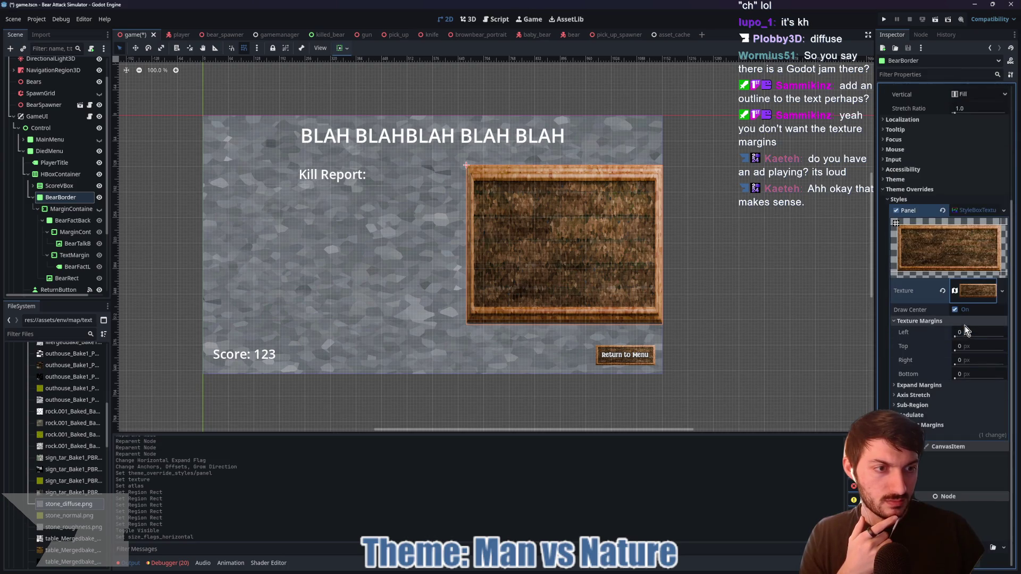
{"action": "left_click_drag", "start_coordinate": [956, 338], "coordinate": [966, 344]}
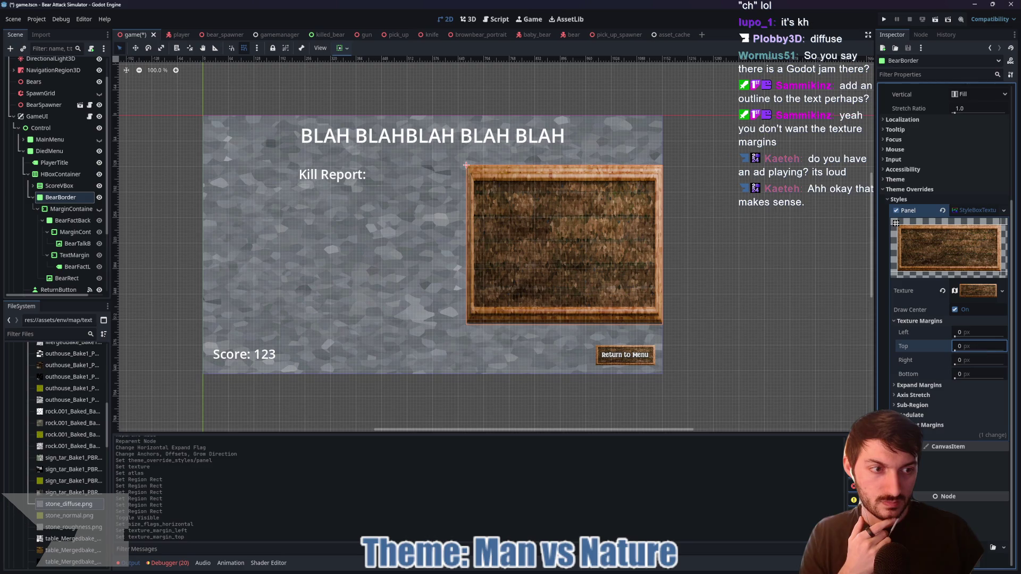
{"action": "left_click", "coordinate": [975, 331]}
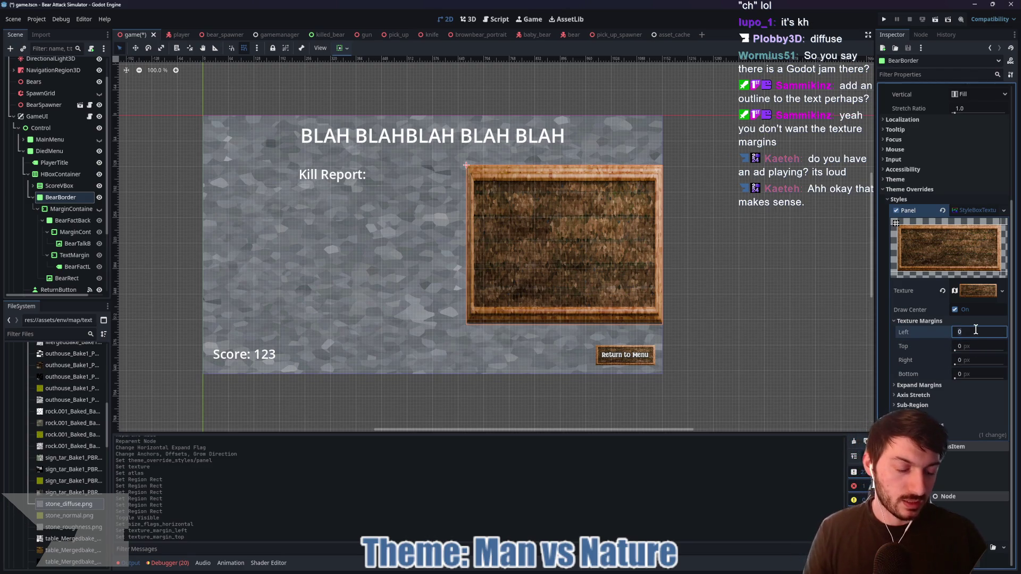
{"action": "type", "text": "2"}
{"action": "key", "text": "Tab"}
{"action": "key", "text": "Tab"}
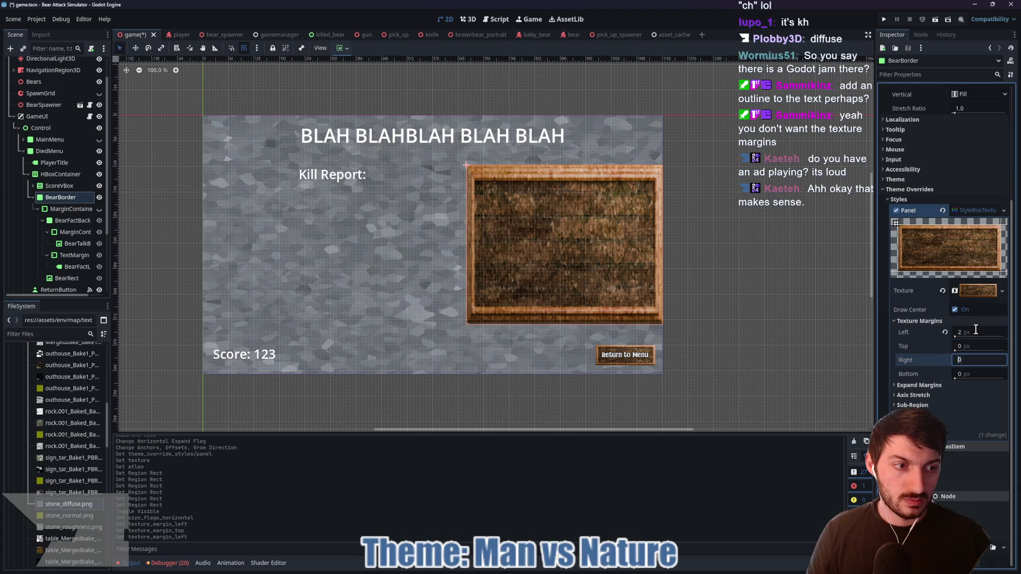
{"action": "type", "text": "2"}
{"action": "key", "text": "Return"}
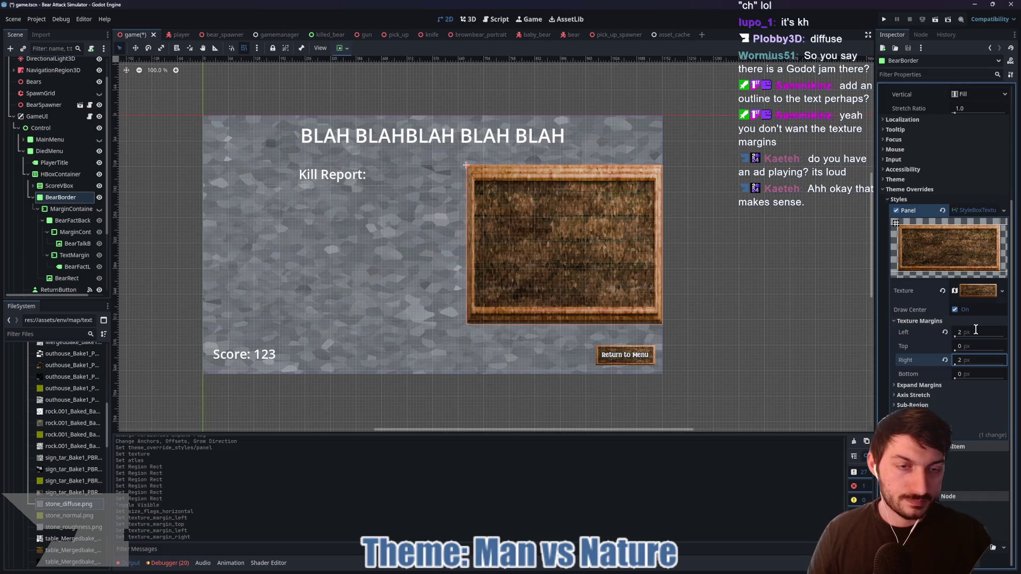
- Keep the top expand margin at 0 px and review the horizontal Axis Stretch modes
{"action": "left_click", "coordinate": [933, 386]}
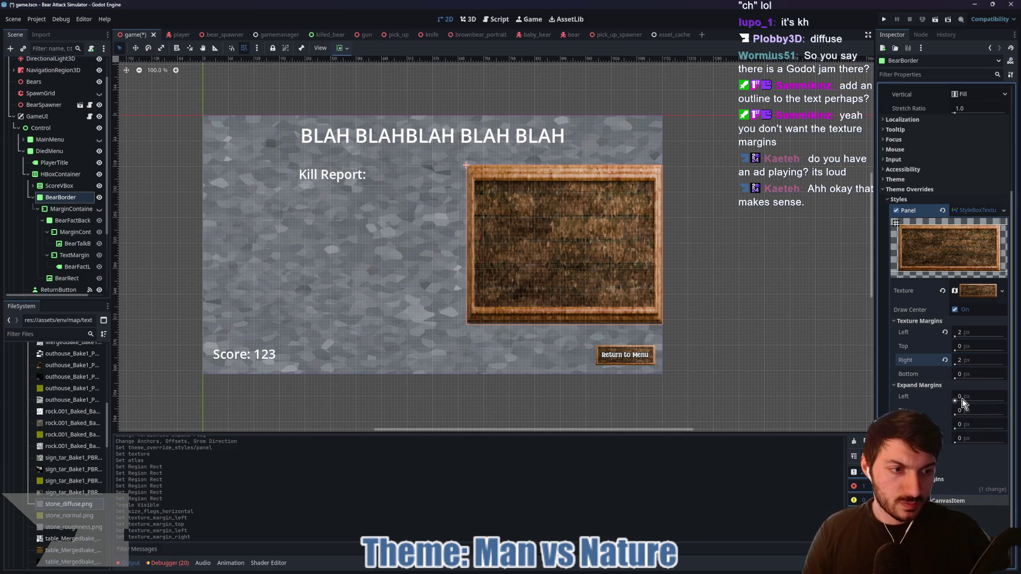
{"action": "left_click", "coordinate": [963, 413]}
{"action": "key", "text": "Return"}
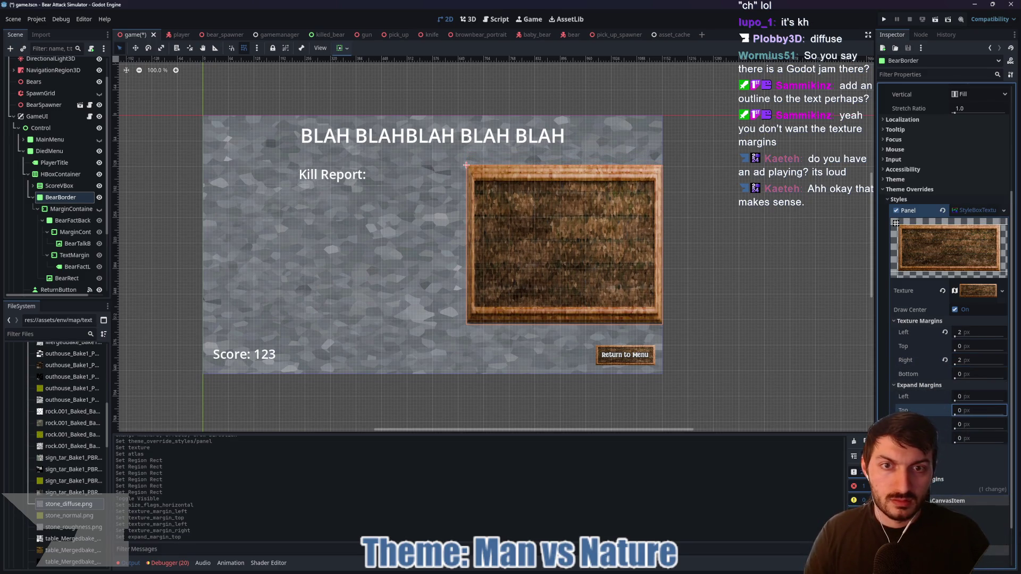
{"action": "left_click", "coordinate": [914, 451]}
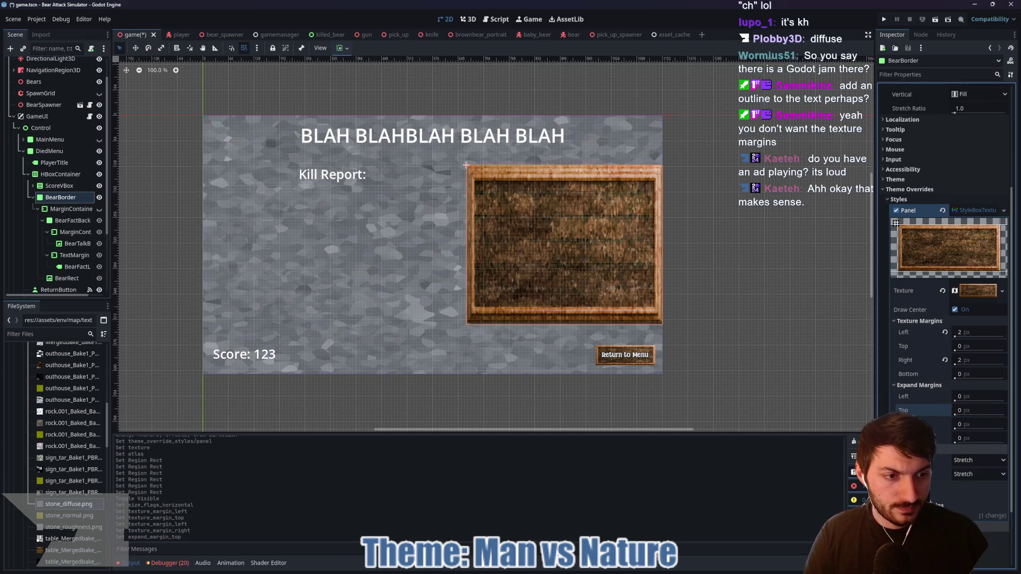
{"action": "left_click", "coordinate": [968, 462]}
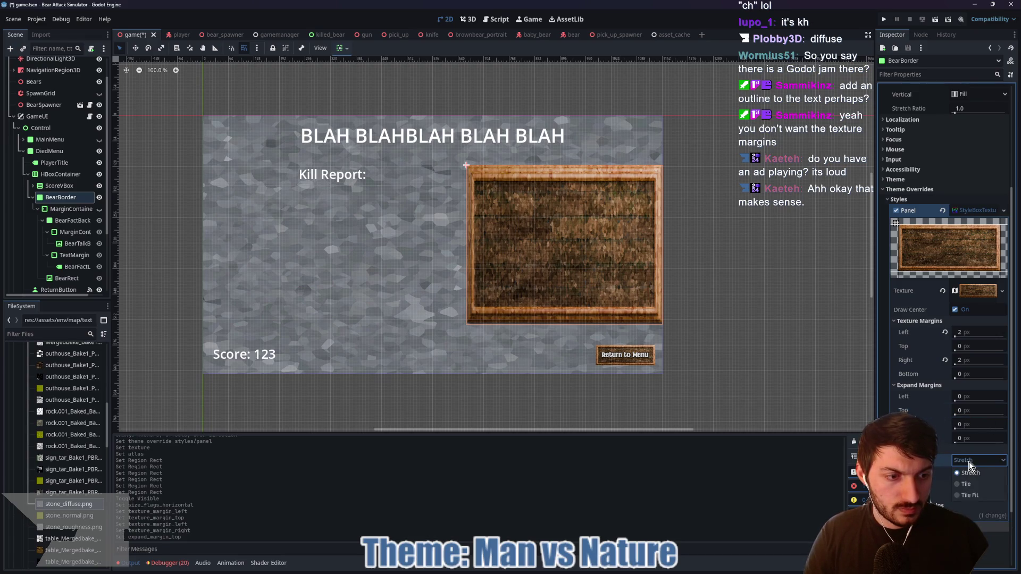
{"action": "scroll", "coordinate": [946, 425], "scroll_direction": "down", "scroll_amount": 3}
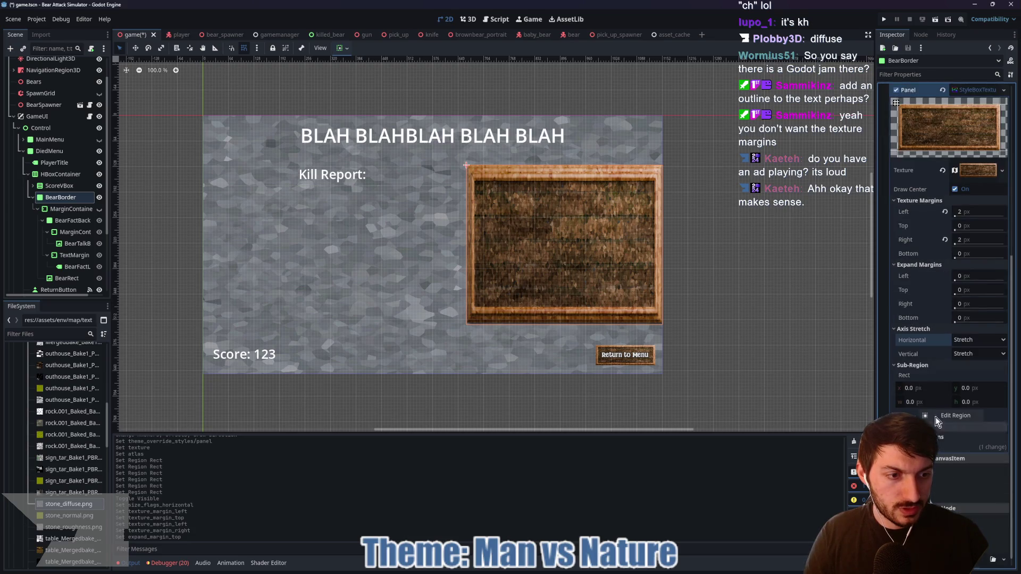
{"action": "left_click", "coordinate": [948, 416]}
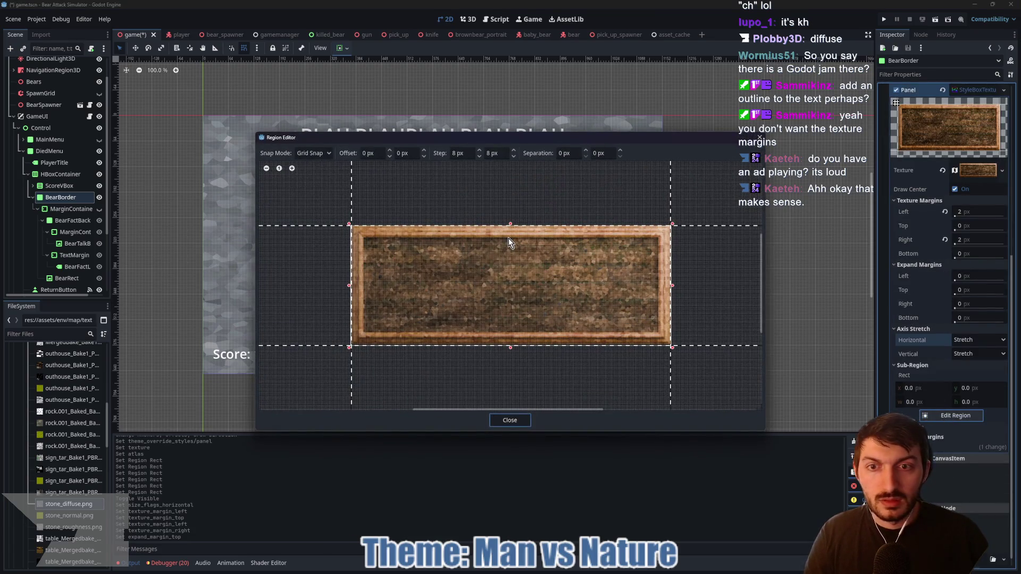
{"action": "mouse_move", "coordinate": [361, 236]}
{"action": "left_mouse_down"}
{"action": "mouse_move", "coordinate": [519, 300]}
{"action": "mouse_move", "coordinate": [659, 322]}
{"action": "mouse_move", "coordinate": [658, 332]}
{"action": "left_mouse_up"}
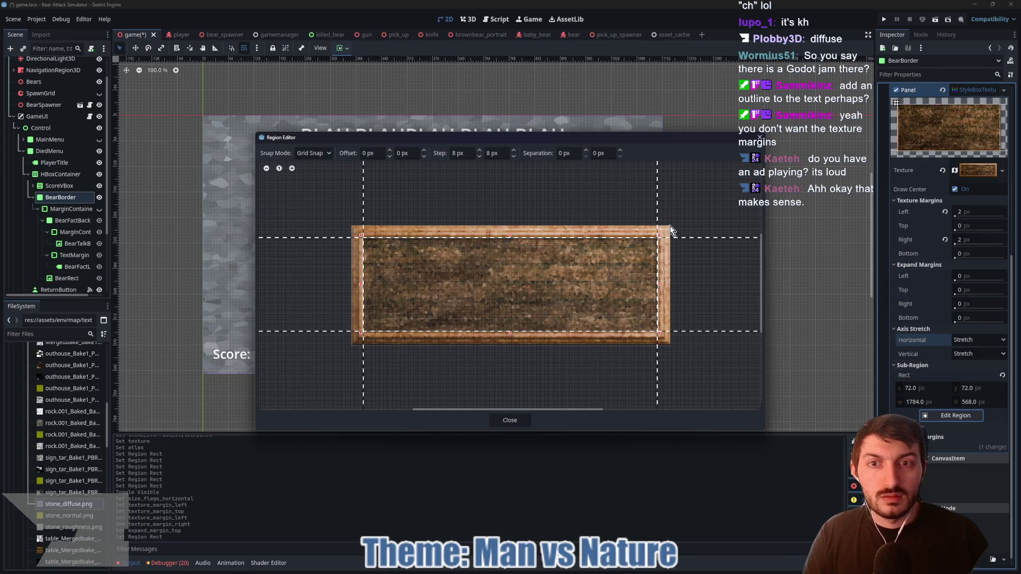
{"action": "left_click", "coordinate": [510, 421]}
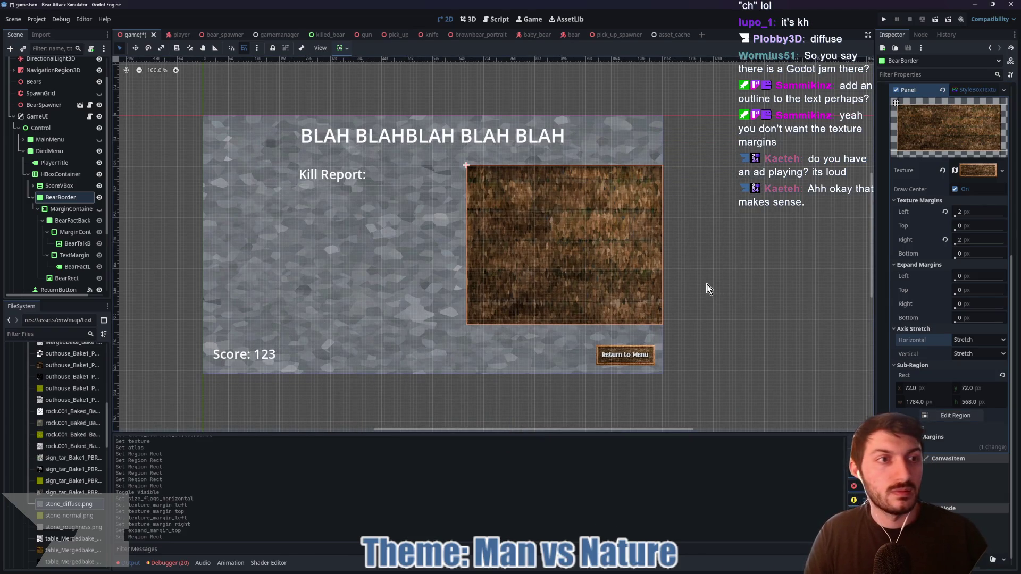
{"action": "key", "text": "ctrl+z"}
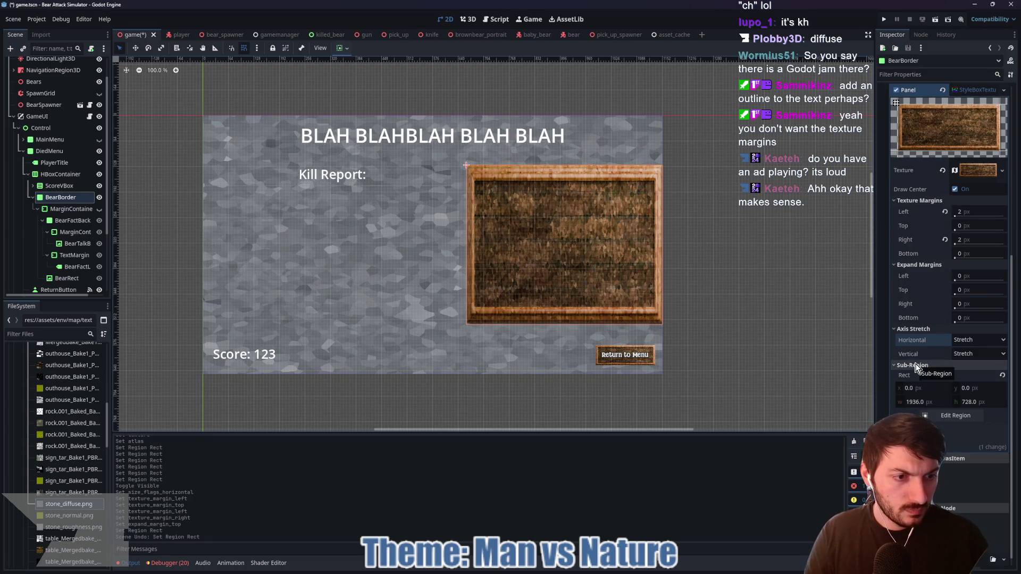
- Try content margins of 14 px left and 5 px top on the BearBorder StyleBoxTexture
{"action": "left_click", "coordinate": [919, 436]}
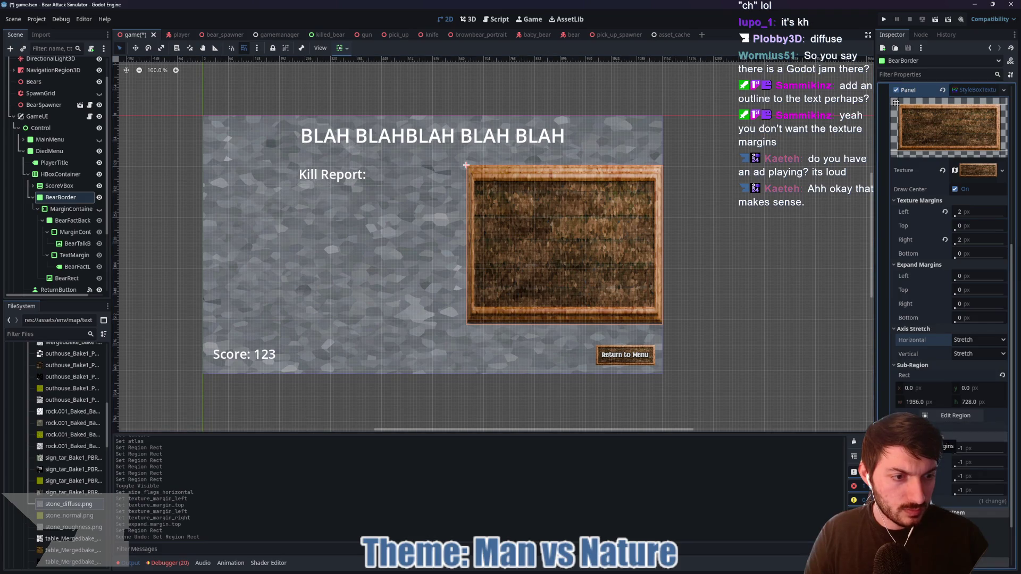
{"action": "left_click", "coordinate": [978, 448]}
{"action": "type", "text": "114"}
{"action": "key", "text": "Return"}
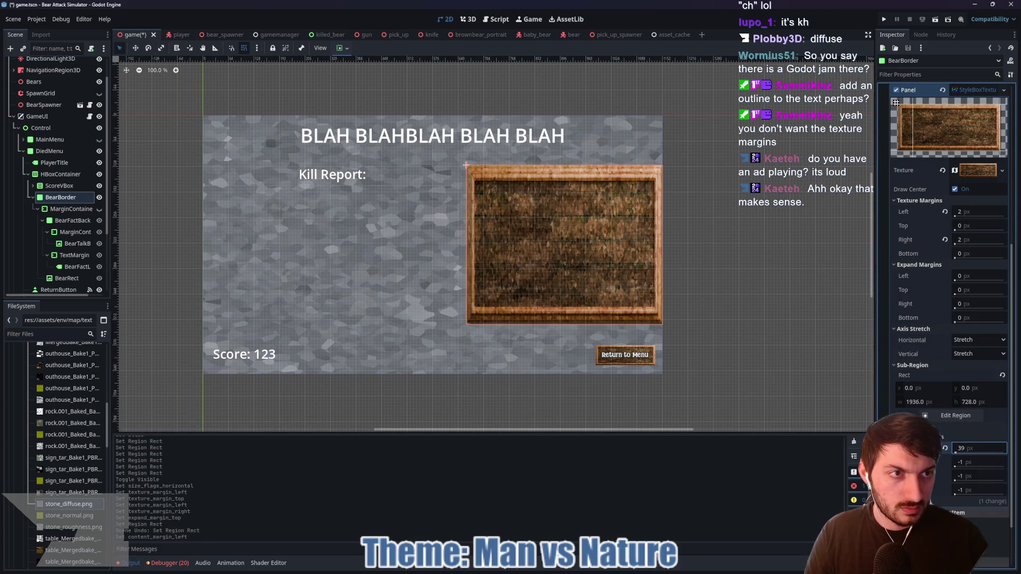
{"action": "left_click_drag", "start_coordinate": [978, 448], "coordinate": [972, 448]}
{"action": "left_click", "coordinate": [965, 461]}
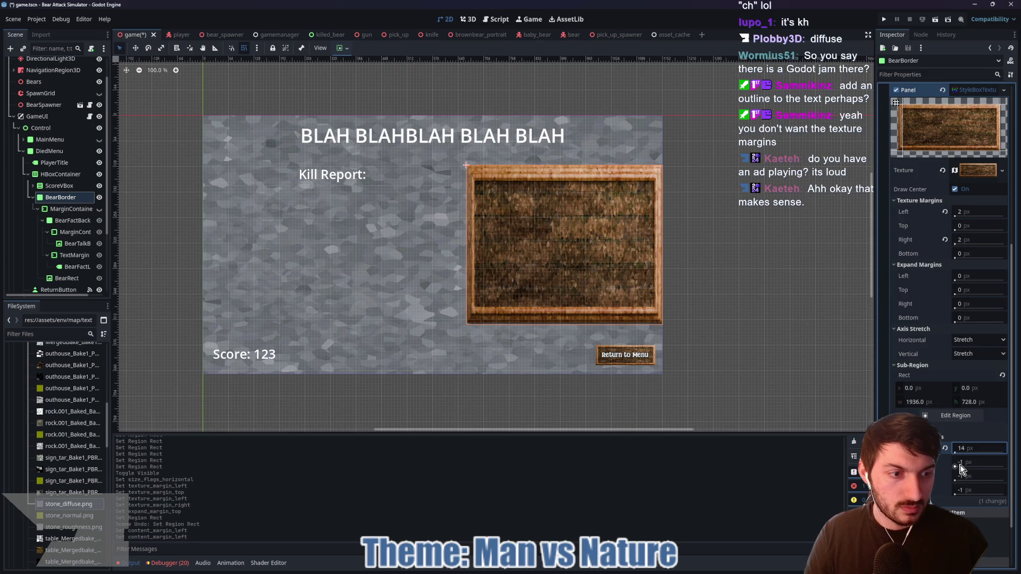
{"action": "type", "text": "104"}
{"action": "key", "text": "Return"}
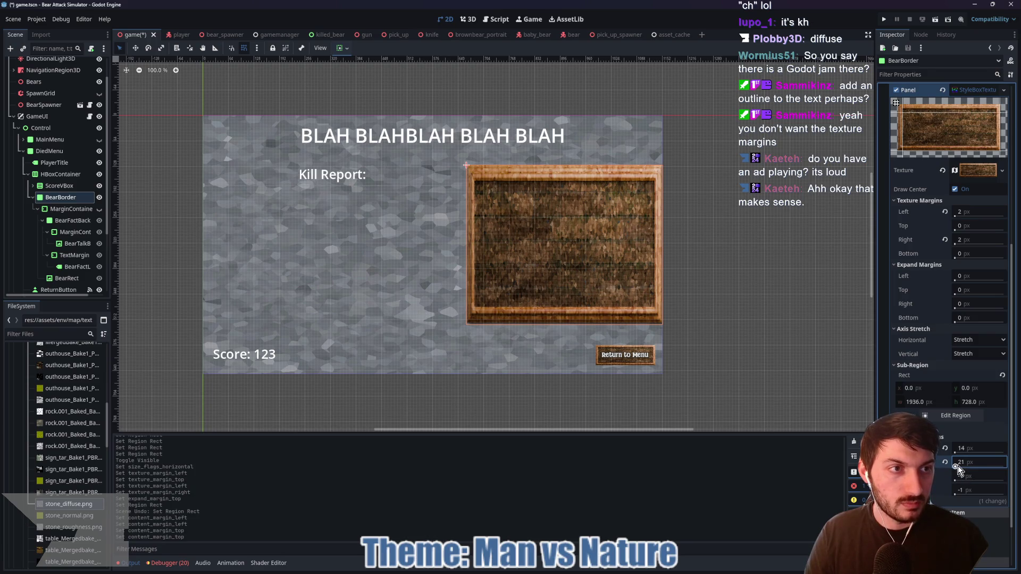
{"action": "type", "text": "5"}
{"action": "key", "text": "Return"}
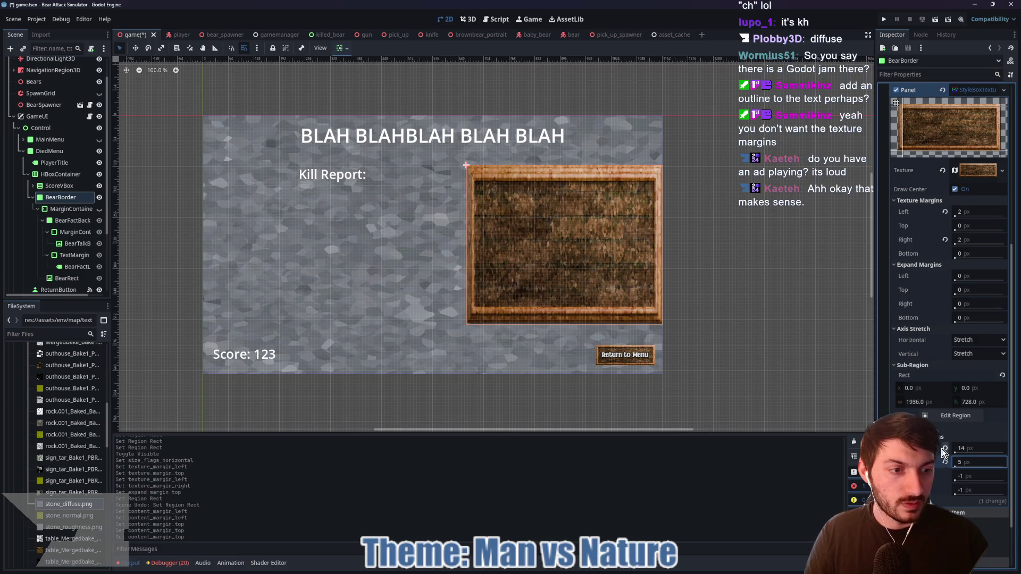
- Revert the left and top content margins and collapse the Axis Stretch section
{"action": "left_click", "coordinate": [944, 448]}
{"action": "left_click", "coordinate": [945, 462]}
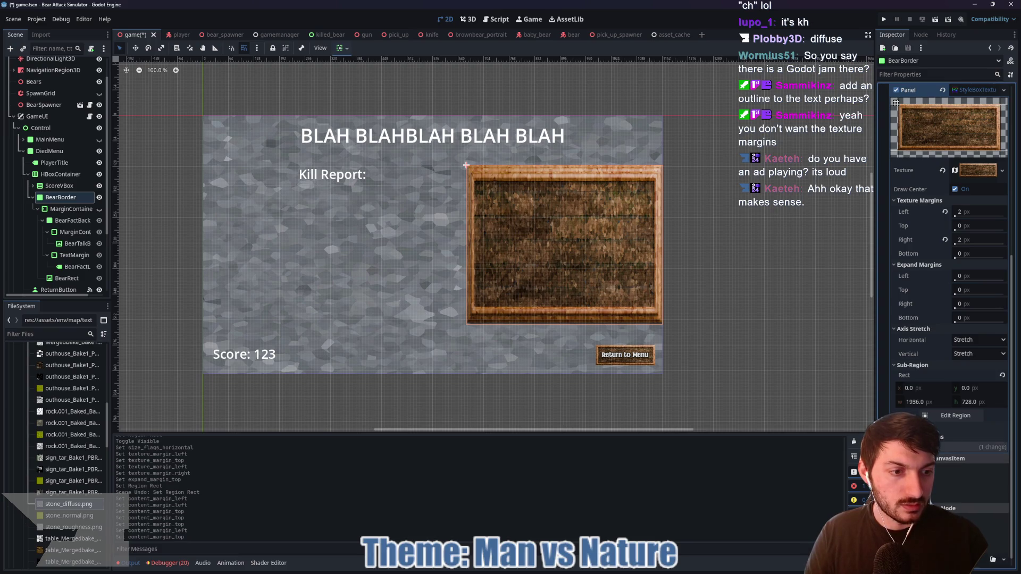
{"action": "left_click", "coordinate": [910, 330]}
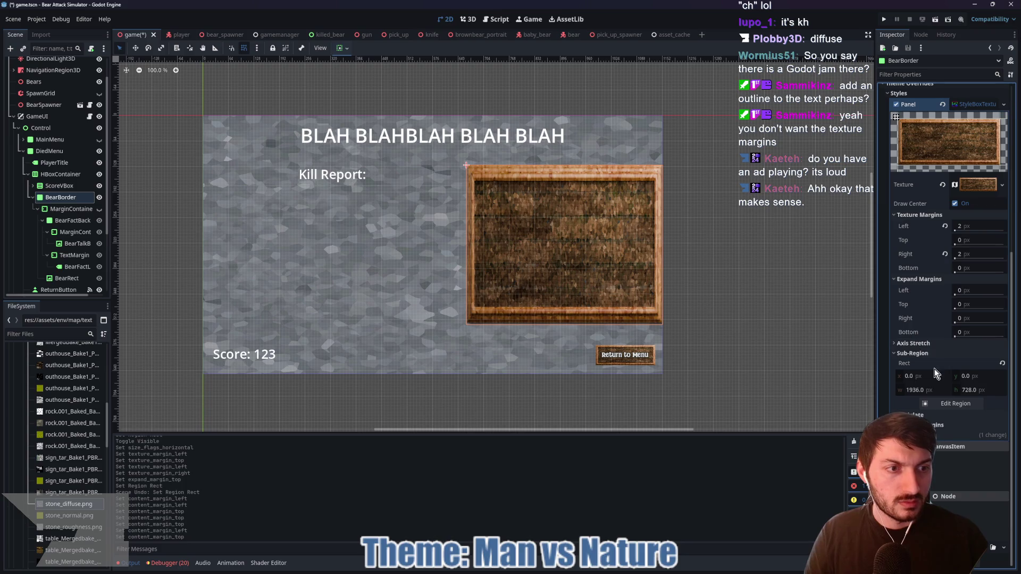
{"action": "scroll", "coordinate": [937, 327], "scroll_direction": "up", "scroll_amount": 4}
{"action": "scroll", "coordinate": [936, 327], "scroll_direction": "down", "scroll_amount": 3}
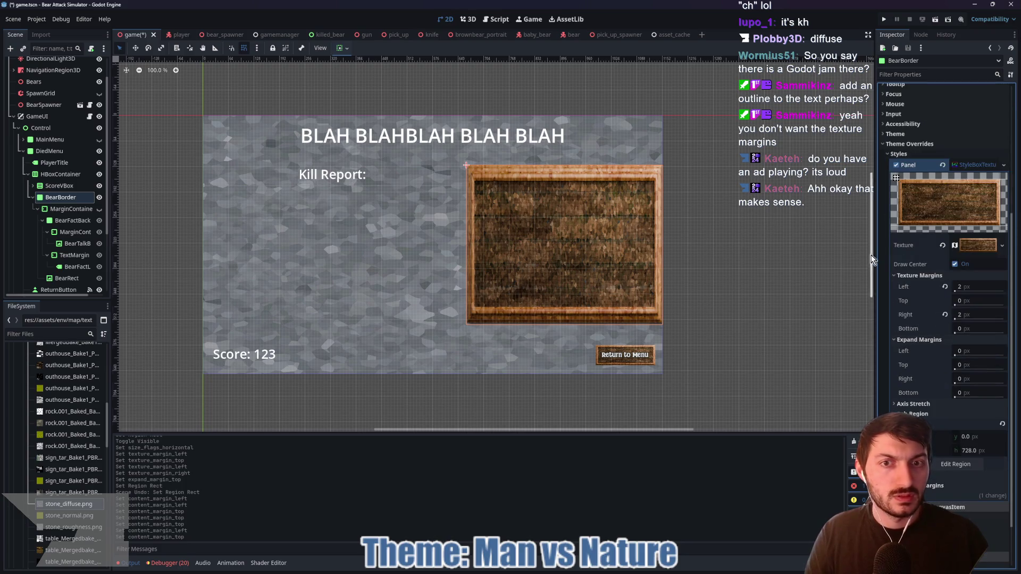
- Reset the left and right texture margins to 0, unhide the panel and reset BearFactBackground's minimum size
{"action": "left_click", "coordinate": [944, 287]}
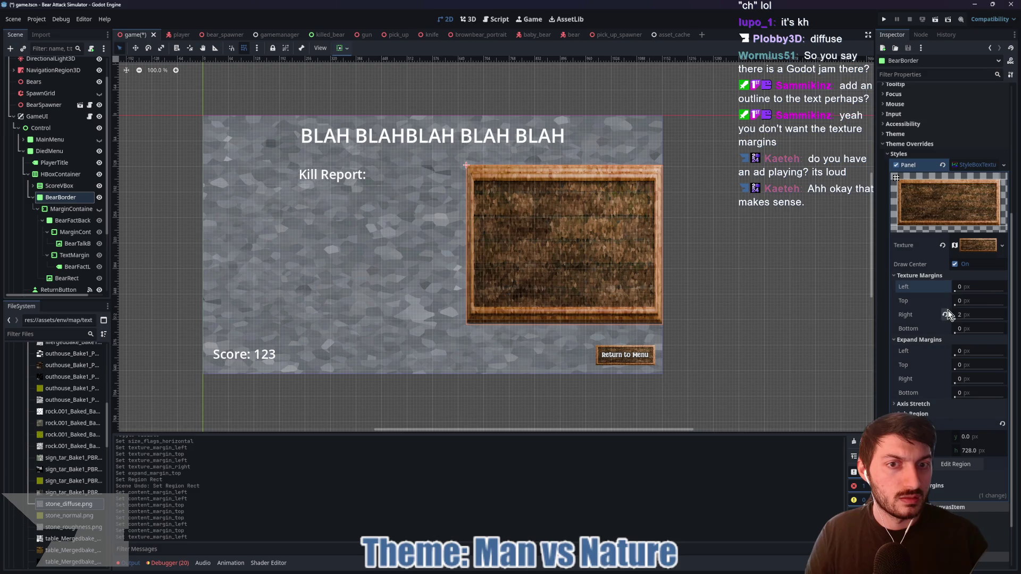
{"action": "left_click", "coordinate": [945, 315]}
{"action": "left_click", "coordinate": [99, 208]}
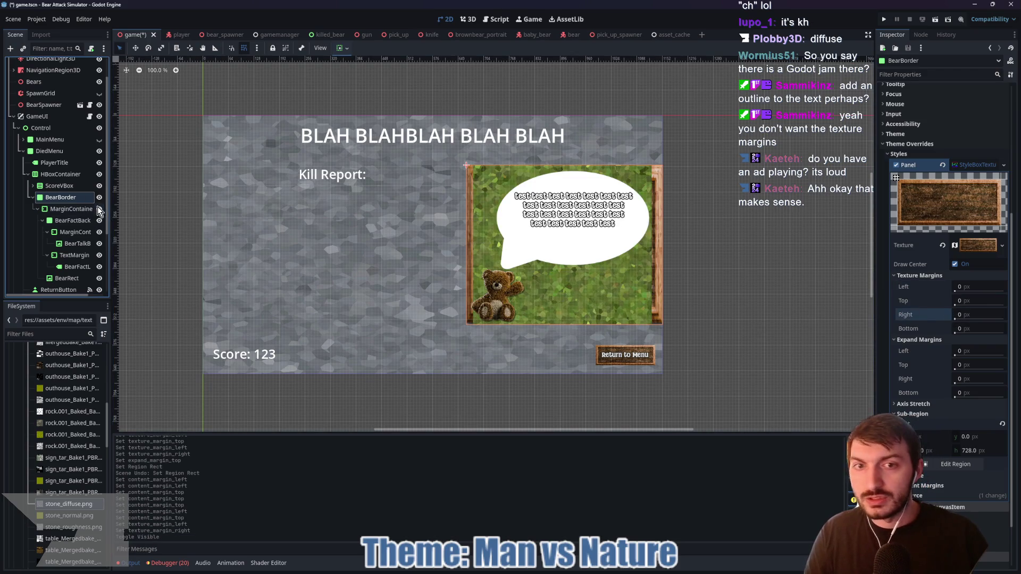
{"action": "left_click", "coordinate": [71, 209]}
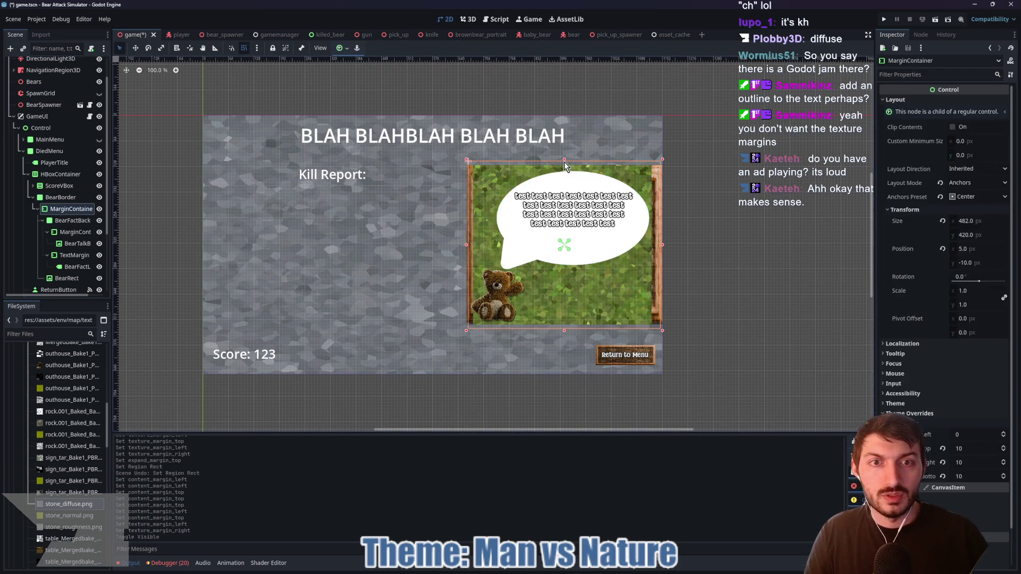
{"action": "left_click", "coordinate": [71, 221]}
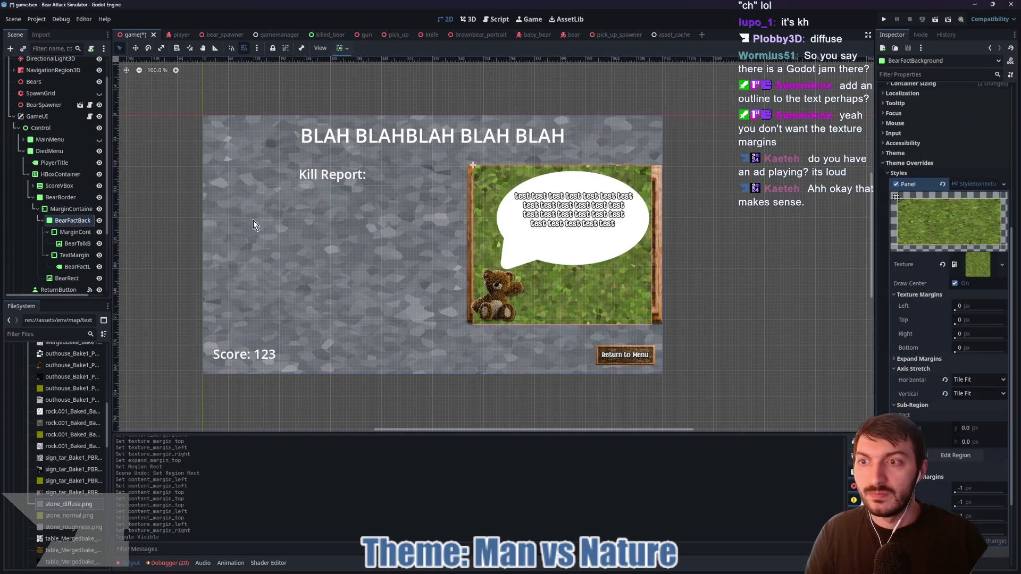
{"action": "scroll", "coordinate": [965, 160], "scroll_direction": "up", "scroll_amount": 3}
{"action": "left_click", "coordinate": [974, 307]}
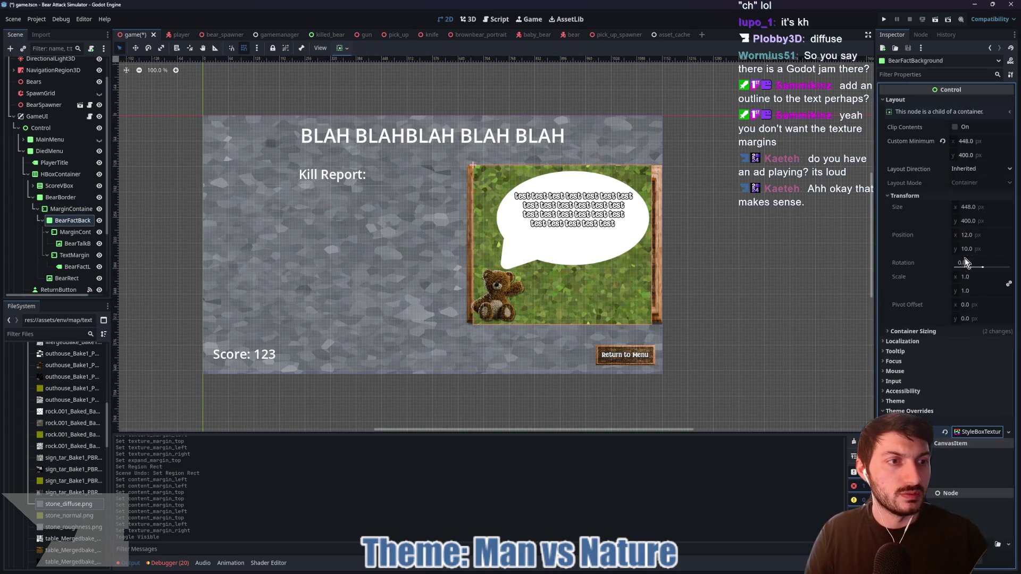
{"action": "left_click", "coordinate": [944, 140]}
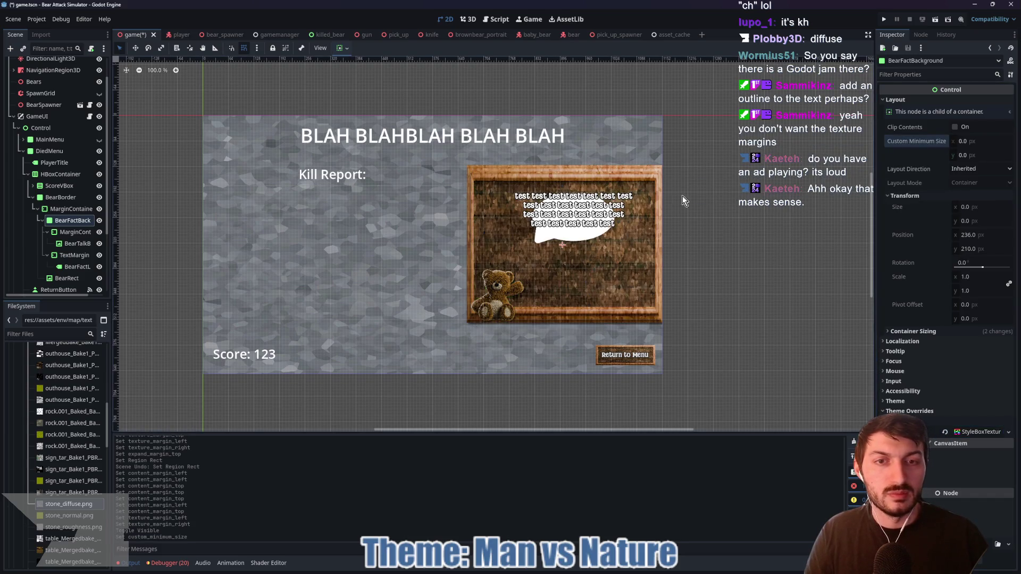
- Resize the MarginContainer by its edge handles to 456×320 inside the wooden border
{"action": "key", "text": "Up"}
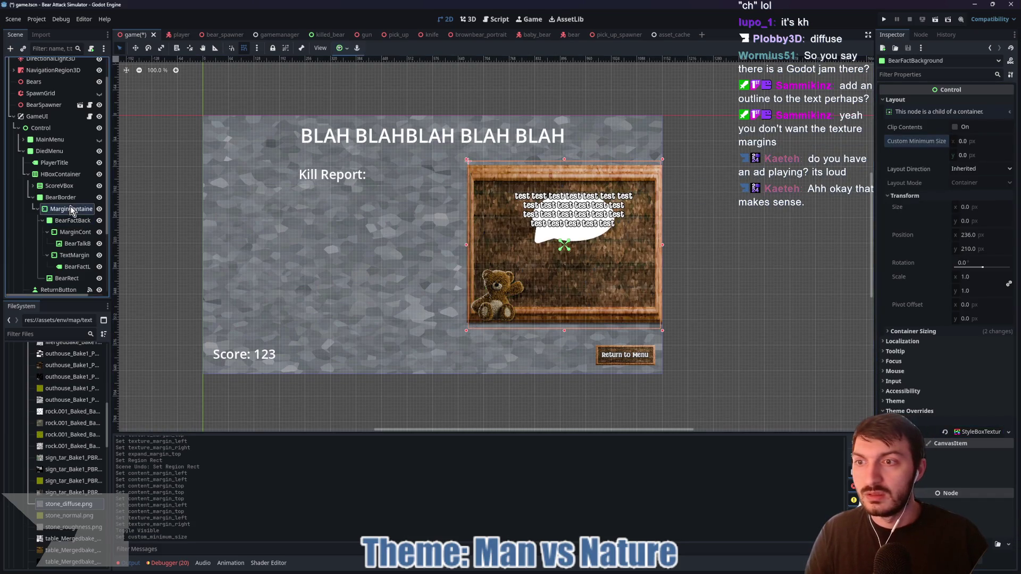
{"action": "left_click_drag", "start_coordinate": [566, 159], "coordinate": [565, 178]}
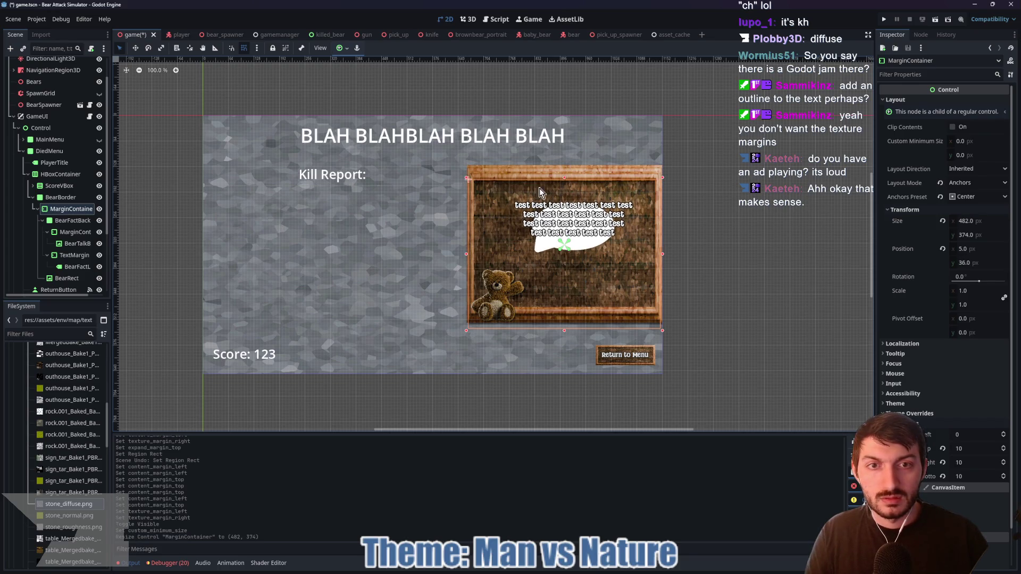
{"action": "left_click_drag", "start_coordinate": [466, 253], "coordinate": [472, 254]}
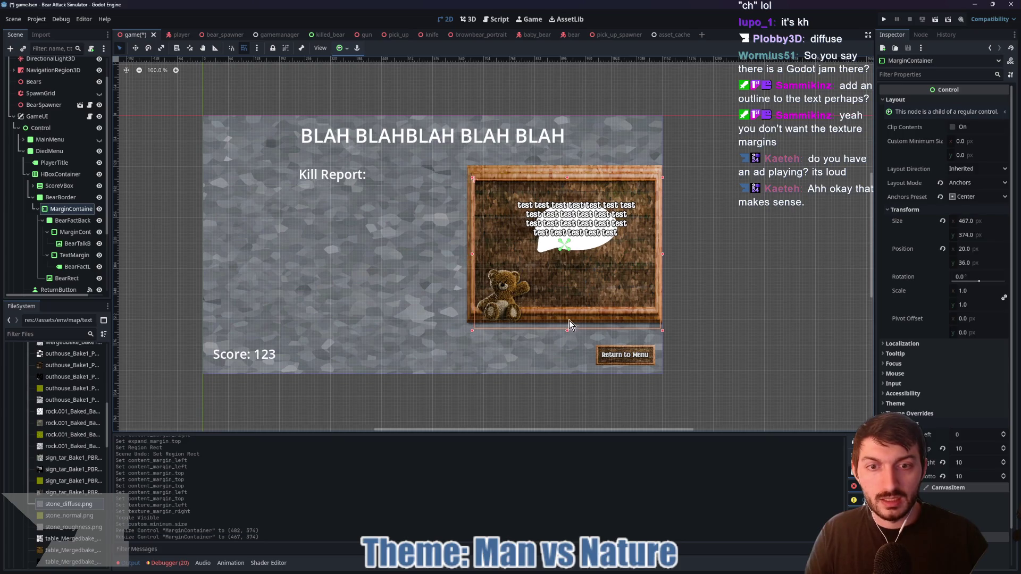
{"action": "left_click_drag", "start_coordinate": [567, 330], "coordinate": [564, 317]}
{"action": "left_click_drag", "start_coordinate": [662, 246], "coordinate": [654, 248]}
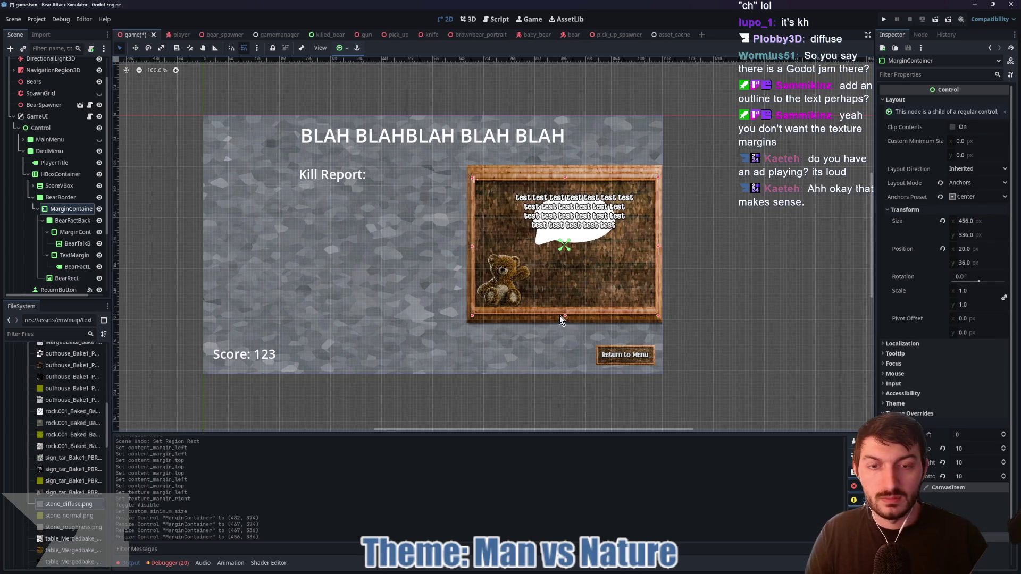
{"action": "left_click_drag", "start_coordinate": [565, 317], "coordinate": [564, 308]}
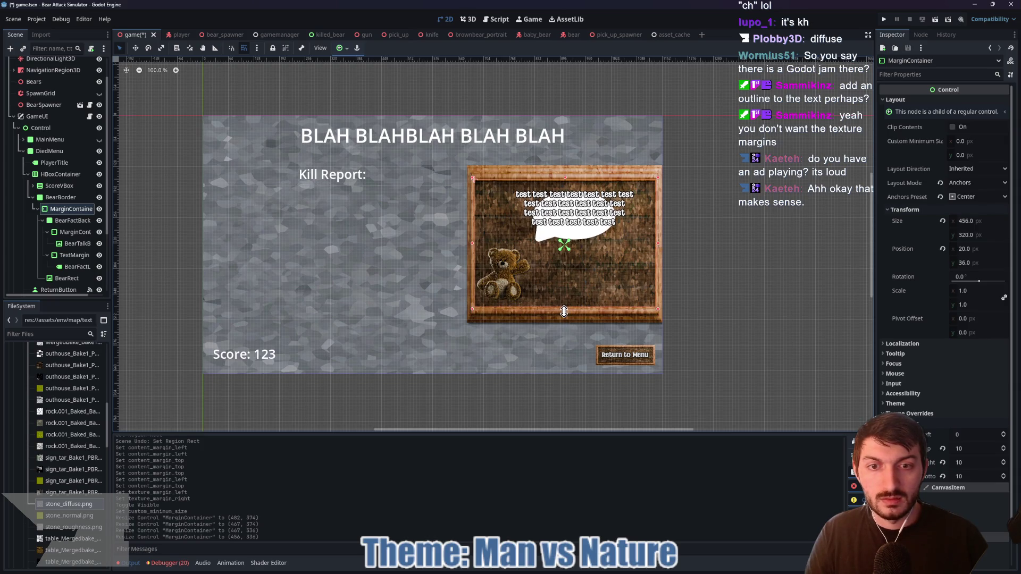
- Reset the container's top and right margin overrides to 0 and give BearFactBackground minimum width 200
{"action": "left_click", "coordinate": [942, 449]}
{"action": "left_click", "coordinate": [942, 462]}
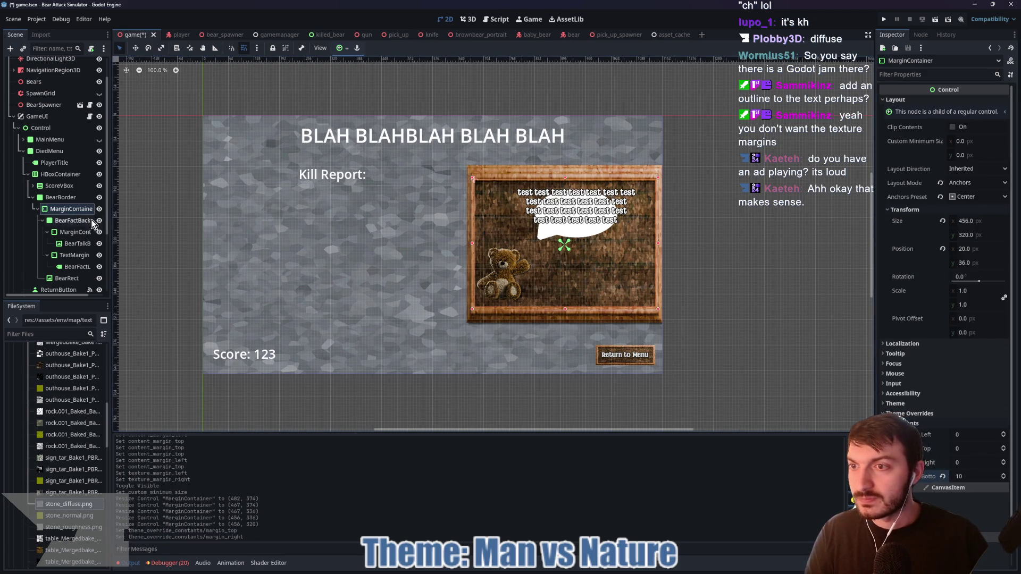
{"action": "left_click", "coordinate": [73, 220]}
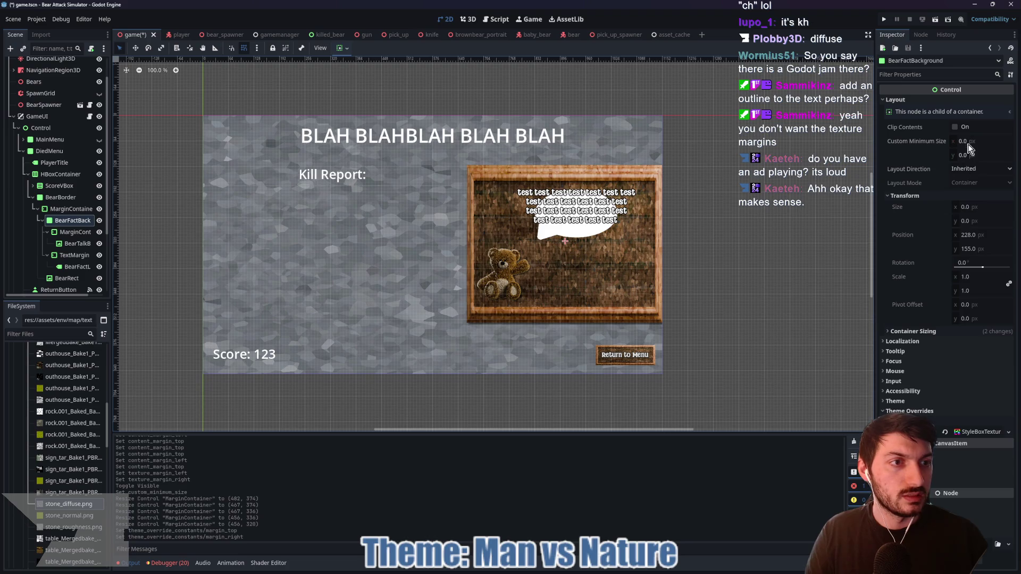
{"action": "left_click_drag", "start_coordinate": [968, 143], "coordinate": [938, 150]}
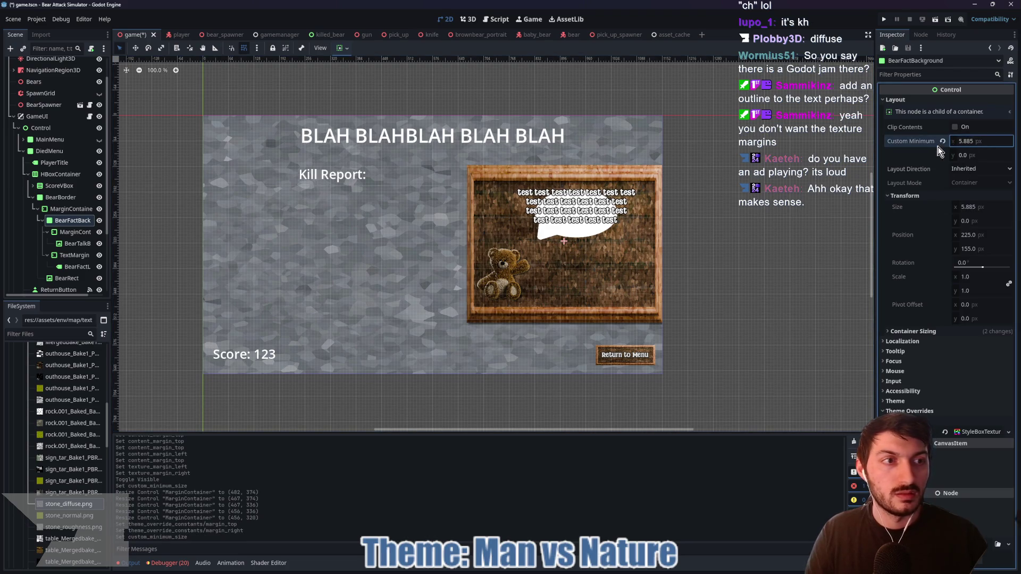
{"action": "left_click", "coordinate": [978, 142]}
{"action": "type", "text": "100"}
{"action": "key", "text": "Return"}
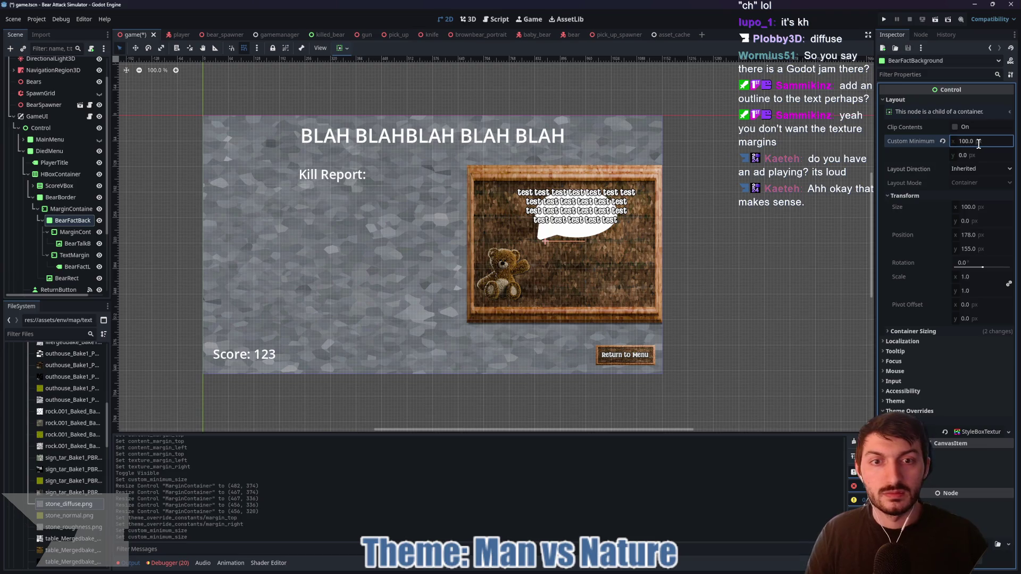
{"action": "left_click", "coordinate": [978, 141]}
{"action": "type", "text": "200"}
{"action": "key", "text": "Return"}
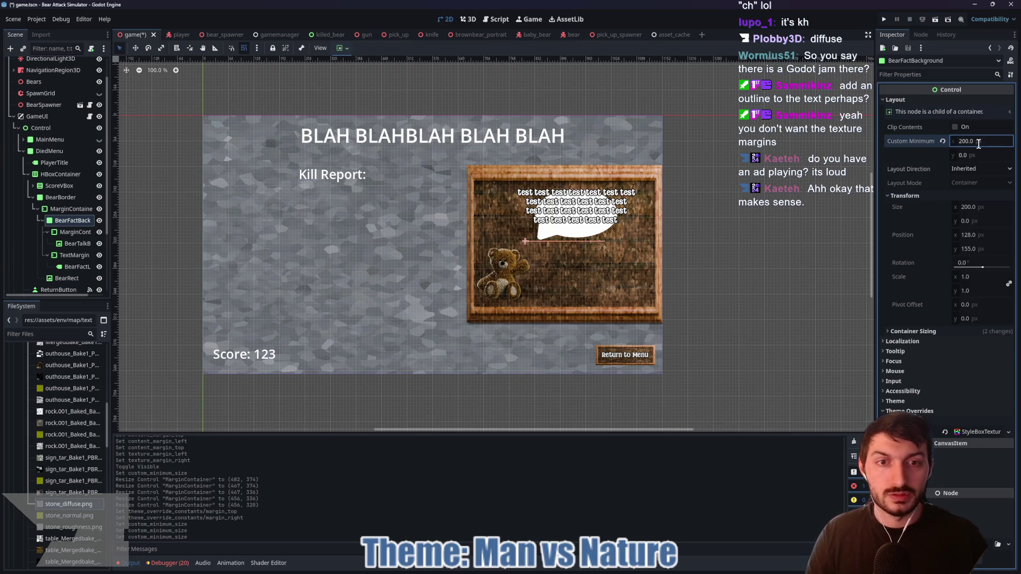
- Set BearFactBackground to fill its container both horizontally and vertically
{"action": "left_click", "coordinate": [347, 48]}
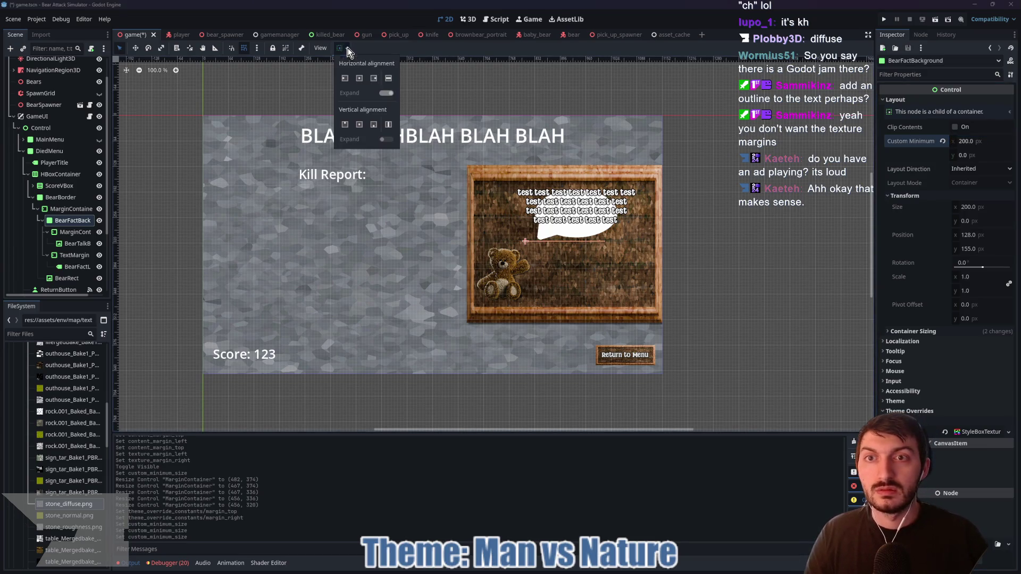
{"action": "left_click", "coordinate": [386, 94]}
{"action": "left_click", "coordinate": [388, 126]}
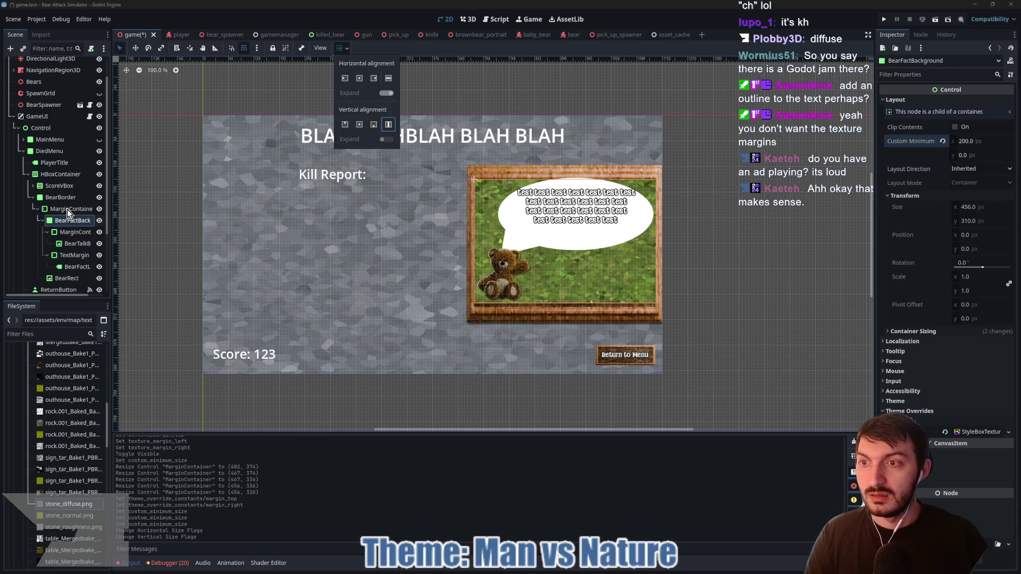
{"action": "left_click", "coordinate": [360, 79]}
{"action": "left_click", "coordinate": [360, 122]}
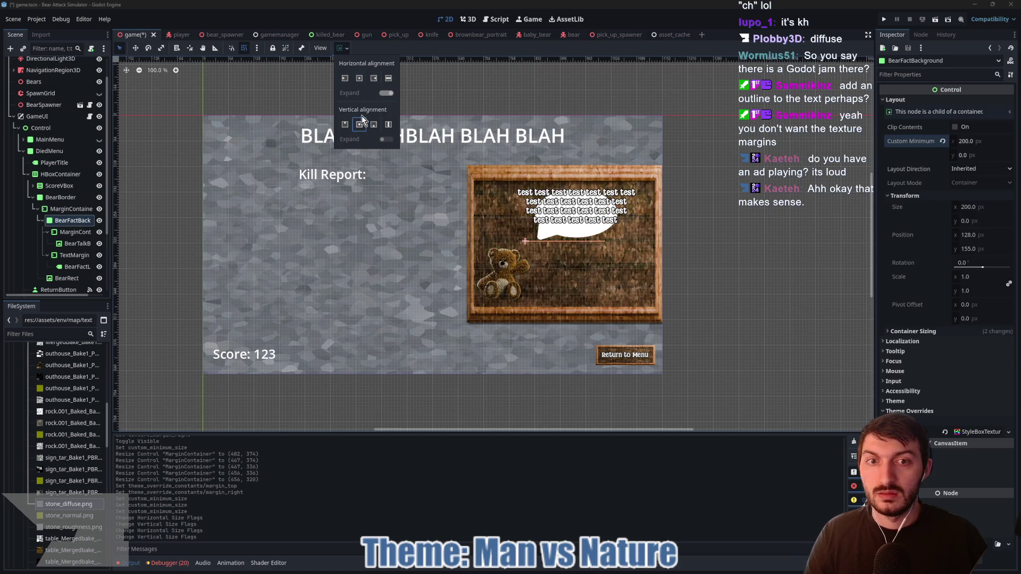
{"action": "left_click", "coordinate": [388, 124]}
{"action": "left_click", "coordinate": [388, 80]}
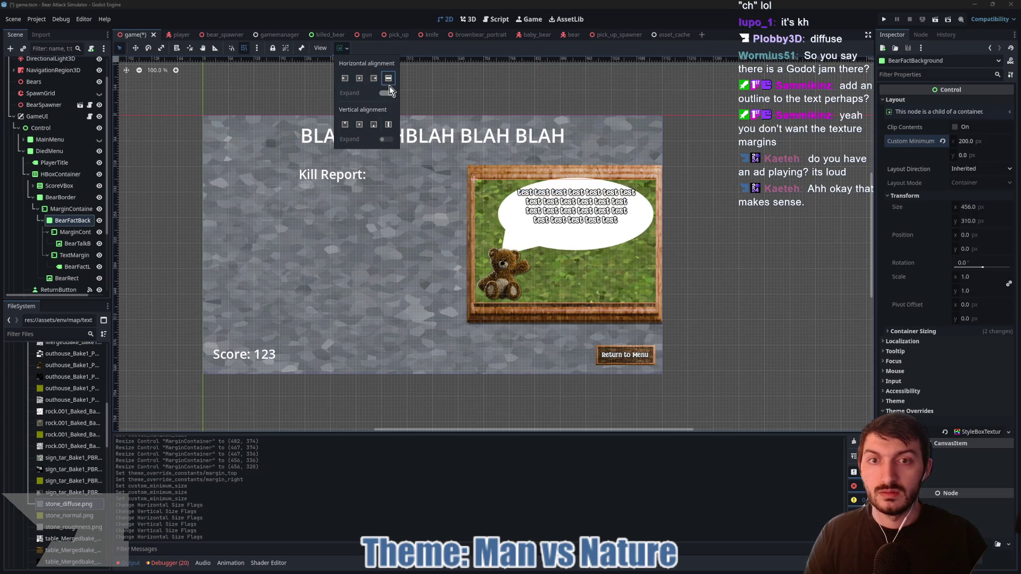
{"action": "left_click", "coordinate": [72, 209]}
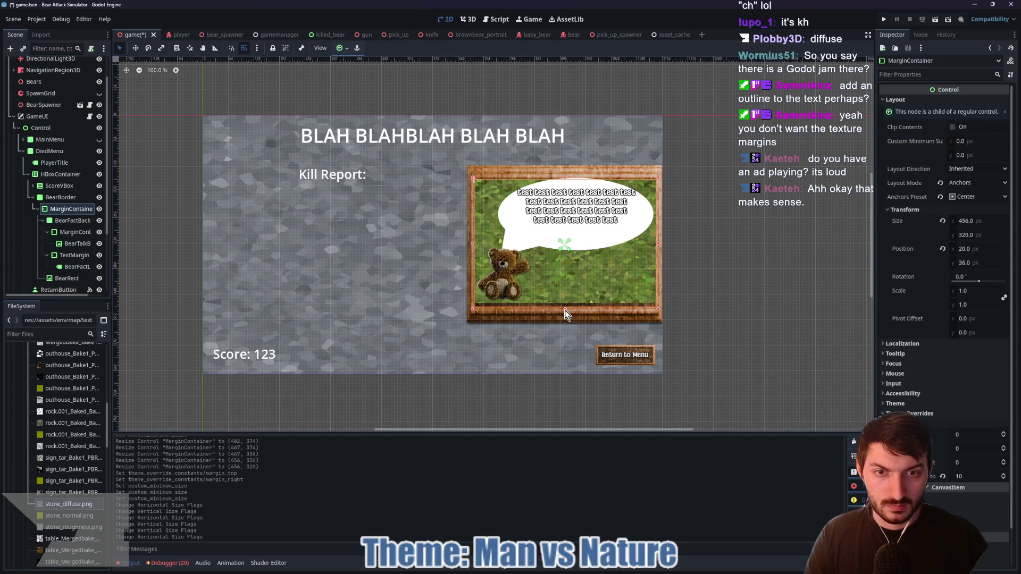
- Drag the MarginContainer's bottom edge down to make the bear-fact frame slightly taller
{"action": "left_click_drag", "start_coordinate": [565, 310], "coordinate": [566, 312]}
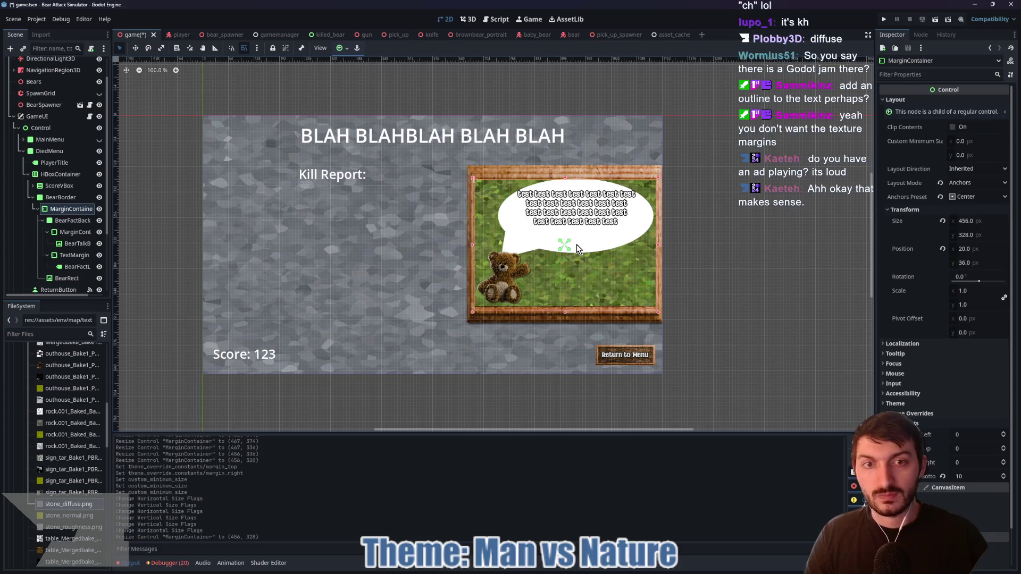
{"action": "scroll", "coordinate": [608, 240], "scroll_direction": "up", "scroll_amount": 6}
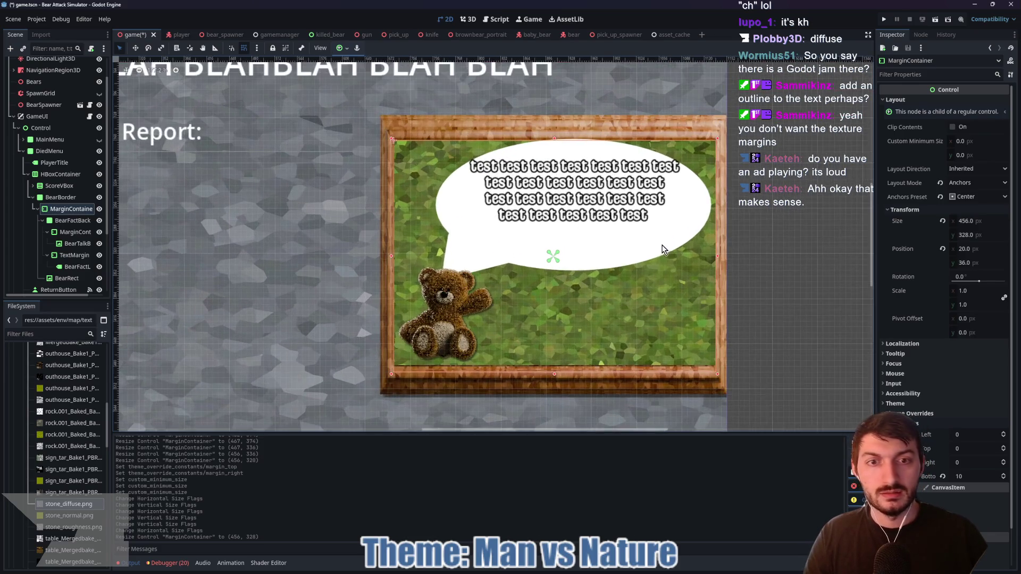
{"action": "scroll", "coordinate": [639, 223], "scroll_direction": "down", "scroll_amount": 6}
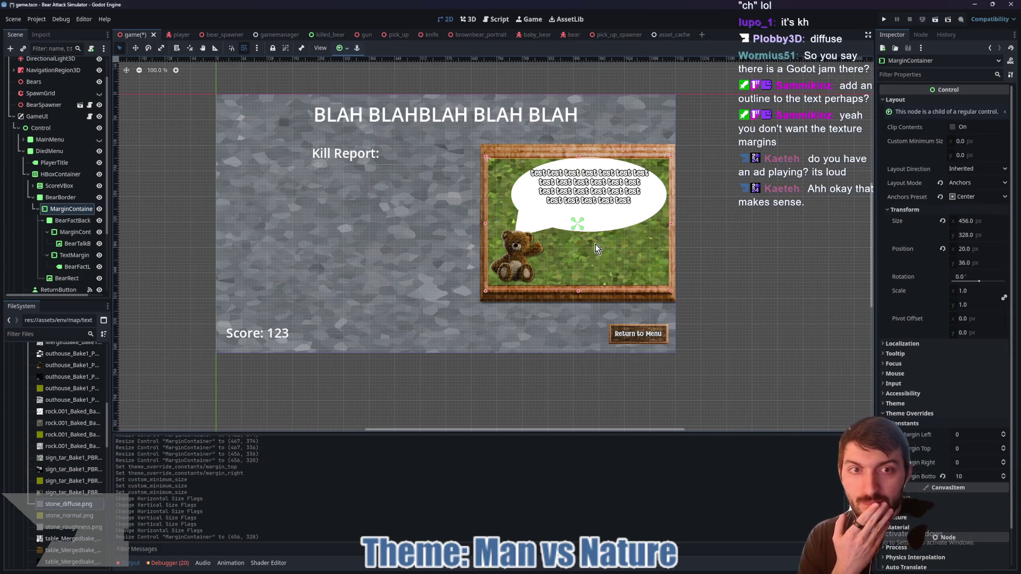
- Shrink the speech-bubble MarginCont and shift it toward the frame's upper right
{"action": "left_click", "coordinate": [66, 235]}
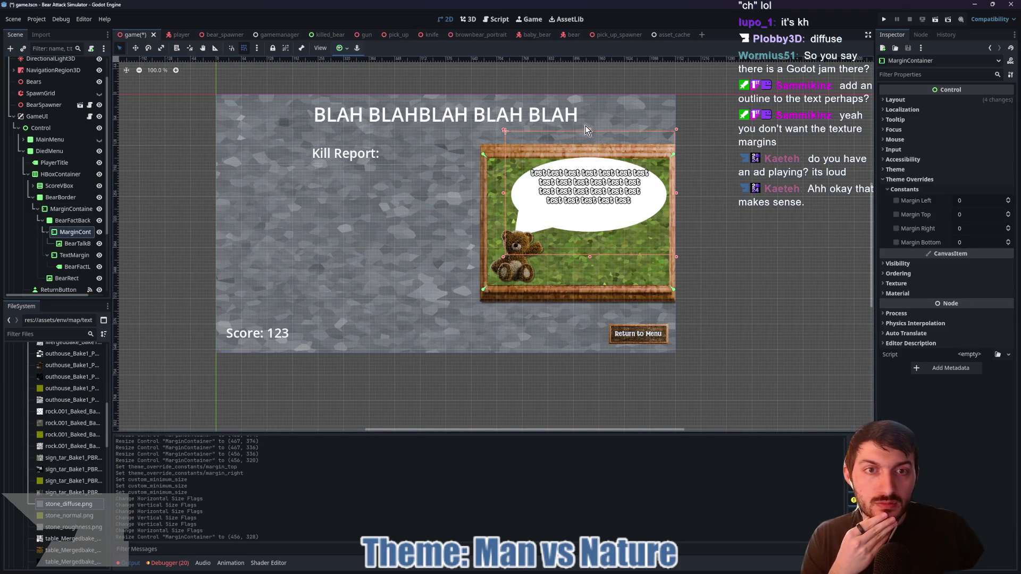
{"action": "mouse_move", "coordinate": [589, 133]}
{"action": "left_mouse_down"}
{"action": "mouse_move", "coordinate": [588, 146]}
{"action": "mouse_move", "coordinate": [590, 129]}
{"action": "left_mouse_up"}
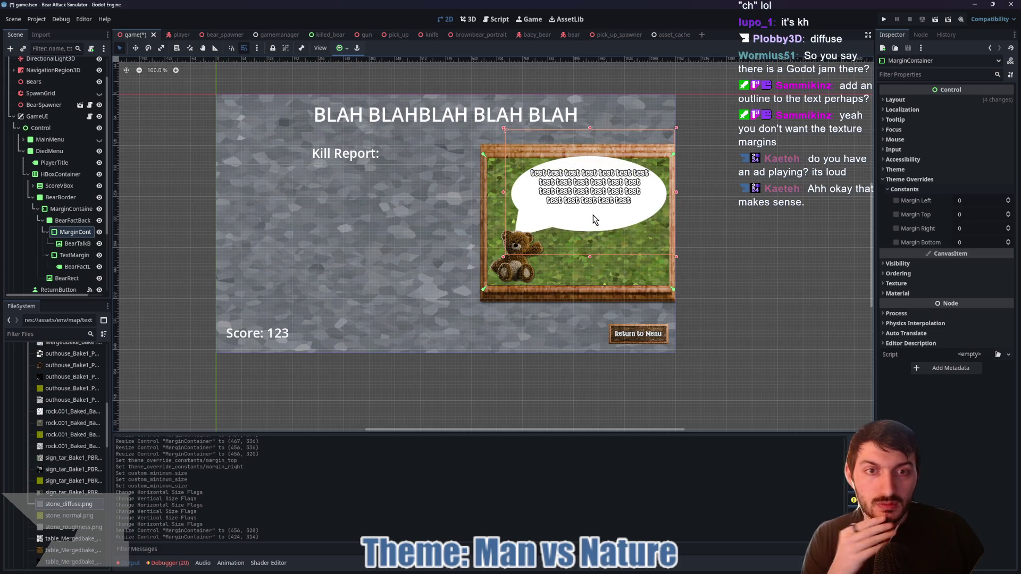
{"action": "key", "text": "w"}
{"action": "left_click_drag", "start_coordinate": [588, 215], "coordinate": [590, 217]}
{"action": "left_click_drag", "start_coordinate": [681, 260], "coordinate": [658, 255]}
{"action": "left_click_drag", "start_coordinate": [581, 214], "coordinate": [587, 210]}
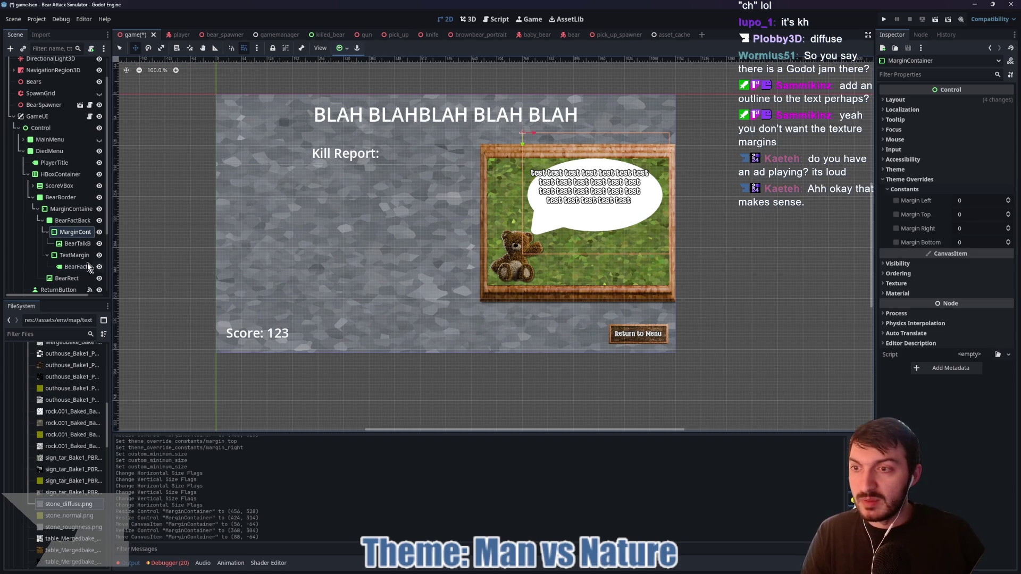
- Set BearRect's Custom Minimum Size to 100×100
{"action": "left_click", "coordinate": [77, 244]}
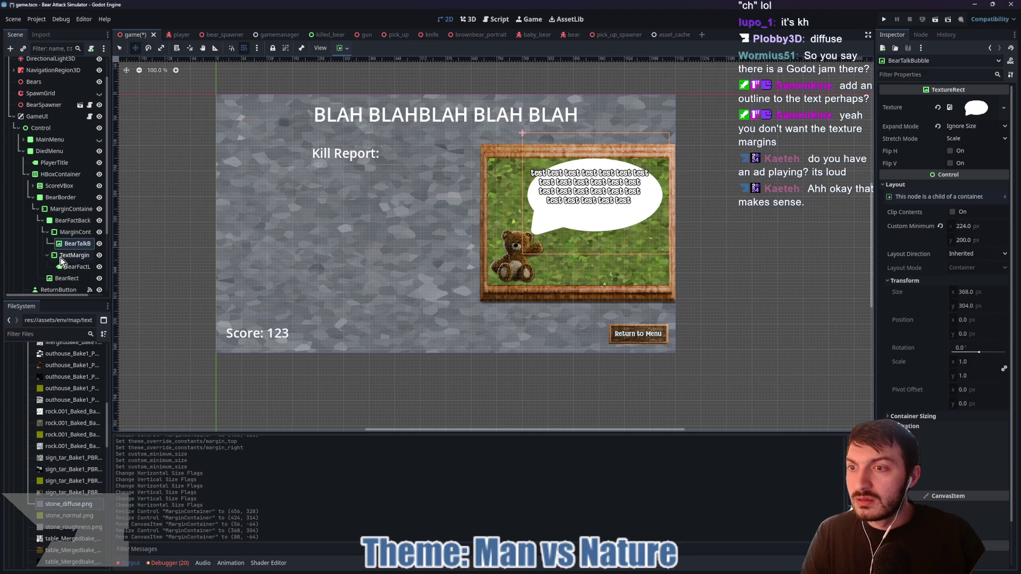
{"action": "left_click", "coordinate": [59, 279]}
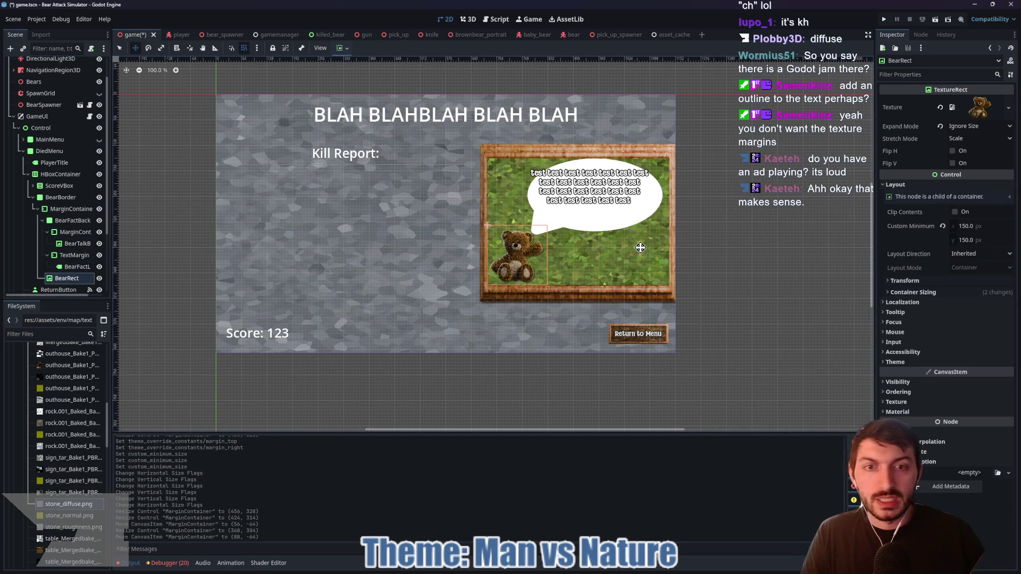
{"action": "left_click", "coordinate": [978, 226]}
{"action": "type", "text": "100"}
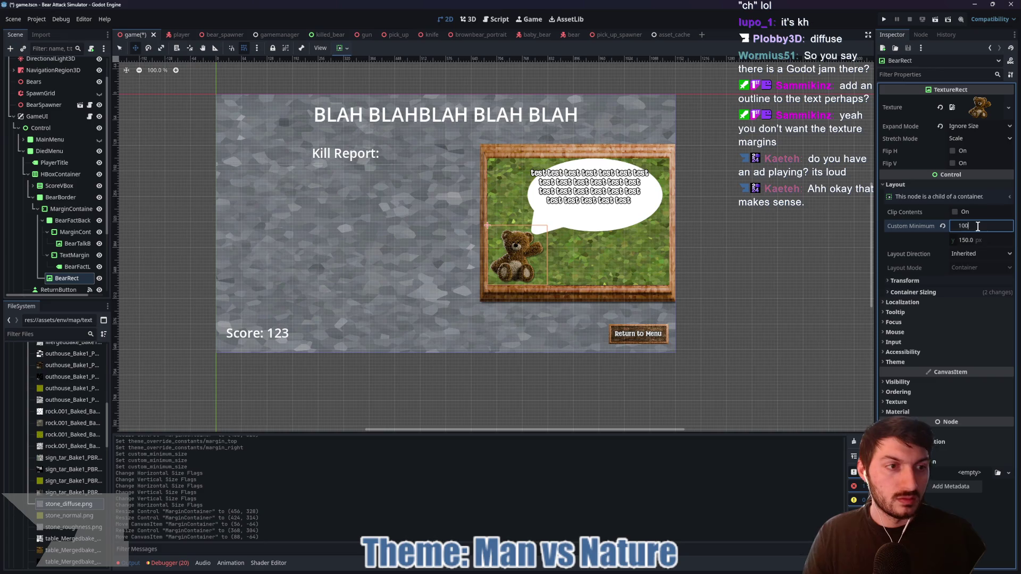
{"action": "key", "text": "Tab"}
{"action": "key", "text": "Return"}
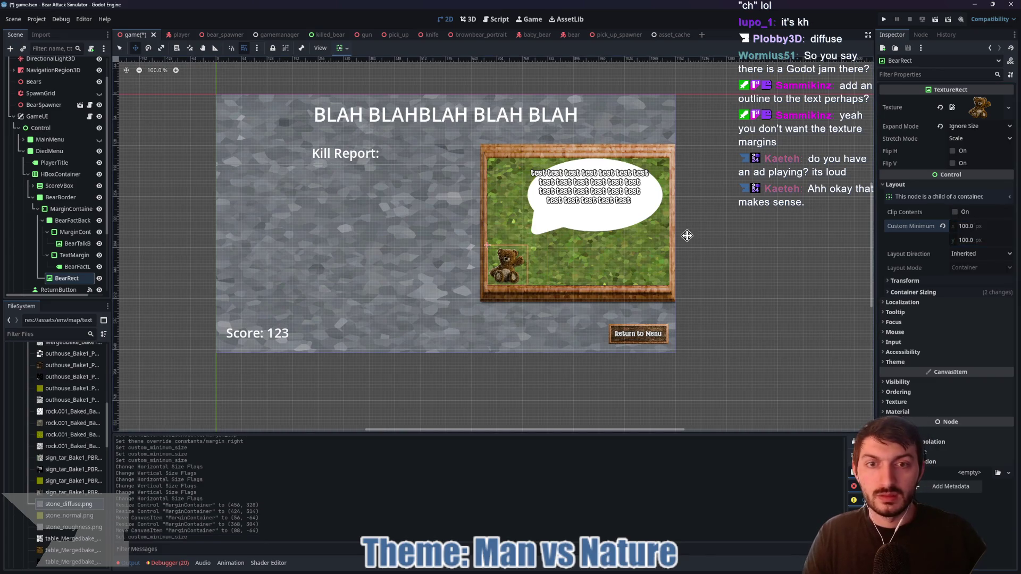
- Stretch the speech bubble to the frame's bottom-right corner and move it up 32 px
{"action": "left_click", "coordinate": [73, 256]}
{"action": "left_click", "coordinate": [70, 233]}
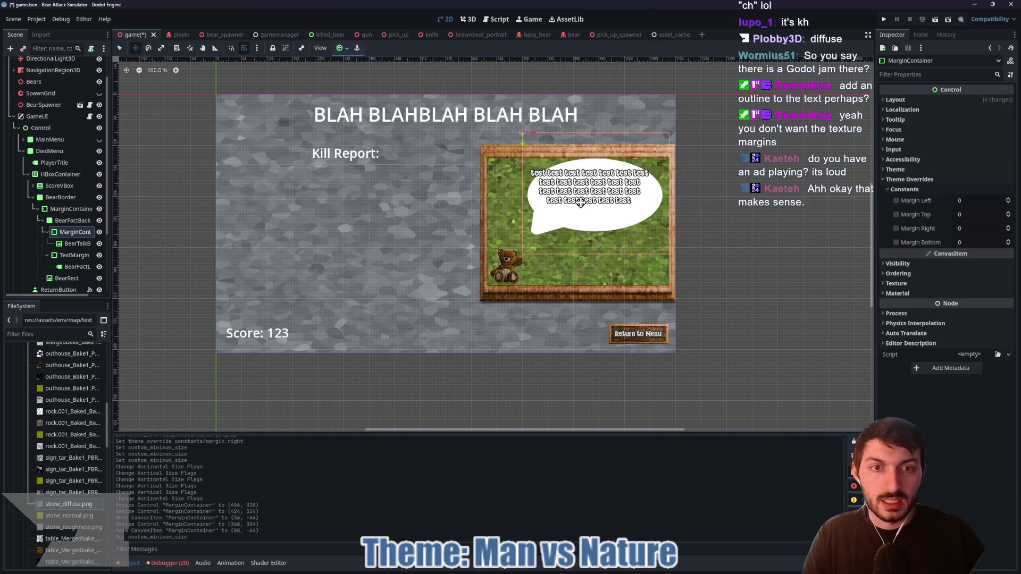
{"action": "left_click_drag", "start_coordinate": [594, 208], "coordinate": [570, 229]}
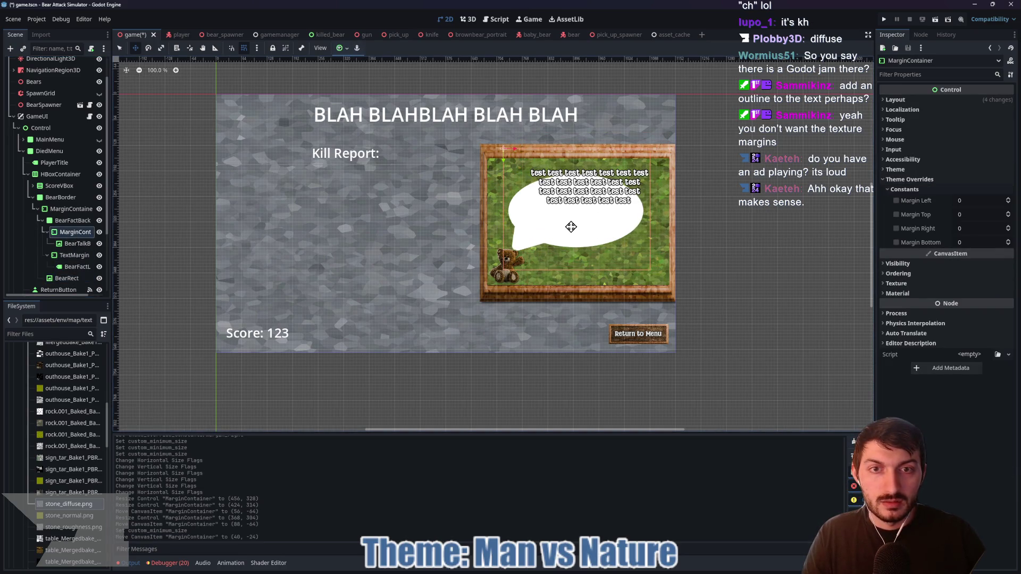
{"action": "left_click_drag", "start_coordinate": [650, 270], "coordinate": [673, 281]}
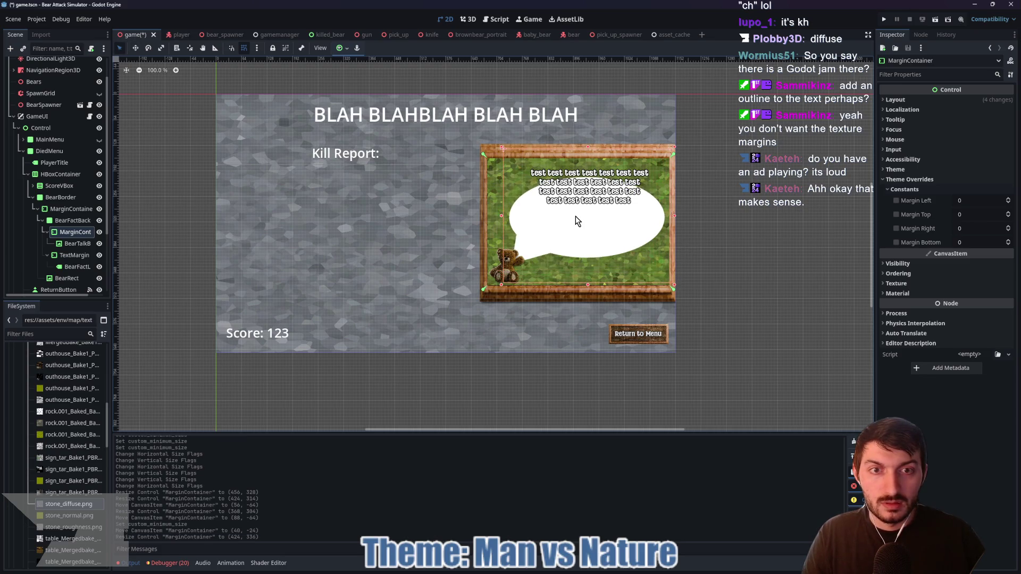
{"action": "key", "text": "w"}
{"action": "left_click_drag", "start_coordinate": [579, 227], "coordinate": [581, 217]}
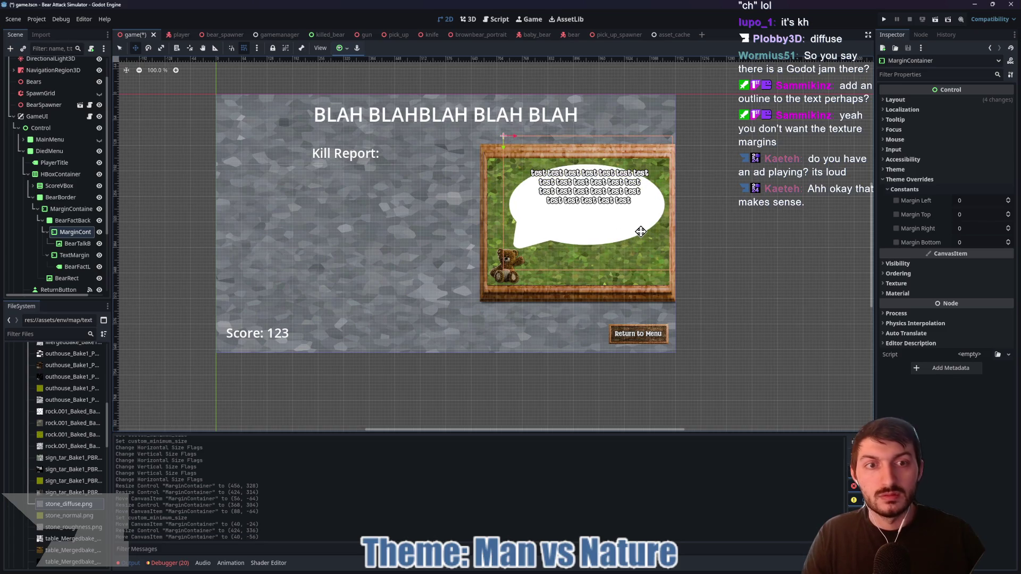
{"action": "key", "text": "q"}
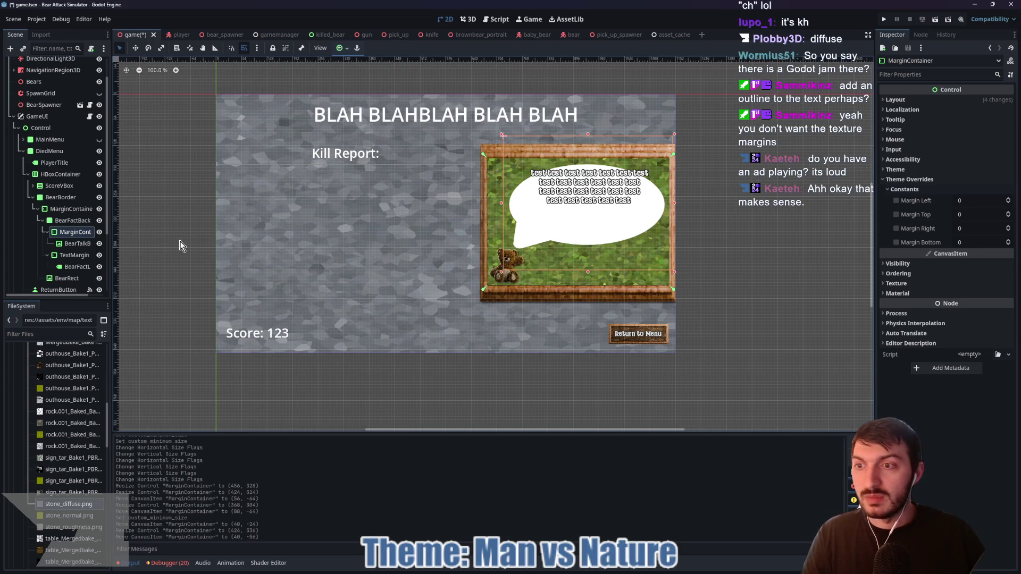
- Move the TextMargin text block down about 29 px inside the bubble
{"action": "left_click", "coordinate": [75, 255]}
{"action": "key", "text": "w"}
{"action": "left_click_drag", "start_coordinate": [580, 185], "coordinate": [579, 202]}
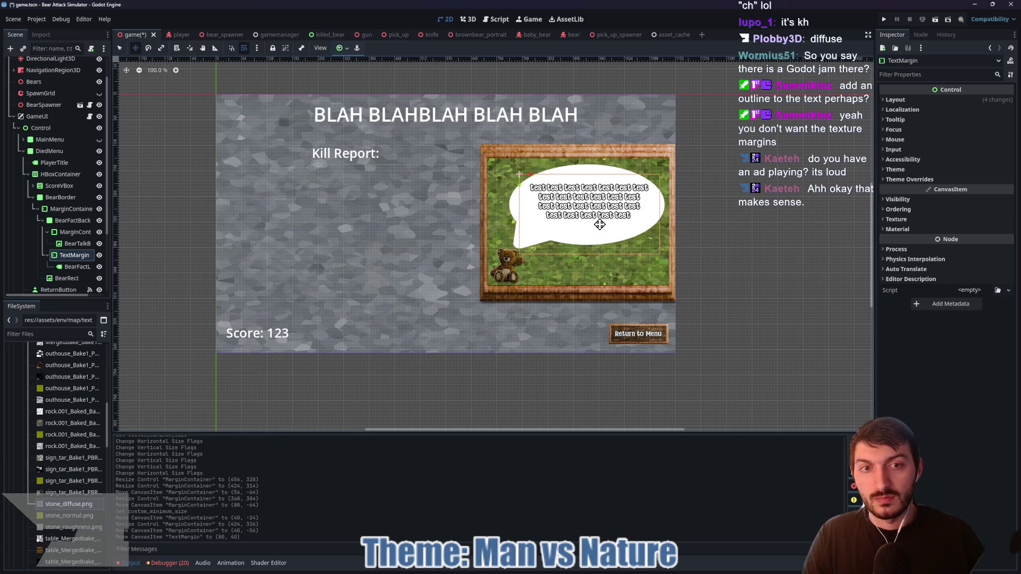
- Save the scene, unhide MainMenu, and run the game with F5
{"action": "key", "text": "q"}
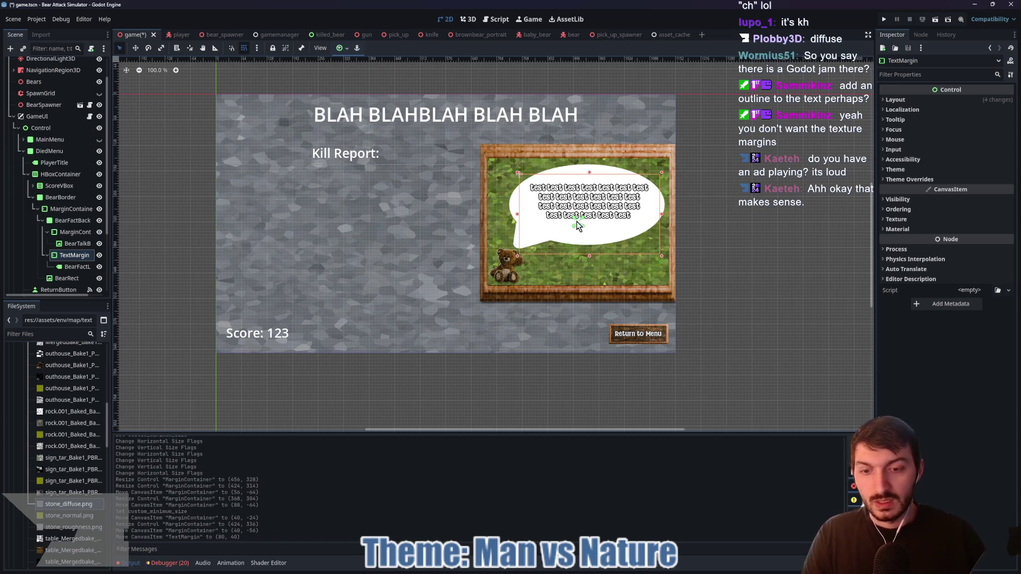
{"action": "key", "text": "ctrl+s"}
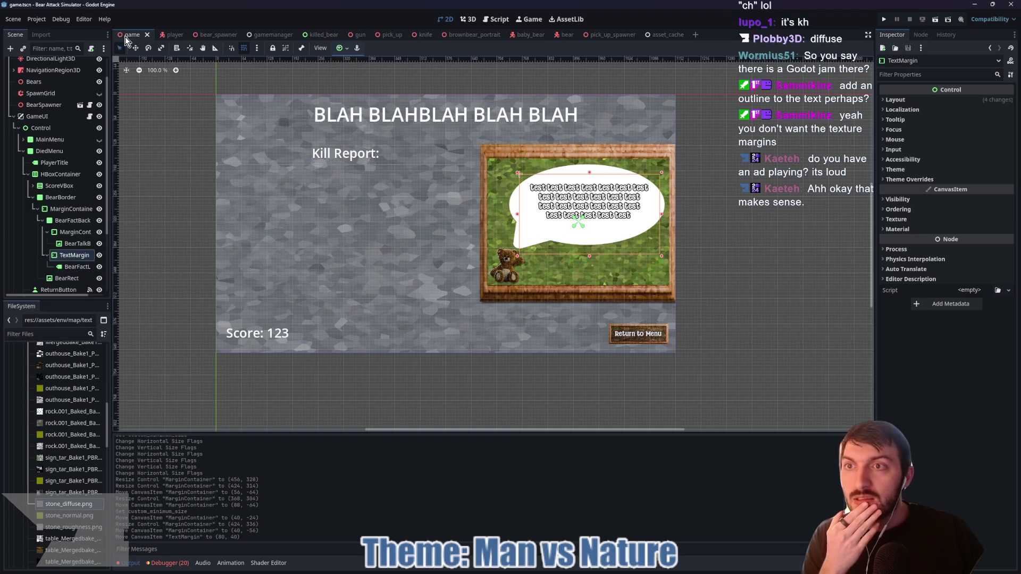
{"action": "left_click", "coordinate": [99, 140]}
{"action": "key", "text": "F5"}
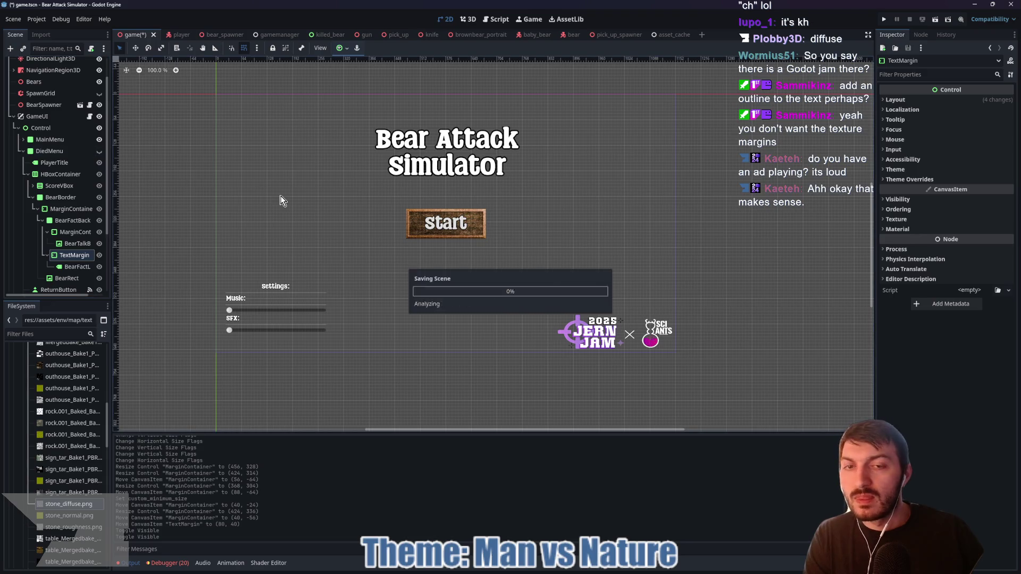
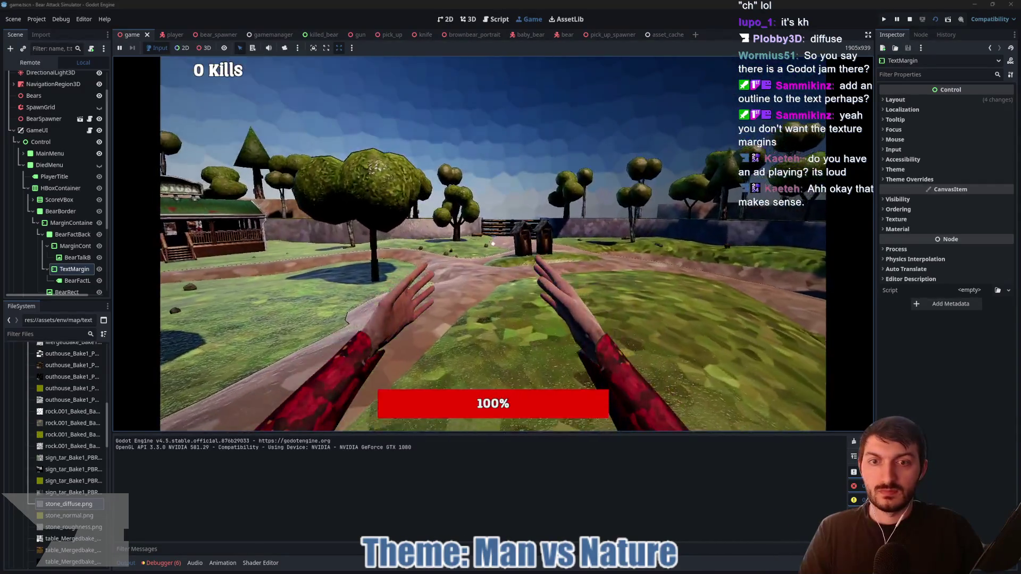
- Walk forward to pick up the gun and shoot the first charging bear
{"action": "key", "text": "w"}
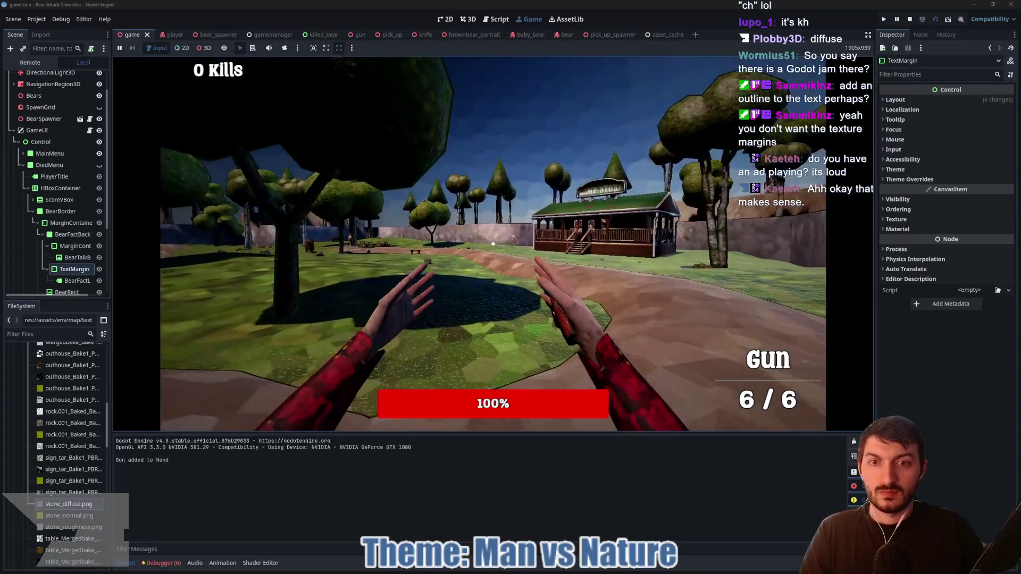
{"action": "key", "text": "w"}
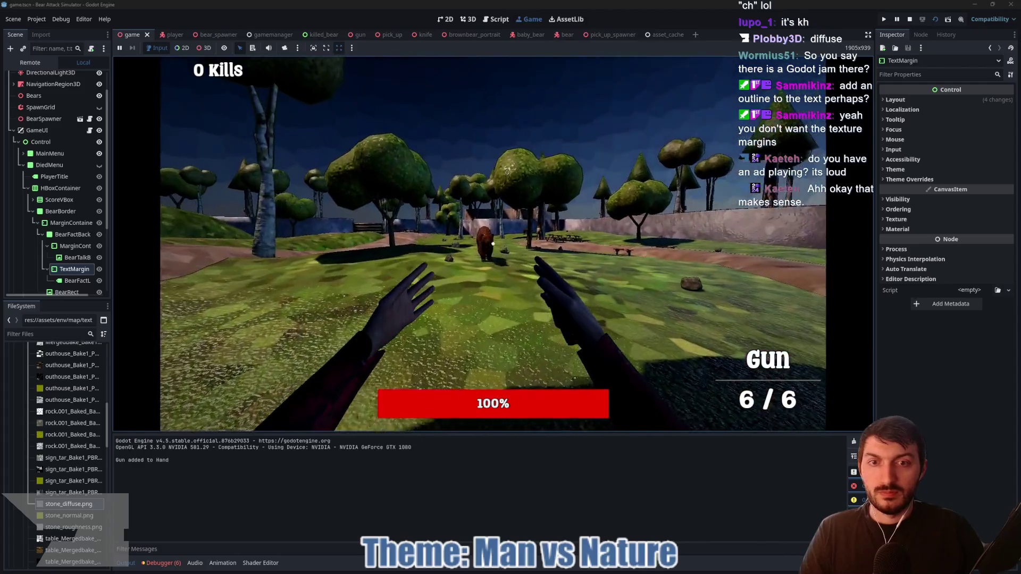
{"action": "left_click", "coordinate": [493, 244]}
{"action": "left_click", "coordinate": [493, 244]}
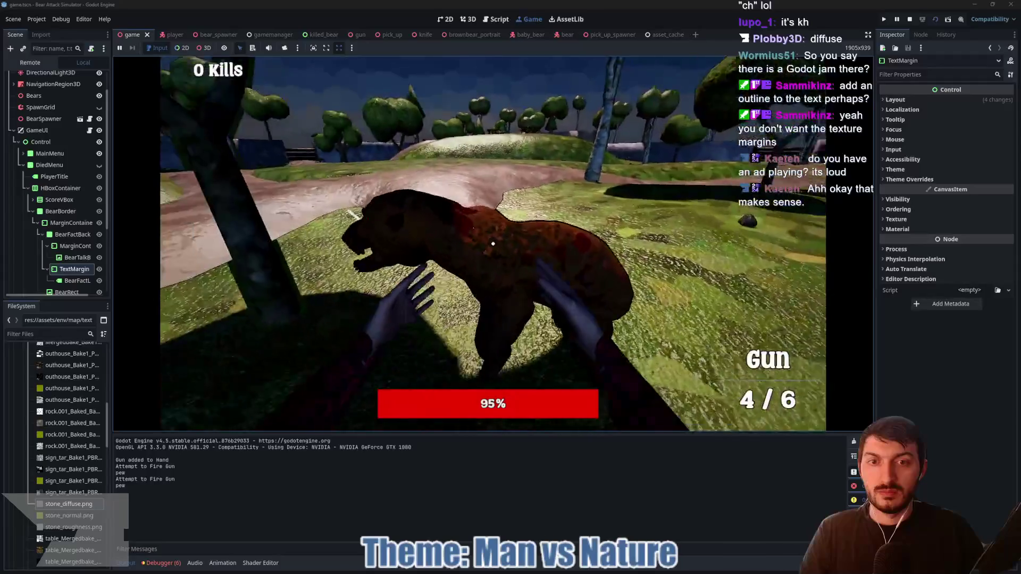
{"action": "left_click", "coordinate": [493, 244]}
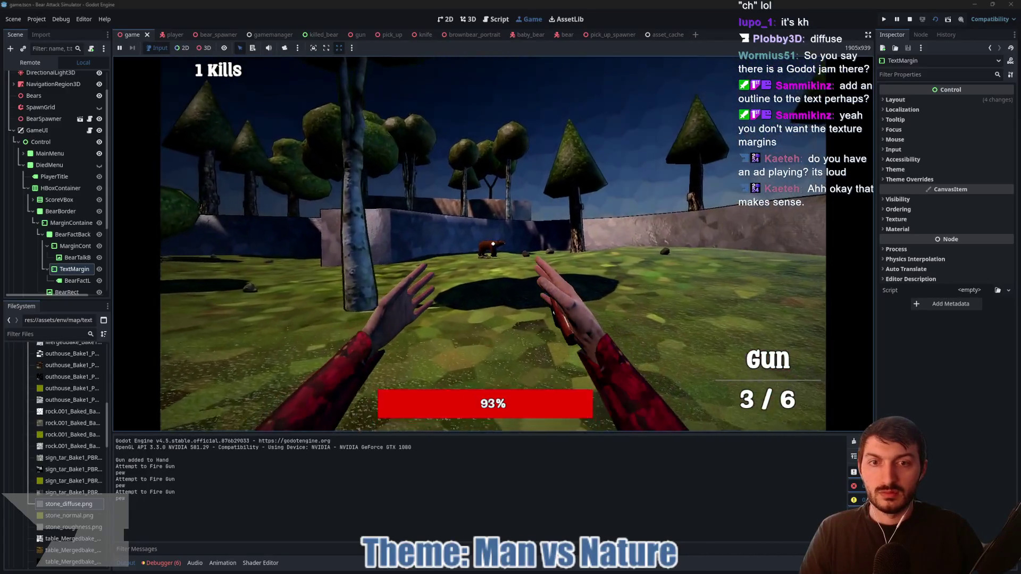
- Shoot and punch the following bears until the run ends with health at 86%
{"action": "left_click", "coordinate": [493, 244]}
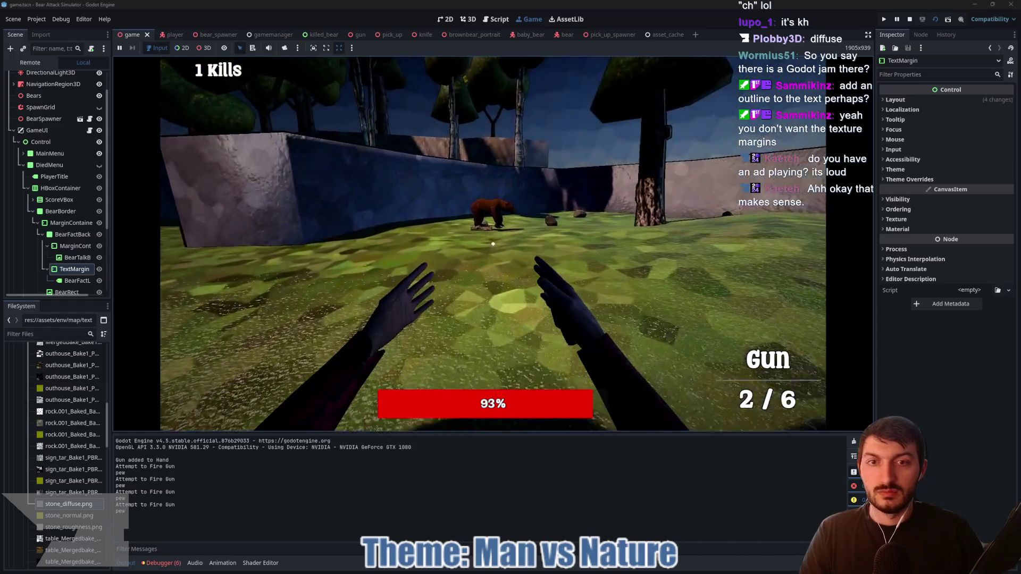
{"action": "left_click", "coordinate": [493, 244]}
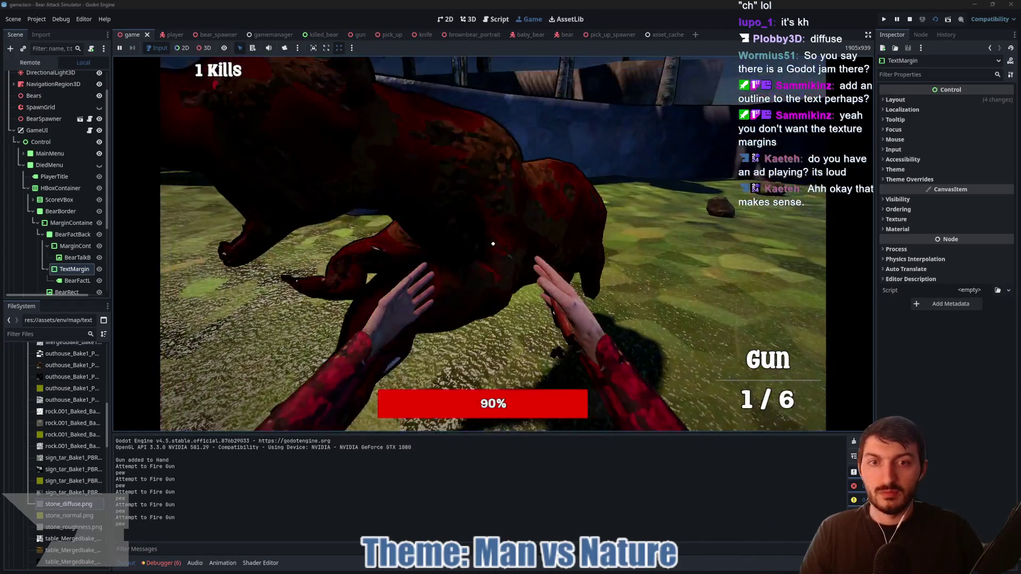
{"action": "left_click", "coordinate": [493, 244]}
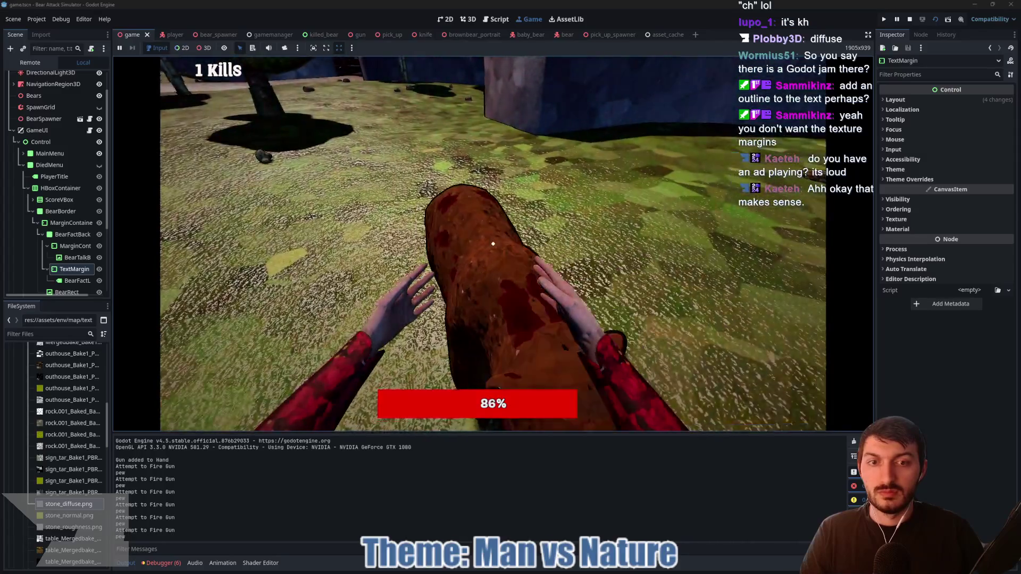
{"action": "left_click", "coordinate": [493, 244]}
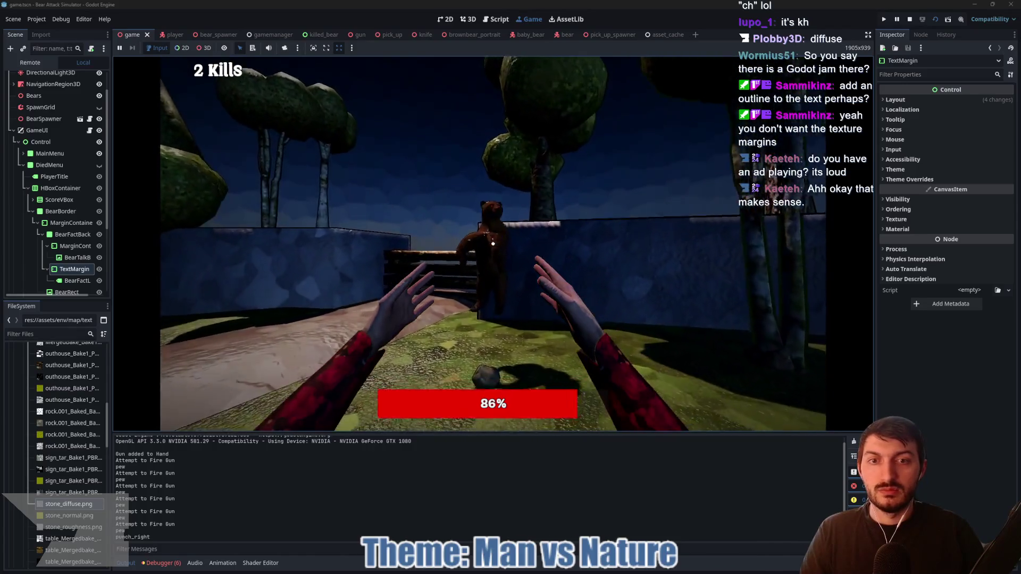
{"action": "left_click", "coordinate": [492, 244]}
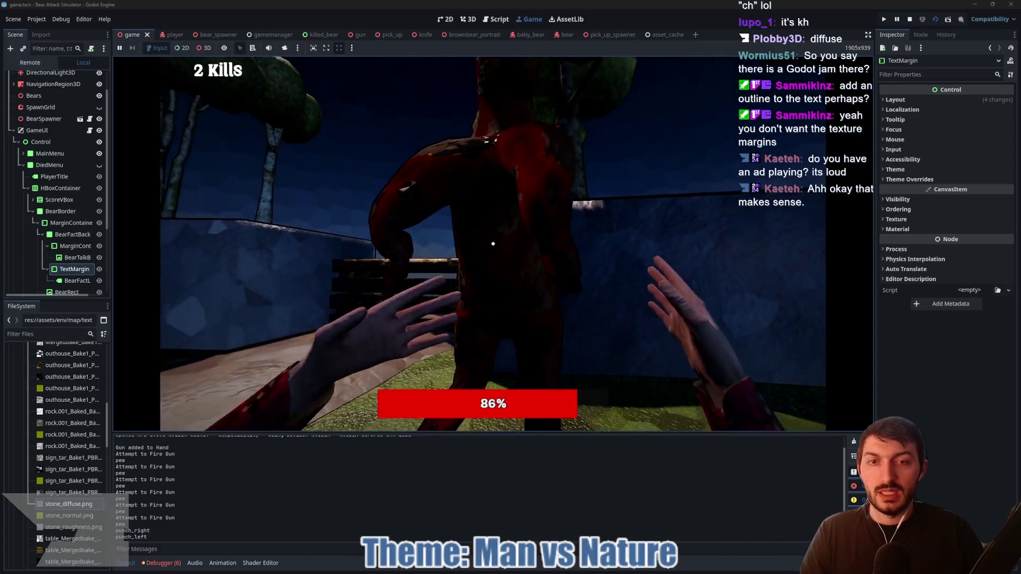
{"action": "left_click", "coordinate": [492, 244]}
{"action": "left_click", "coordinate": [493, 244]}
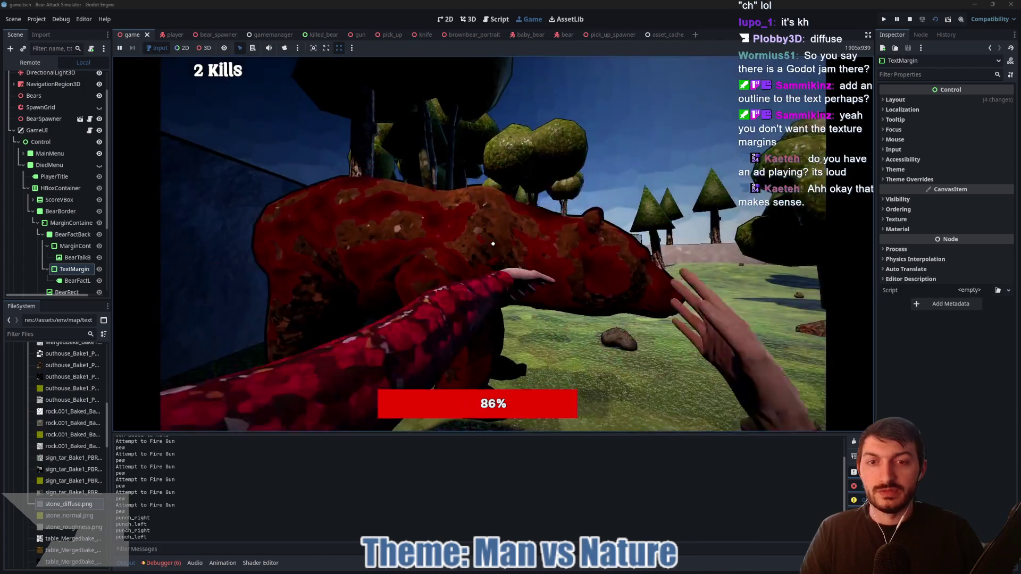
{"action": "left_click", "coordinate": [492, 244]}
- Finish the last bear, go from the kill report back to the main menu, and stop the game
{"action": "left_click", "coordinate": [493, 244]}
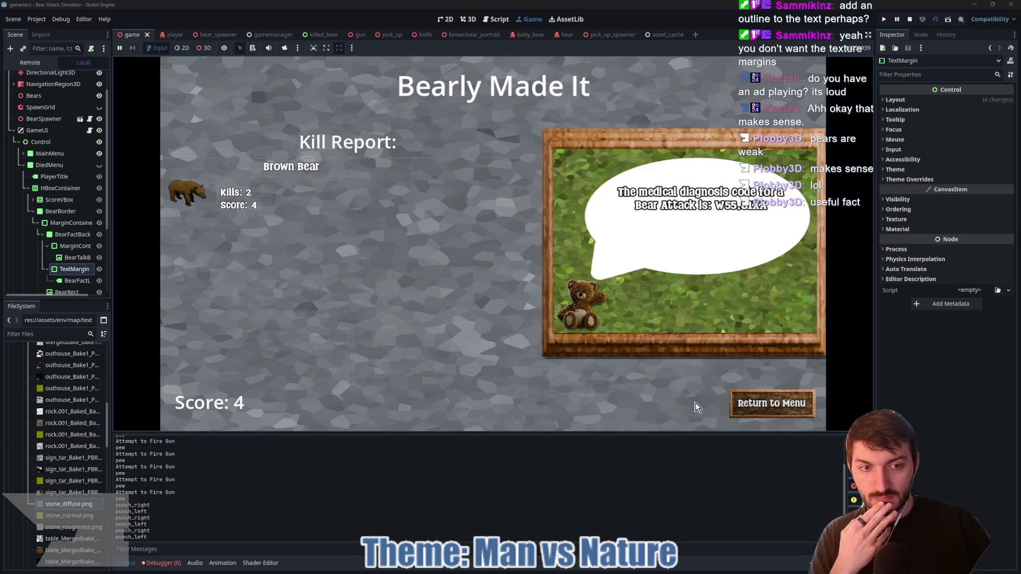
{"action": "left_click", "coordinate": [741, 409]}
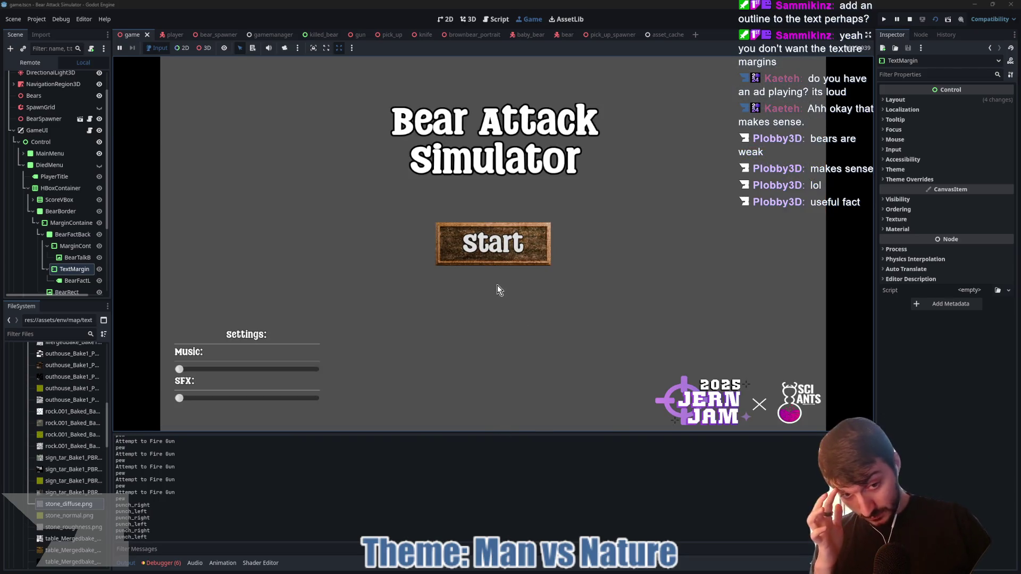
{"action": "left_click", "coordinate": [909, 20]}
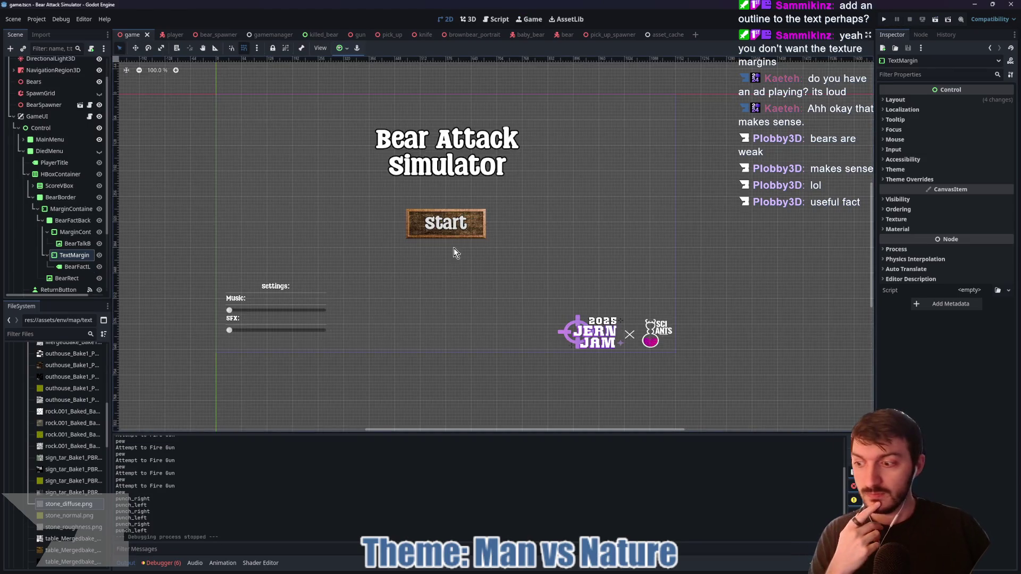
- In killed_bear, add a Full Rect Panel under KilledBear and move it to the top of the tree
{"action": "left_click", "coordinate": [329, 35]}
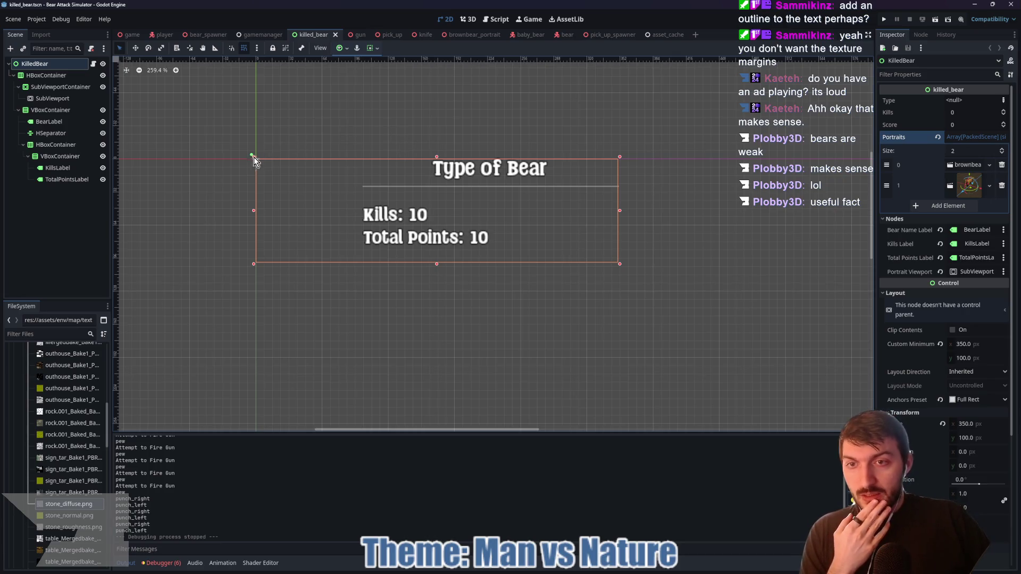
{"action": "left_click", "coordinate": [40, 66]}
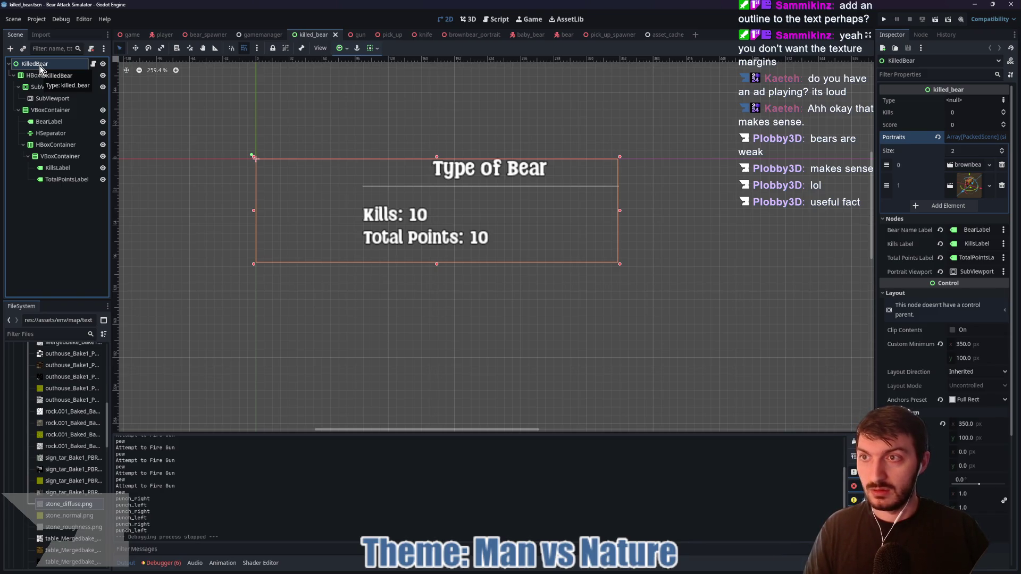
{"action": "key", "text": "ctrl+a"}
{"action": "type", "text": "panel"}
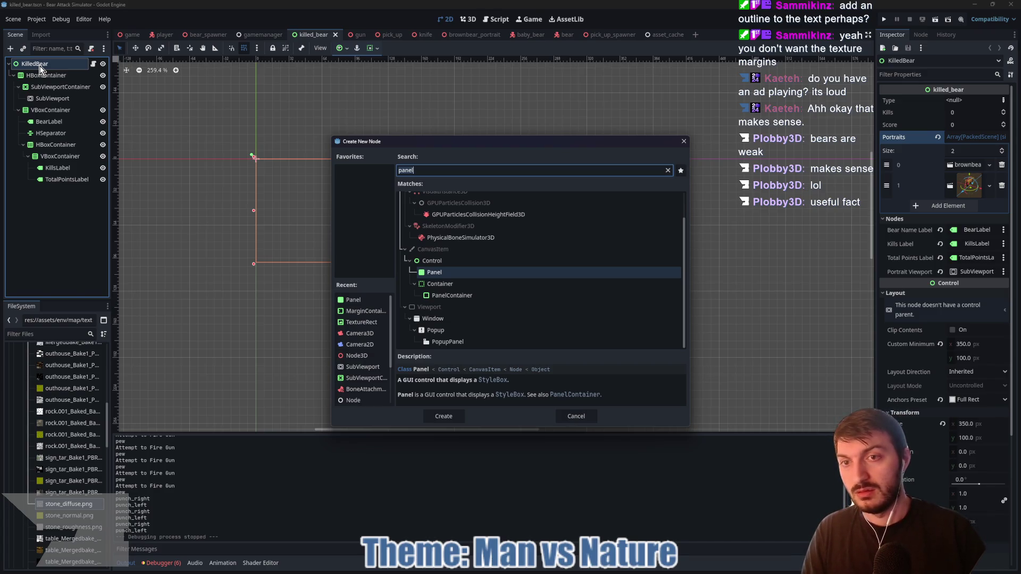
{"action": "key", "text": "Return"}
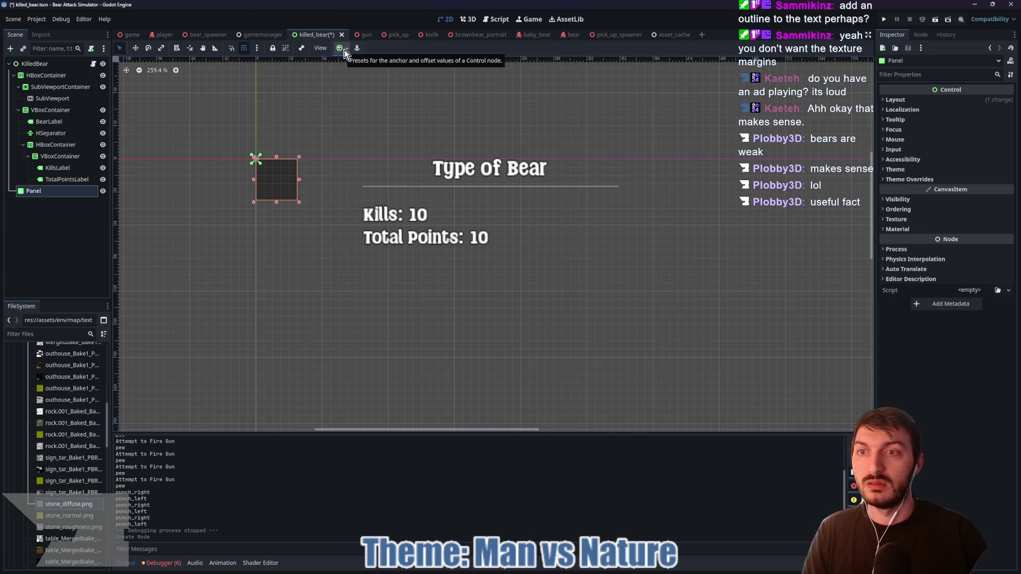
{"action": "left_click", "coordinate": [341, 49]}
{"action": "left_click", "coordinate": [388, 125]}
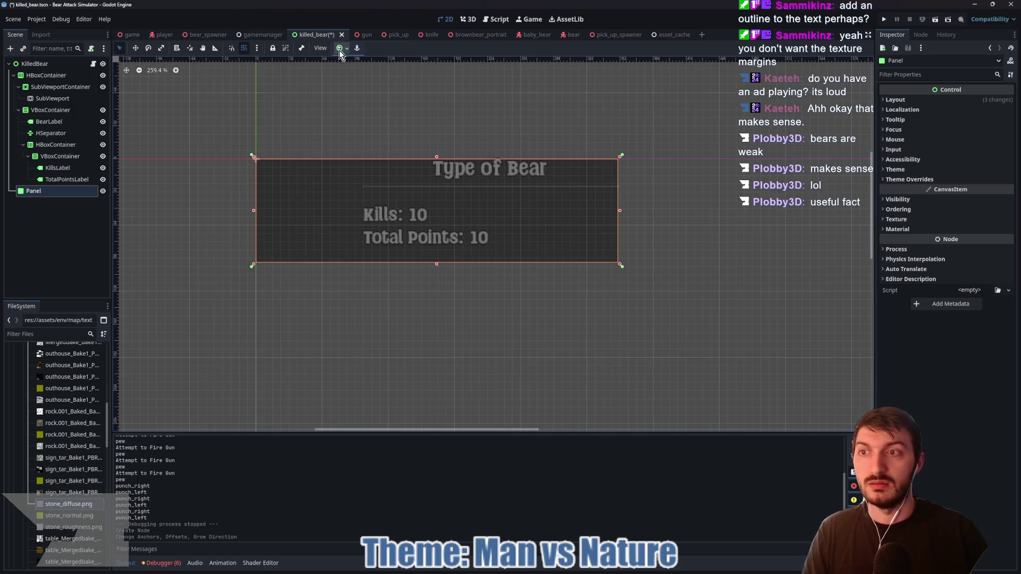
{"action": "left_click_drag", "start_coordinate": [29, 193], "coordinate": [30, 71]}
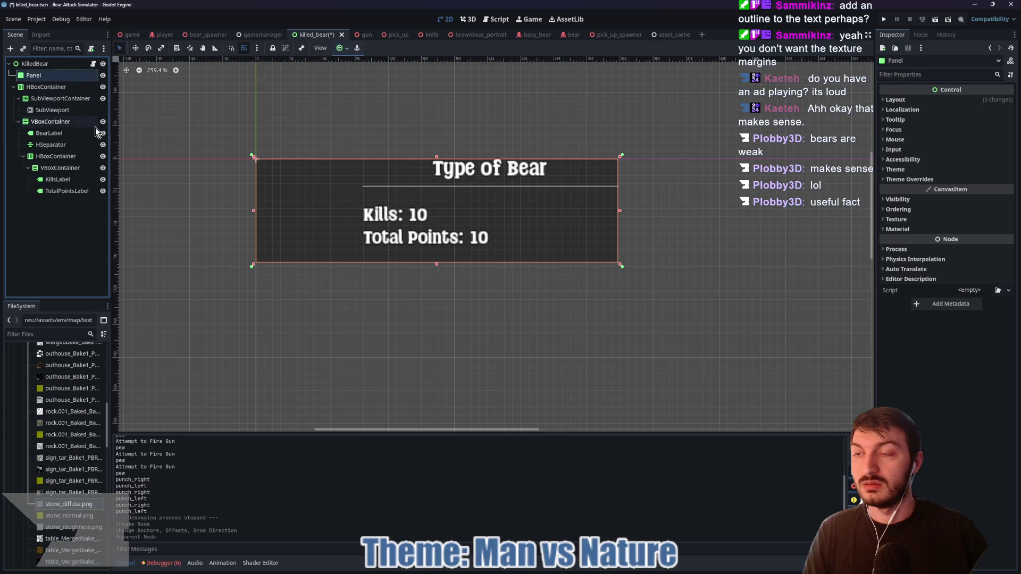
- Give the Panel a Theme Overrides panel style of type StyleBoxTexture
{"action": "left_click", "coordinate": [909, 179]}
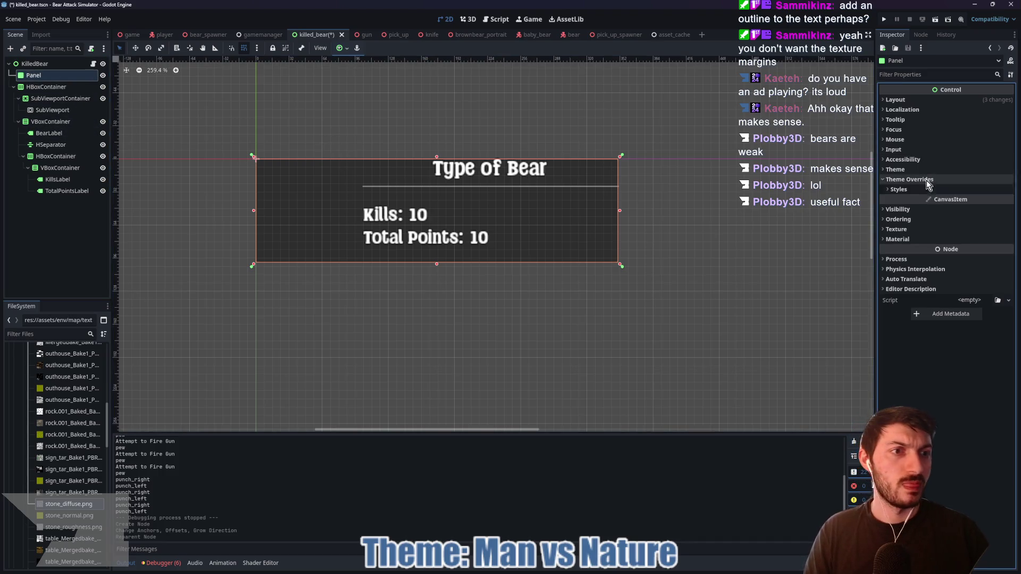
{"action": "left_click", "coordinate": [899, 190]}
{"action": "left_click", "coordinate": [978, 200]}
{"action": "left_click", "coordinate": [976, 201]}
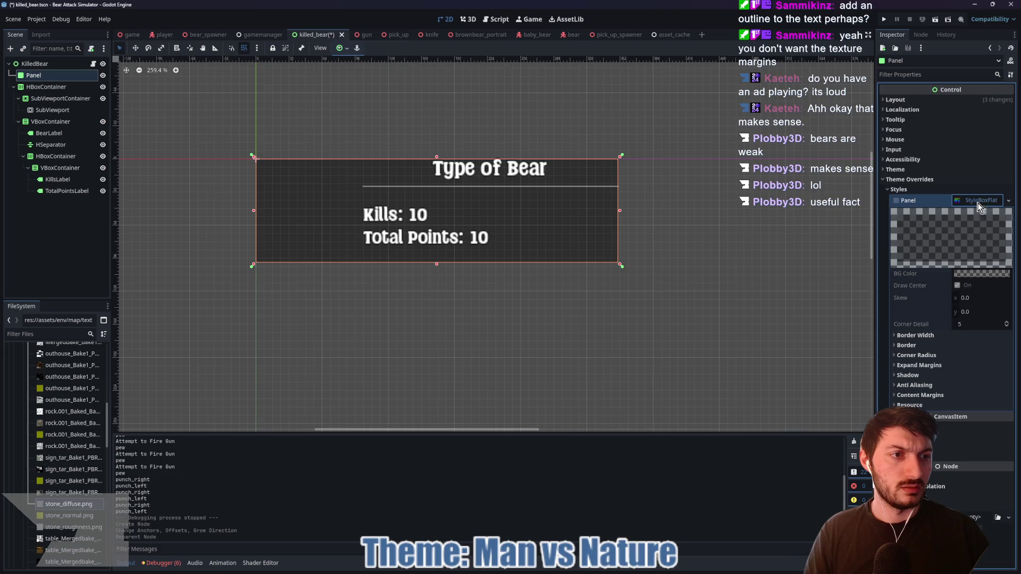
{"action": "left_click", "coordinate": [977, 201]}
{"action": "left_click", "coordinate": [990, 225]}
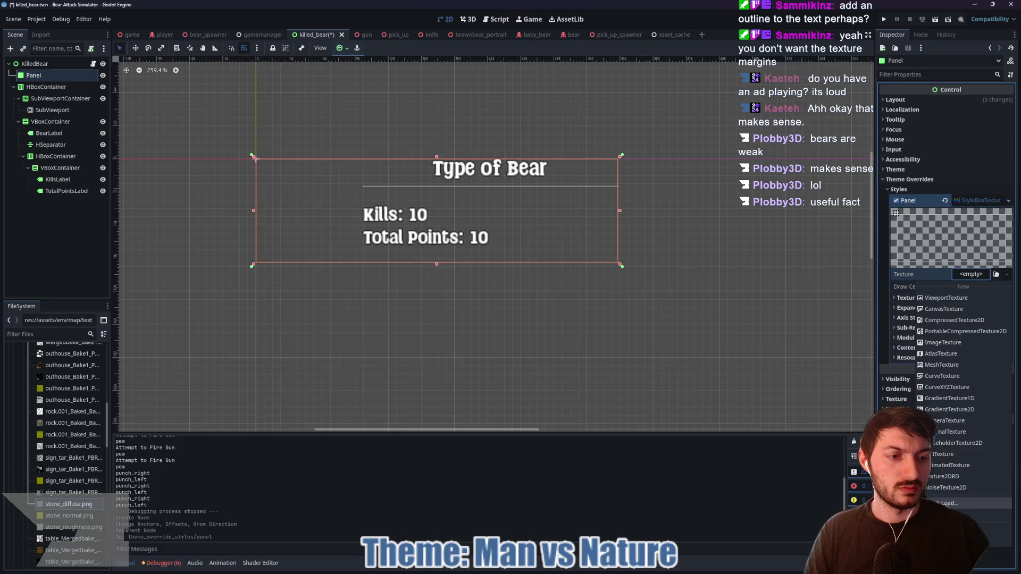
- Set the panel style's texture to an AtlasTexture using the wooden rect_button.png image
{"action": "left_click", "coordinate": [971, 275]}
{"action": "left_click", "coordinate": [431, 234]}
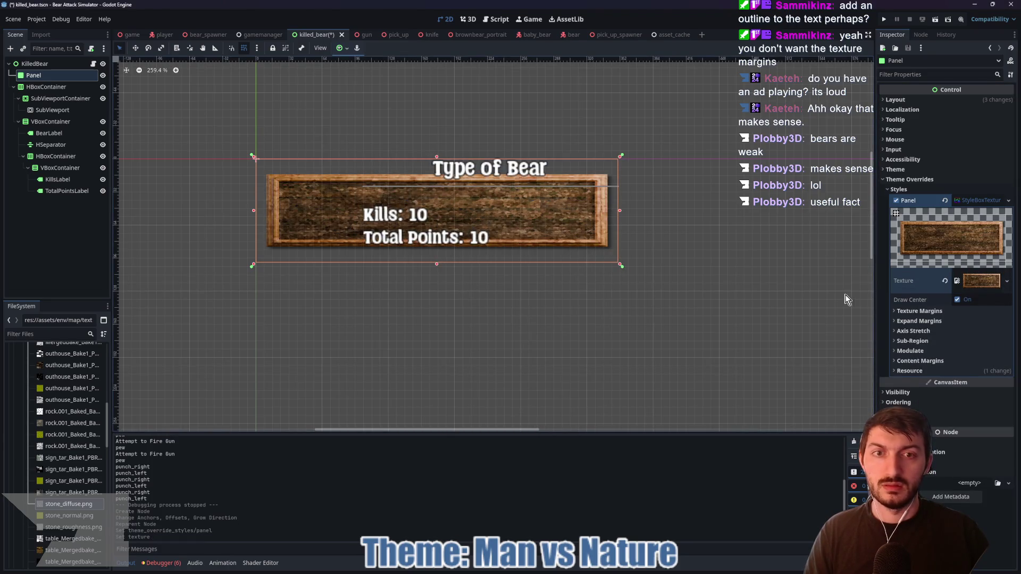
{"action": "left_click", "coordinate": [946, 280]}
{"action": "left_click", "coordinate": [973, 275]}
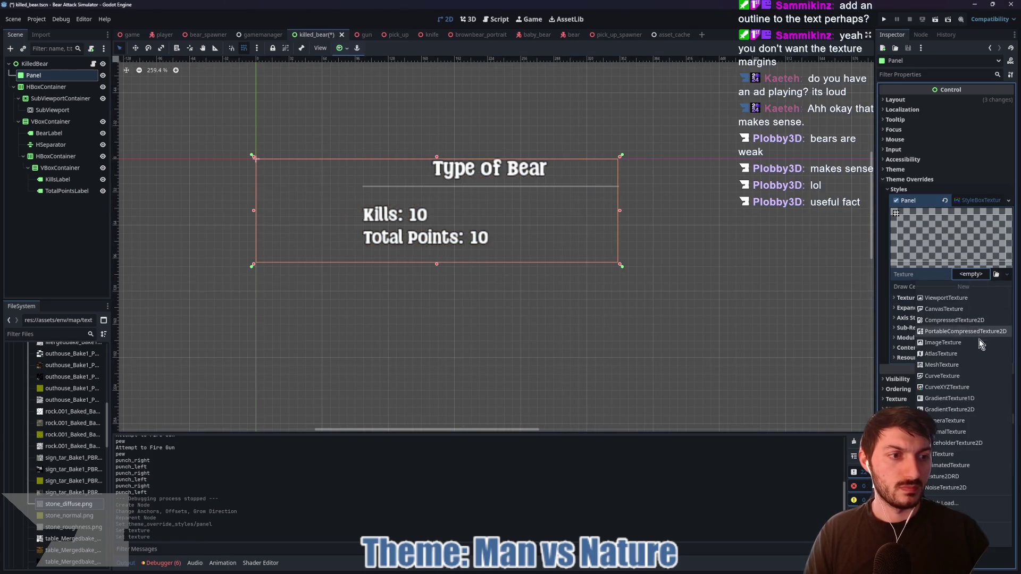
{"action": "left_click", "coordinate": [954, 355]}
{"action": "left_click", "coordinate": [967, 391]}
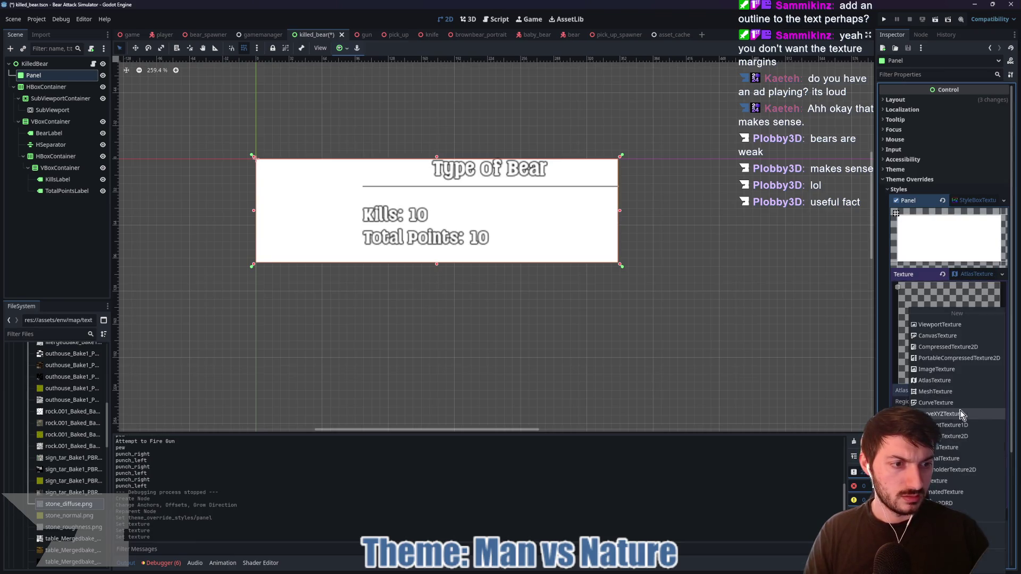
{"action": "left_click", "coordinate": [965, 530]}
{"action": "double_click", "coordinate": [431, 234]}
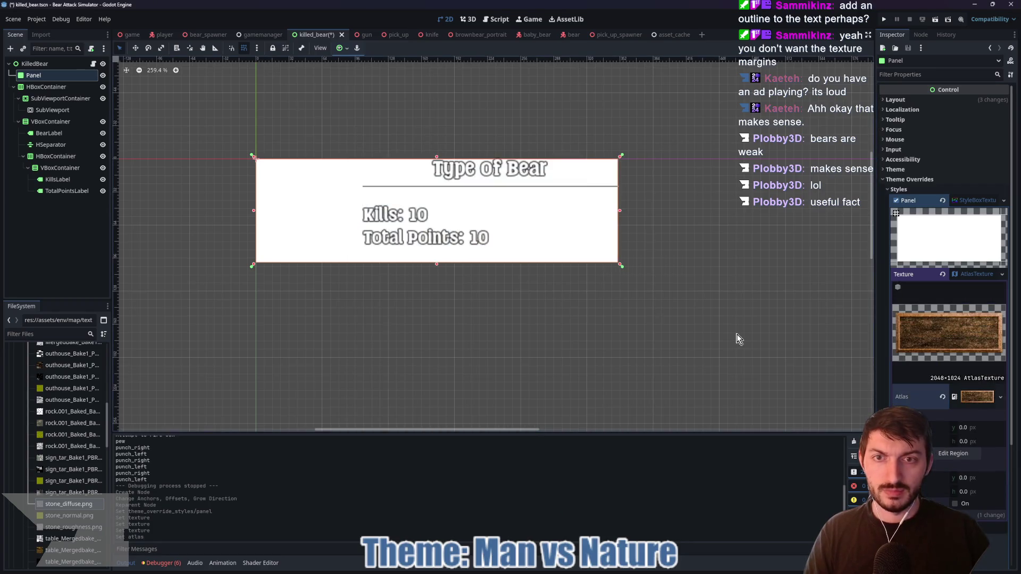
{"action": "left_click", "coordinate": [952, 453]}
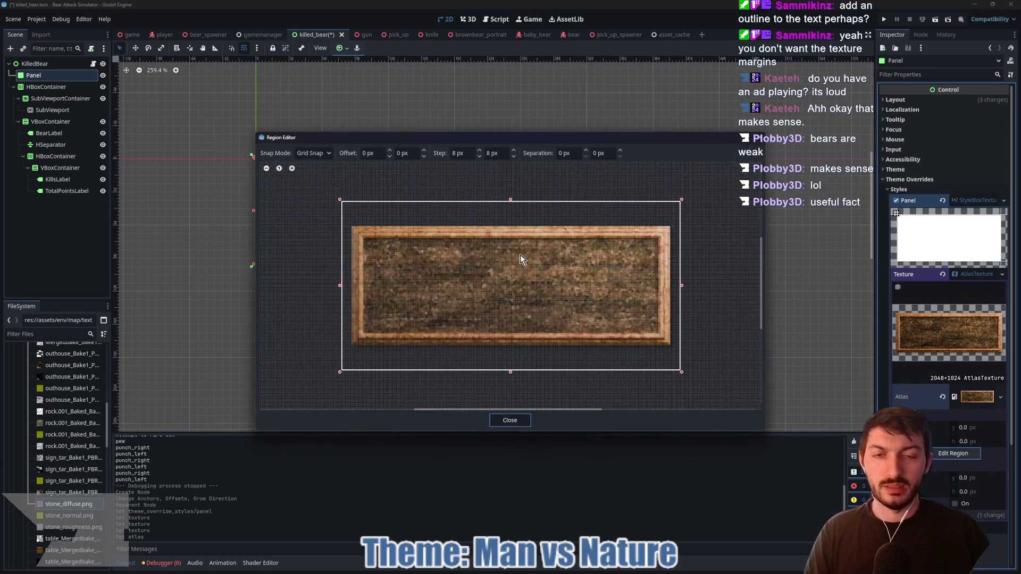
- Crop the atlas region to the wooden frame (1936×736) in the Region Editor and close it
{"action": "left_click_drag", "start_coordinate": [511, 201], "coordinate": [513, 224]}
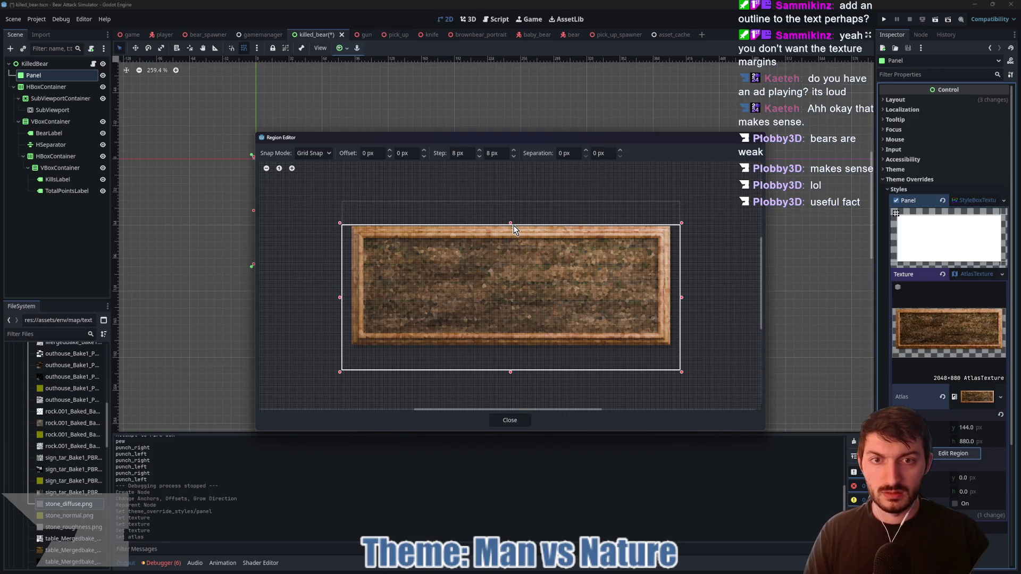
{"action": "left_click_drag", "start_coordinate": [340, 297], "coordinate": [349, 298]}
{"action": "left_click_drag", "start_coordinate": [515, 377], "coordinate": [513, 348]}
{"action": "left_click_drag", "start_coordinate": [680, 290], "coordinate": [670, 292]}
{"action": "scroll", "coordinate": [670, 305], "scroll_direction": "up", "scroll_amount": 2}
{"action": "scroll", "coordinate": [671, 303], "scroll_direction": "up", "scroll_amount": 3}
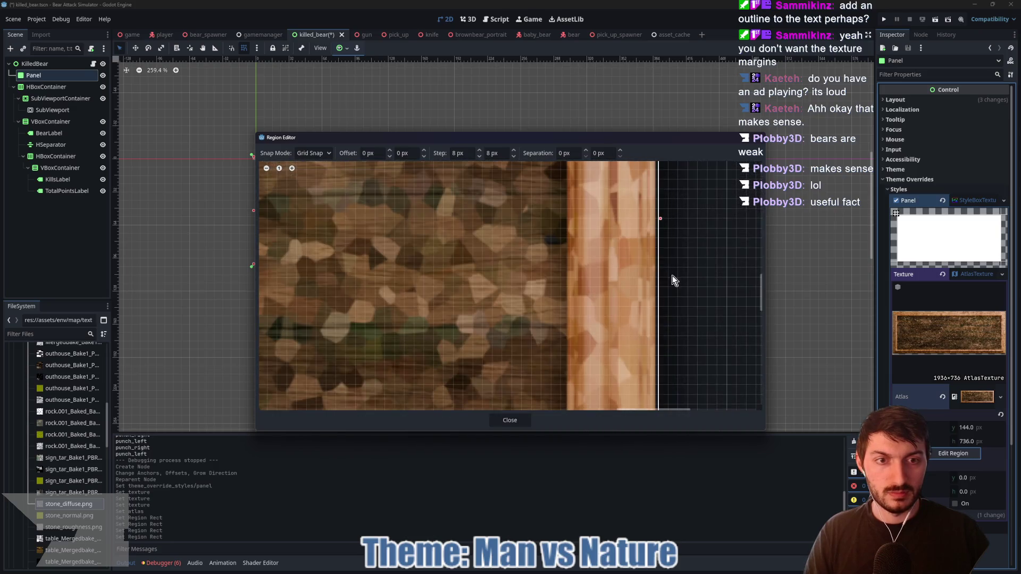
{"action": "left_click", "coordinate": [660, 221]}
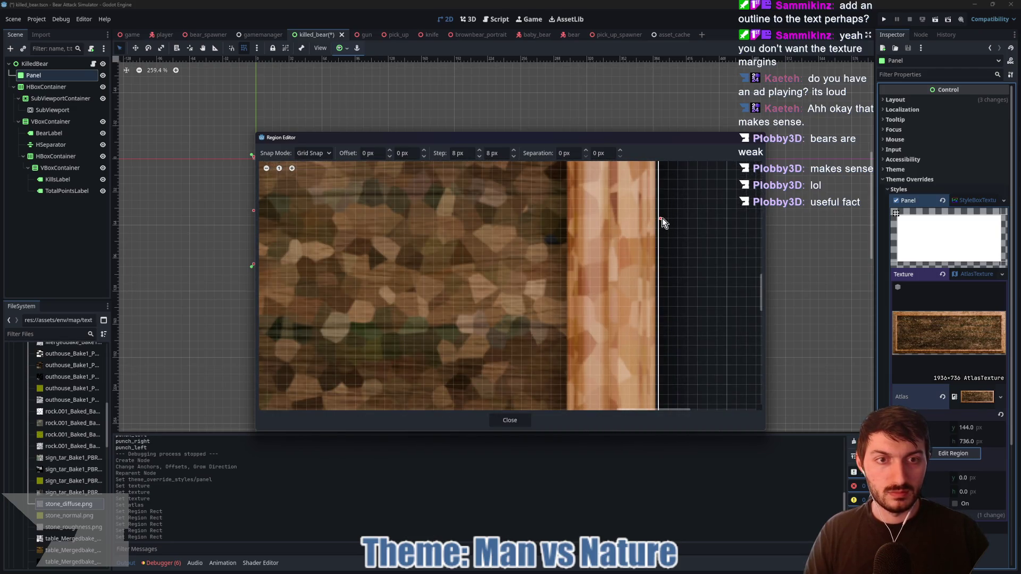
{"action": "mouse_move", "coordinate": [659, 219]}
{"action": "left_mouse_down"}
{"action": "mouse_move", "coordinate": [649, 219]}
{"action": "mouse_move", "coordinate": [658, 219]}
{"action": "left_mouse_up"}
{"action": "scroll", "coordinate": [566, 297], "scroll_direction": "down", "scroll_amount": 3}
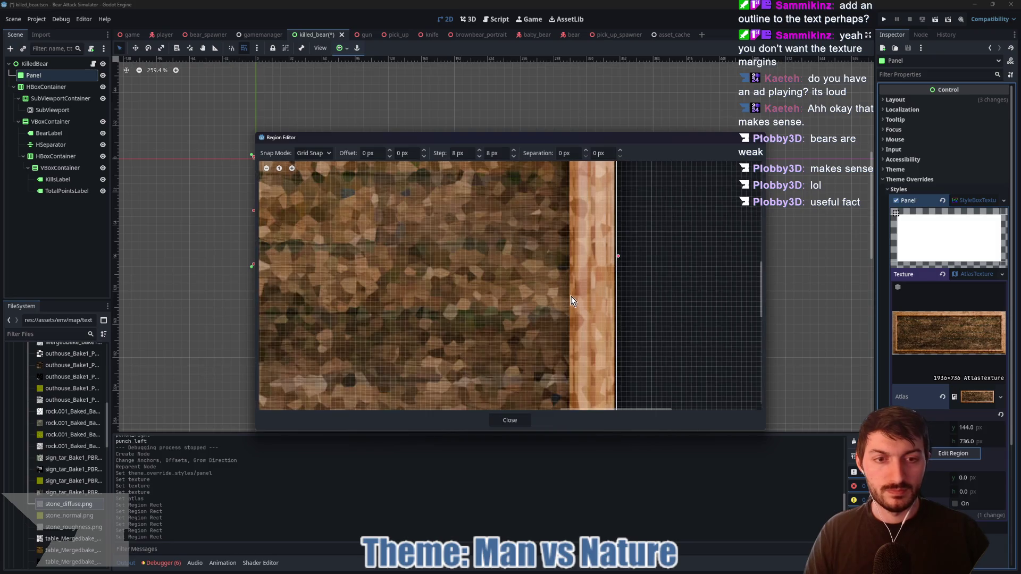
{"action": "scroll", "coordinate": [483, 343], "scroll_direction": "down", "scroll_amount": 3}
{"action": "scroll", "coordinate": [448, 273], "scroll_direction": "up", "scroll_amount": 3}
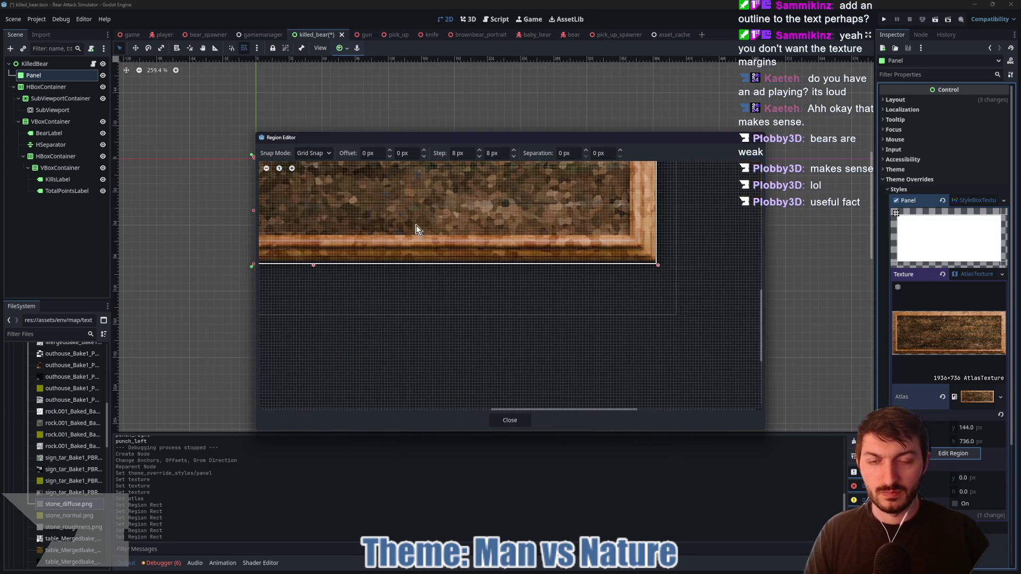
{"action": "scroll", "coordinate": [513, 215], "scroll_direction": "down", "scroll_amount": 2}
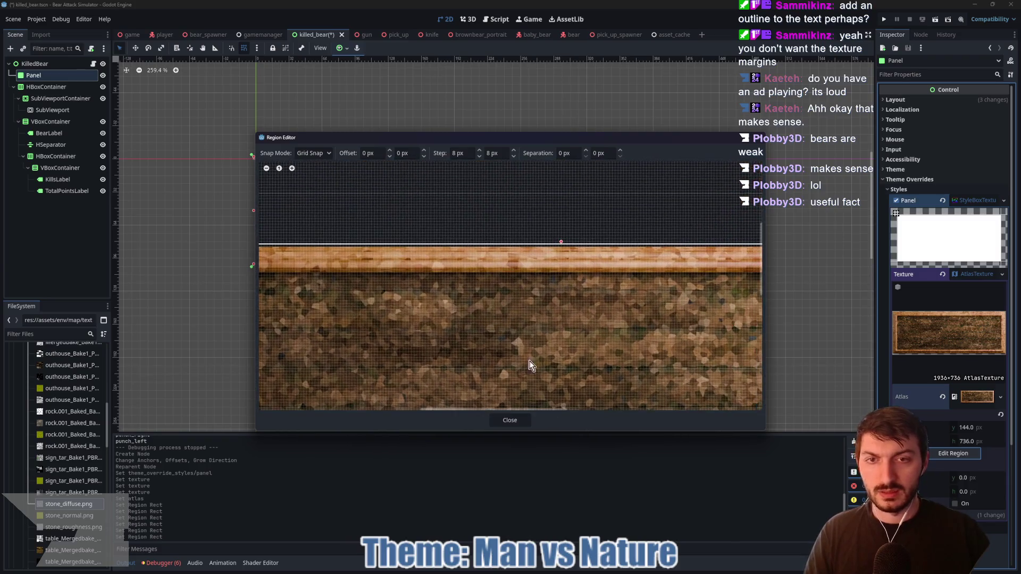
{"action": "left_click", "coordinate": [513, 420]}
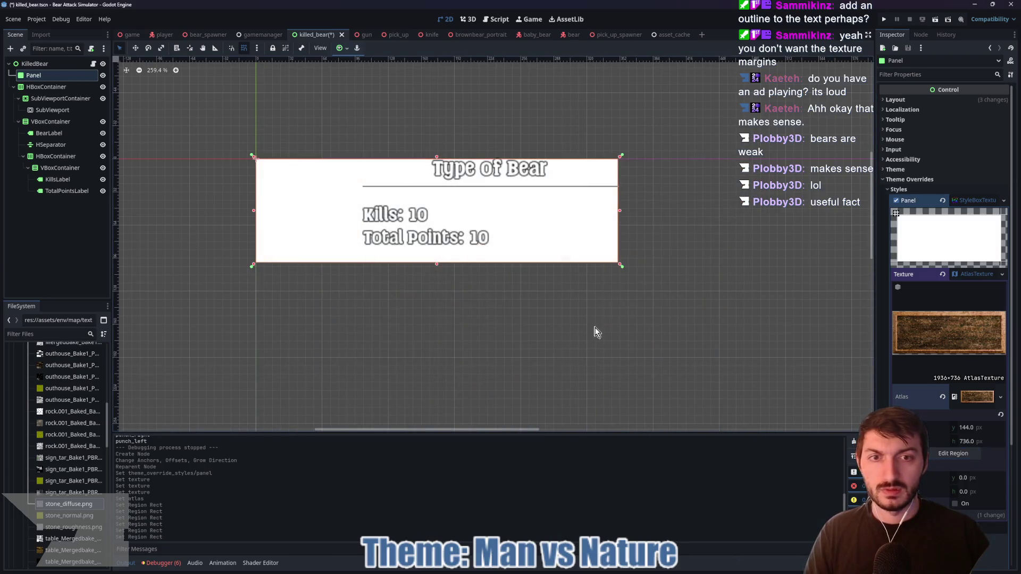
- Save killed_bear, refresh its tab, and anchor the Panel to Full Rect
{"action": "left_click", "coordinate": [965, 201]}
{"action": "left_click", "coordinate": [924, 100]}
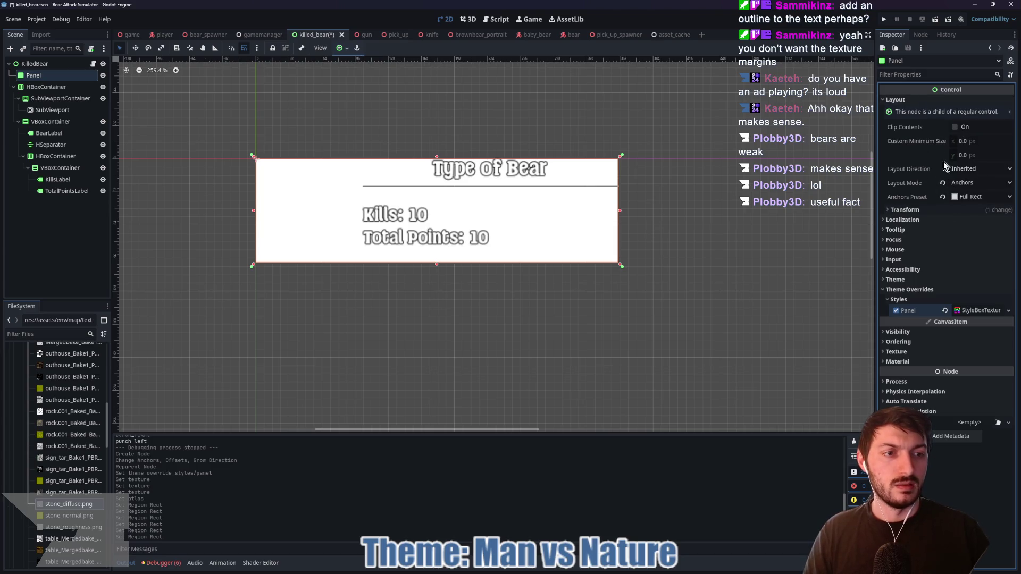
{"action": "left_click", "coordinate": [898, 290]}
{"action": "key", "text": "ctrl+s"}
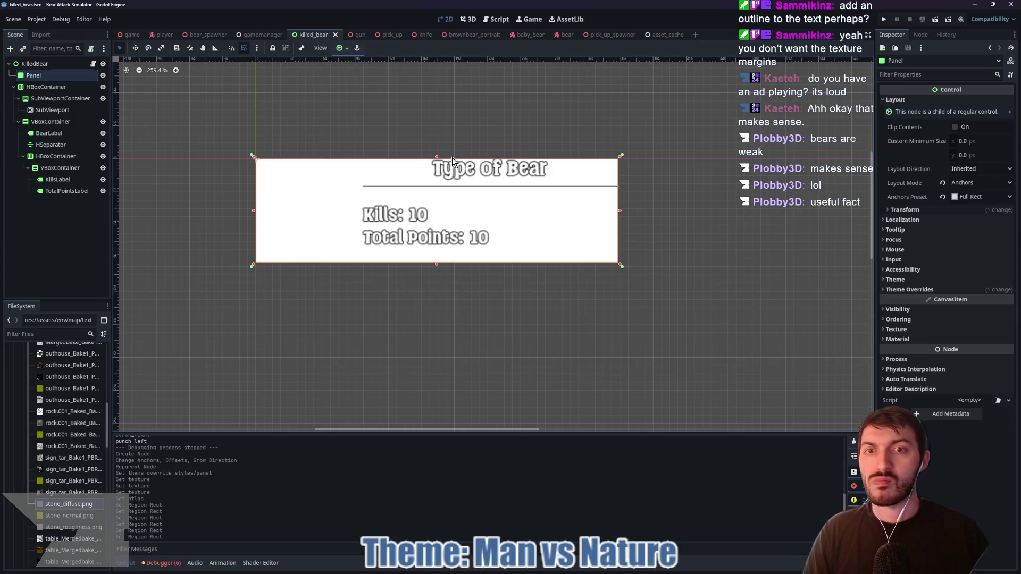
{"action": "left_click", "coordinate": [353, 32]}
{"action": "left_click", "coordinate": [317, 34]}
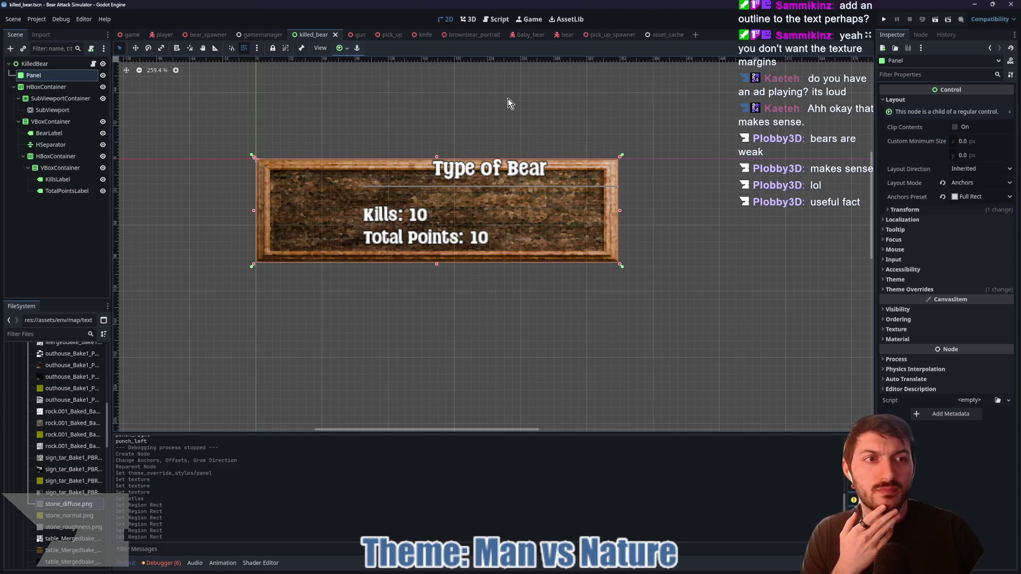
{"action": "left_click", "coordinate": [341, 48]}
{"action": "left_click", "coordinate": [388, 122]}
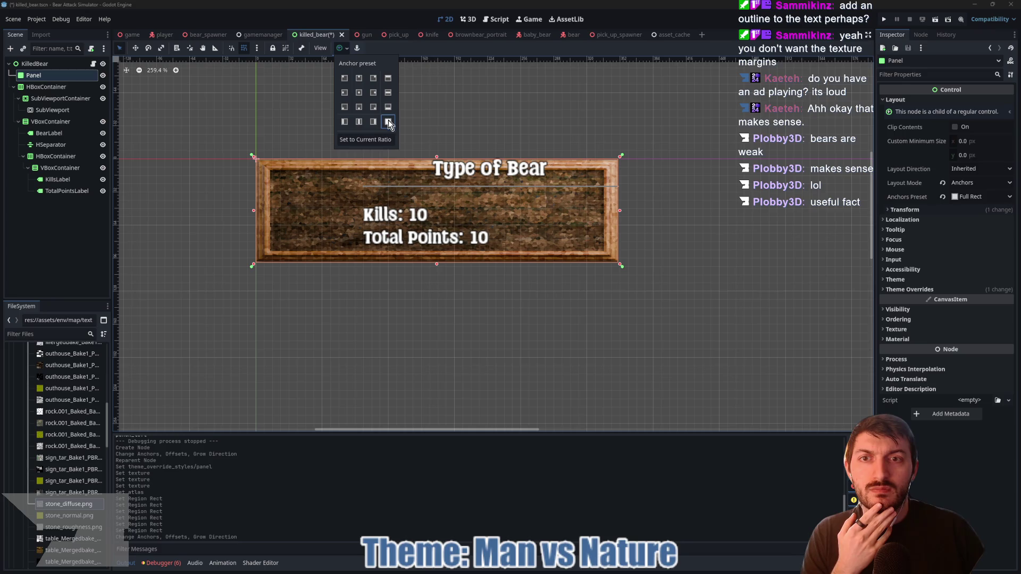
{"action": "left_click", "coordinate": [340, 48]}
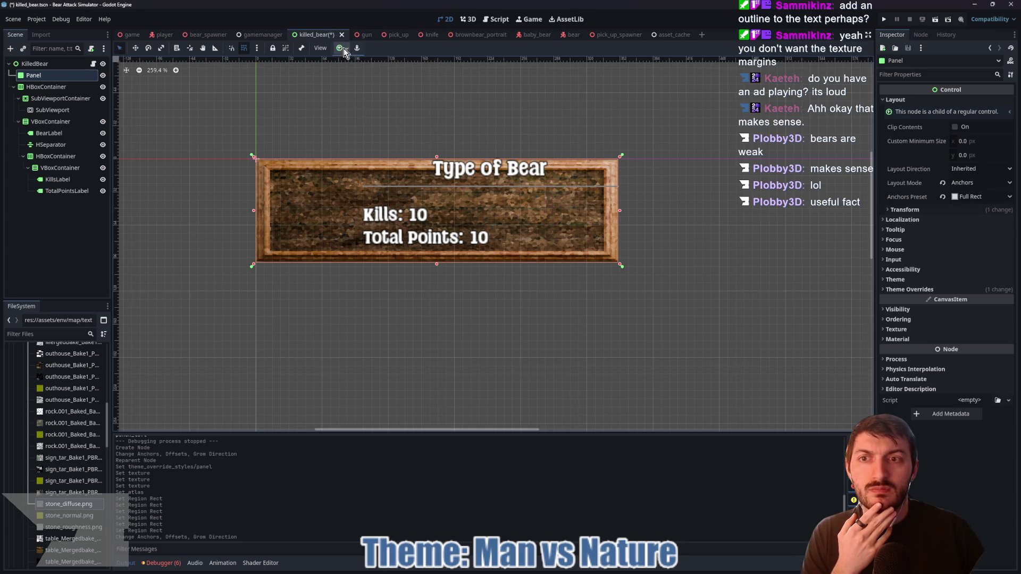
- Nest HBoxContainer under the Panel in the Scene dock
{"action": "left_click", "coordinate": [33, 90]}
{"action": "left_click_drag", "start_coordinate": [35, 91], "coordinate": [33, 76]}
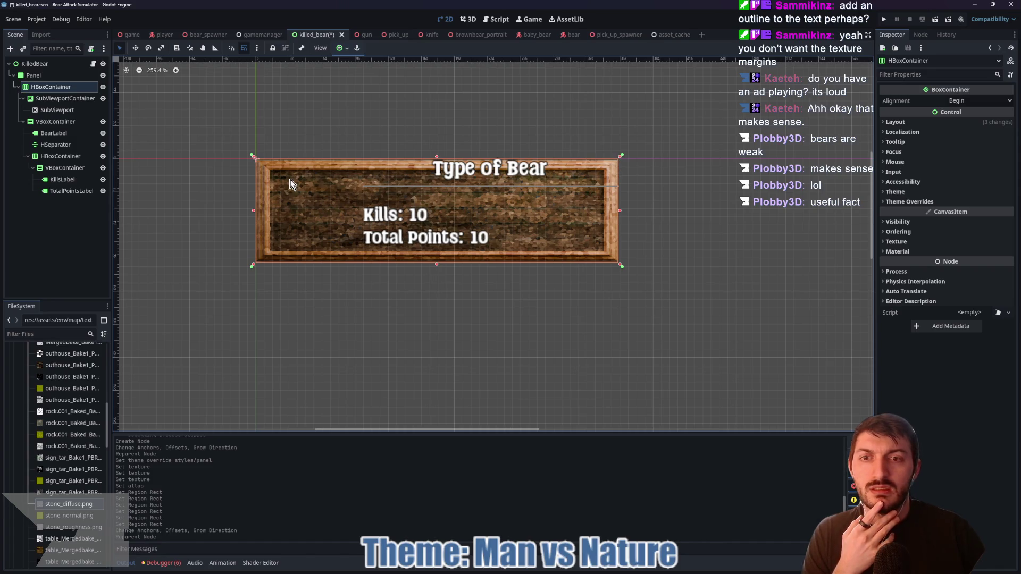
{"action": "left_click", "coordinate": [48, 123]}
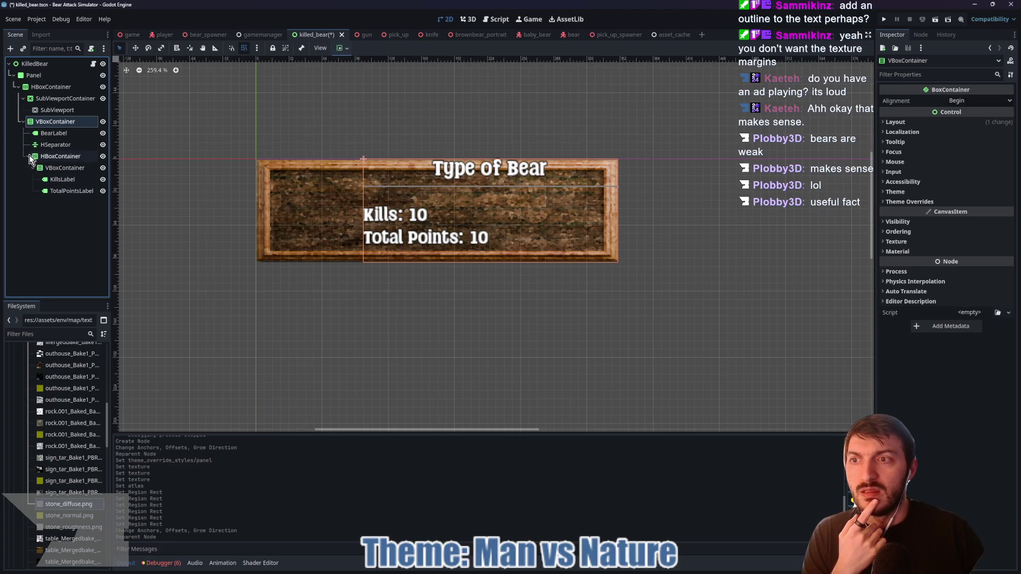
{"action": "left_click", "coordinate": [28, 157]}
{"action": "left_click", "coordinate": [50, 110]}
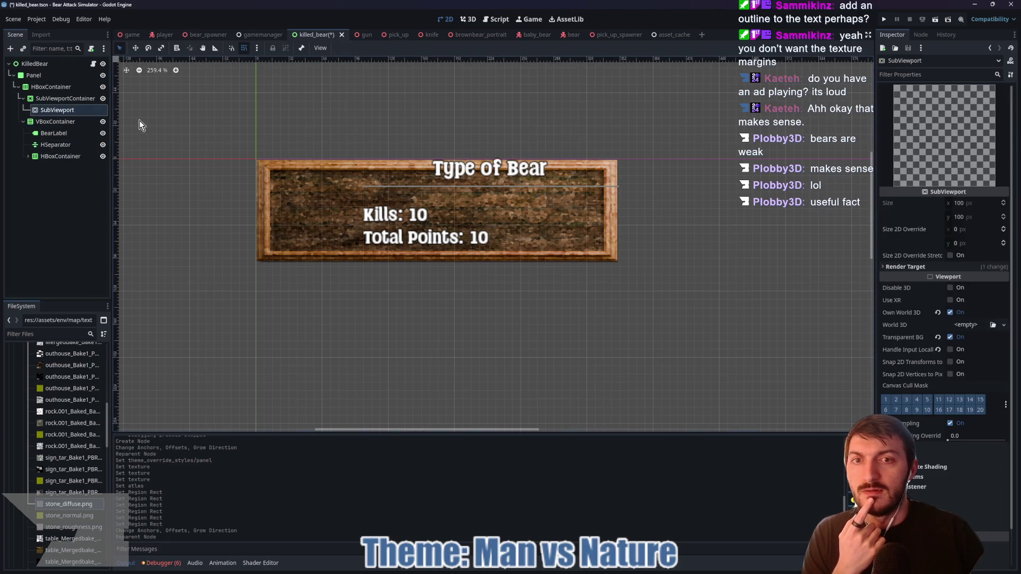
{"action": "left_click", "coordinate": [47, 87]}
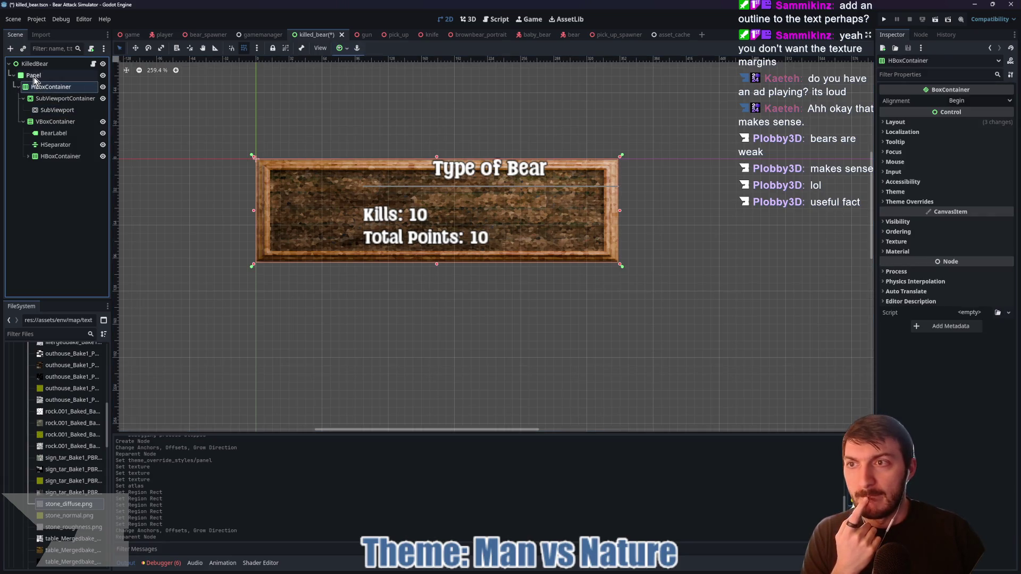
- Add a Full Rect MarginContainer as the Panel's first child
{"action": "left_click", "coordinate": [33, 77]}
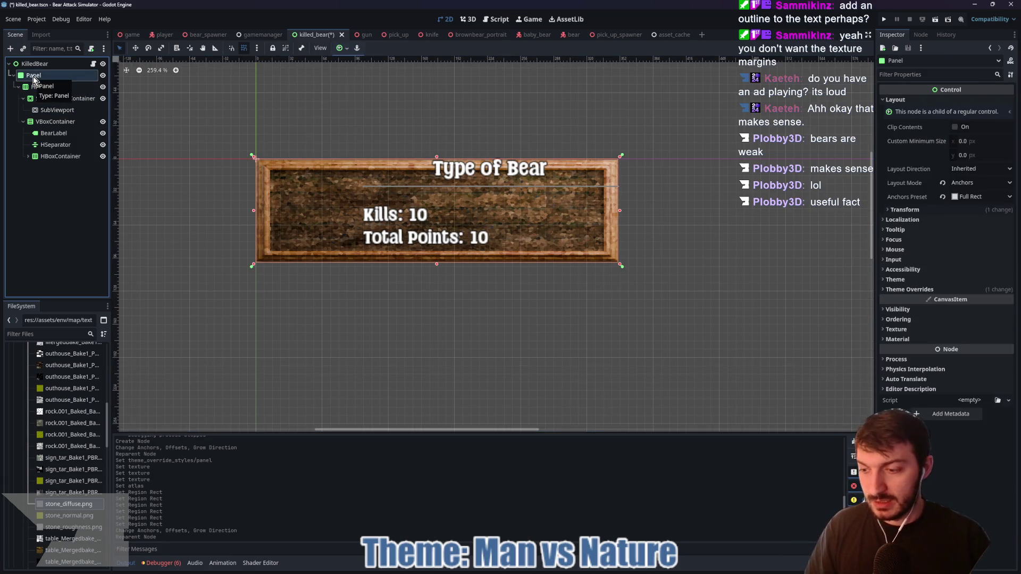
{"action": "key", "text": "ctrl+a"}
{"action": "type", "text": "margin"}
{"action": "key", "text": "Return"}
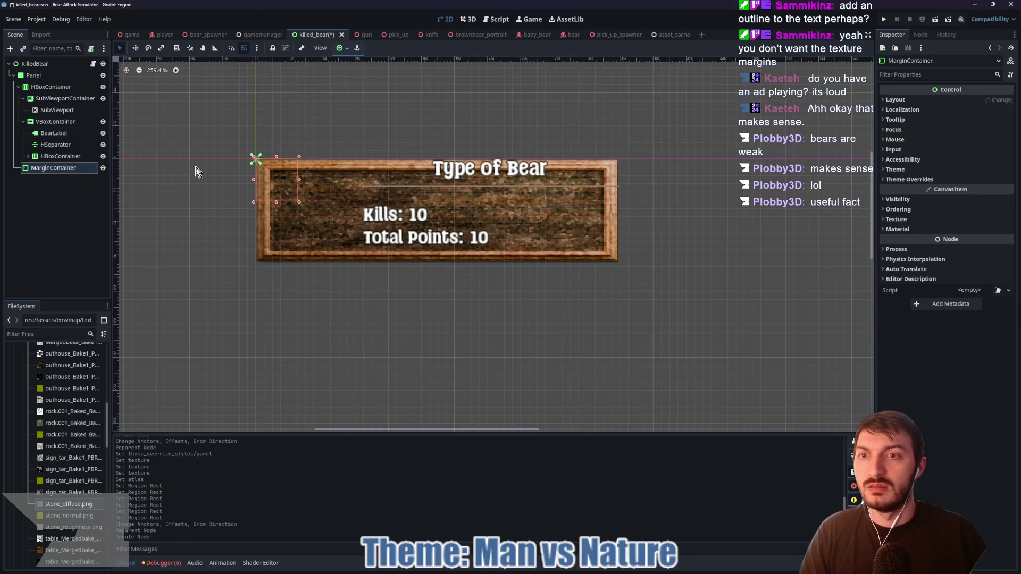
{"action": "mouse_move", "coordinate": [59, 175]}
{"action": "left_mouse_down"}
{"action": "mouse_move", "coordinate": [34, 168]}
{"action": "mouse_move", "coordinate": [34, 79]}
{"action": "left_mouse_up"}
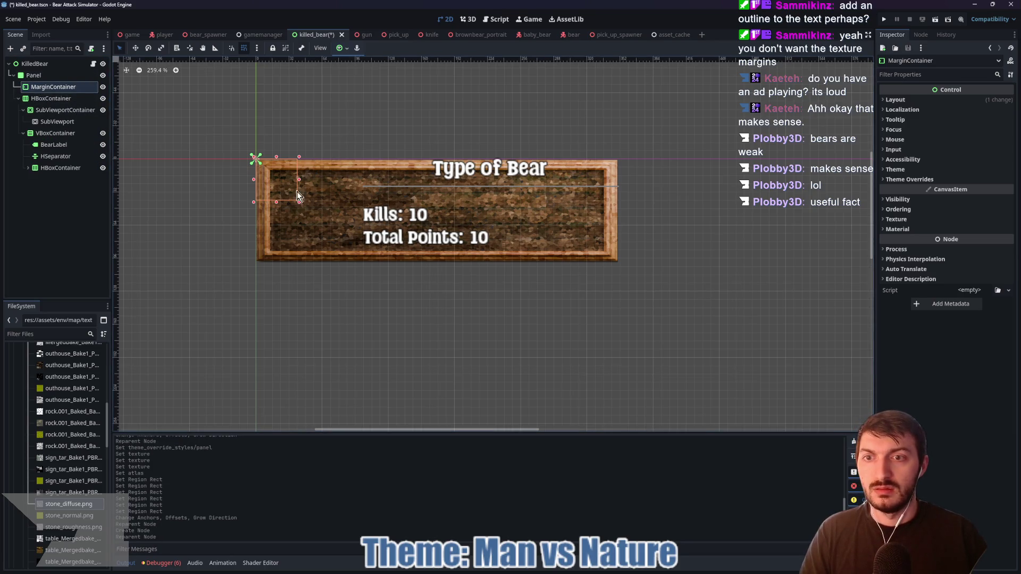
{"action": "left_click", "coordinate": [341, 48]}
{"action": "left_click", "coordinate": [388, 121]}
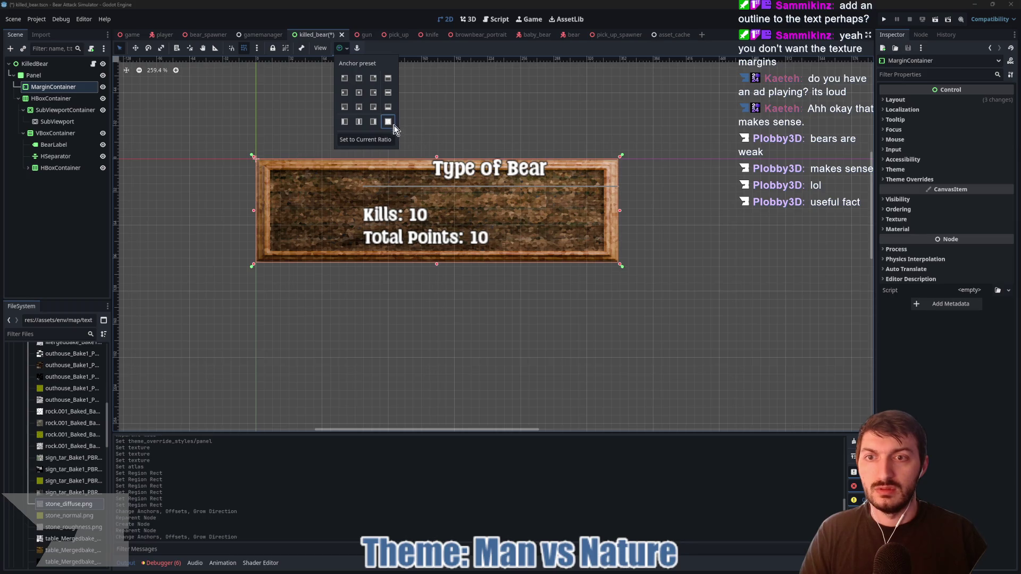
{"action": "left_click", "coordinate": [340, 48]}
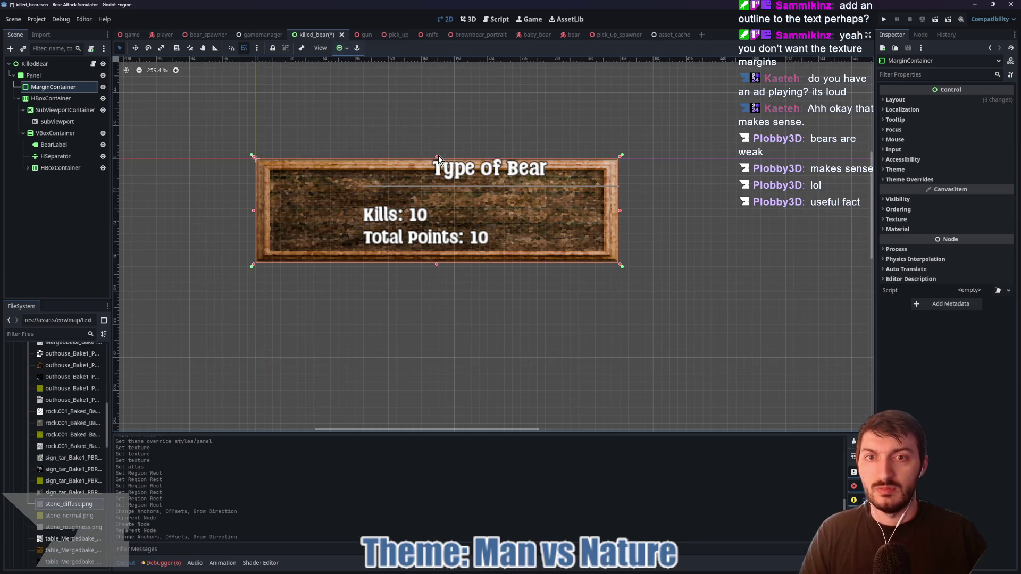
- With grid snapping off, inset the MarginContainer's edges and anchors inside the wooden frame
{"action": "left_click_drag", "start_coordinate": [438, 159], "coordinate": [435, 167]}
{"action": "left_click", "coordinate": [246, 48]}
{"action": "left_click_drag", "start_coordinate": [621, 218], "coordinate": [607, 218]}
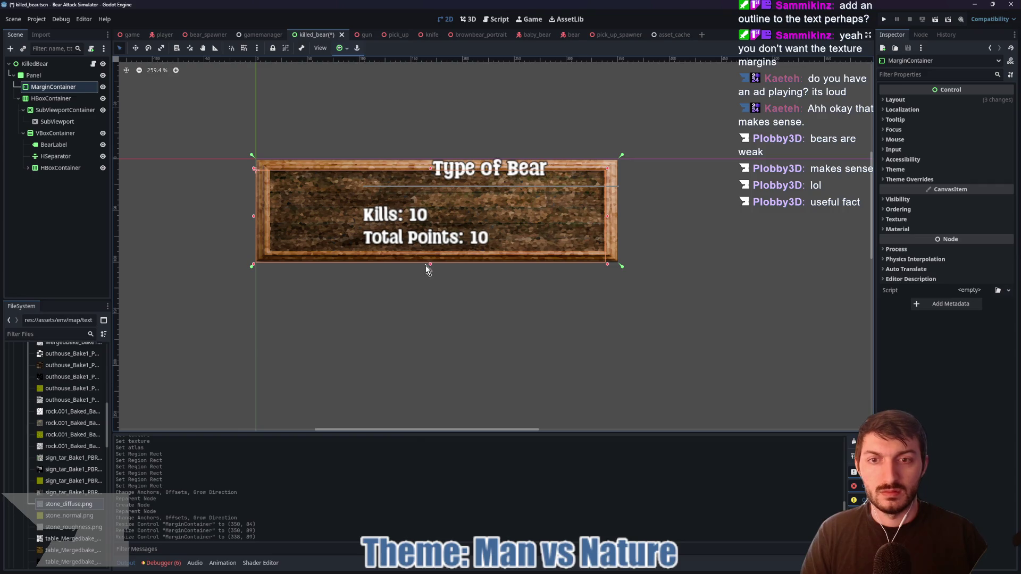
{"action": "left_click_drag", "start_coordinate": [430, 262], "coordinate": [430, 255]}
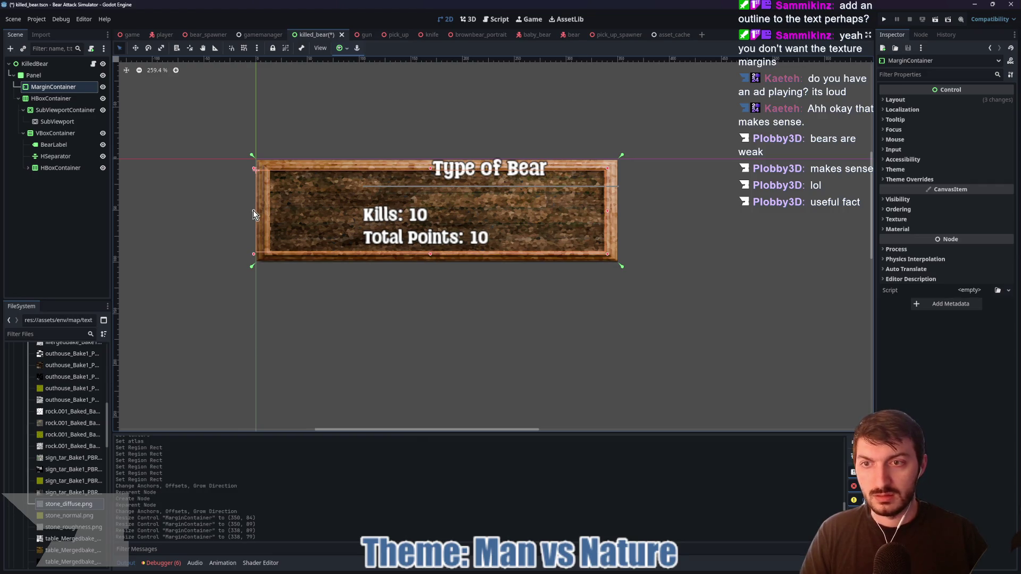
{"action": "left_click_drag", "start_coordinate": [252, 210], "coordinate": [267, 212]}
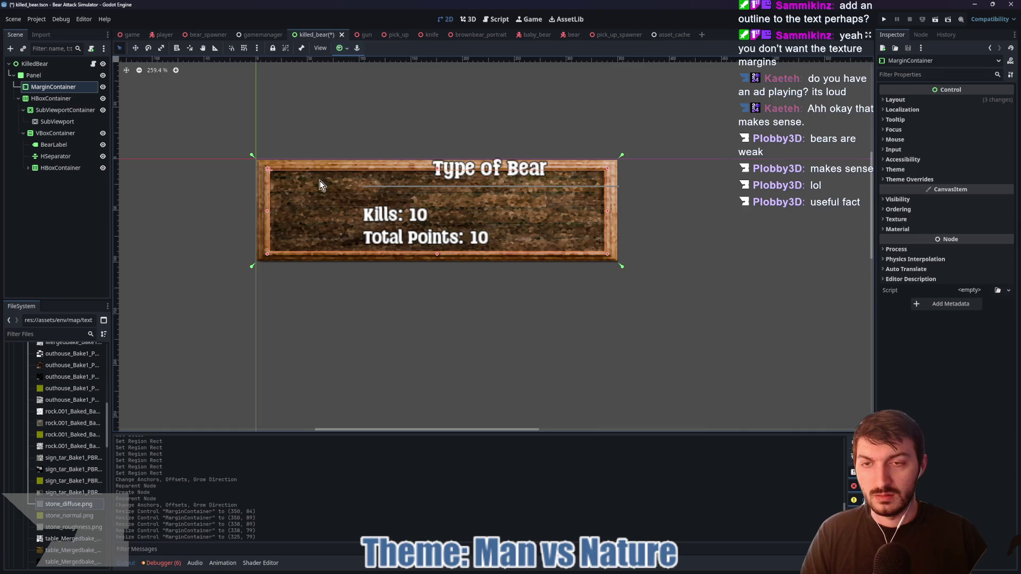
{"action": "scroll", "coordinate": [319, 179], "scroll_direction": "up", "scroll_amount": 8}
{"action": "scroll", "coordinate": [307, 176], "scroll_direction": "down", "scroll_amount": 6}
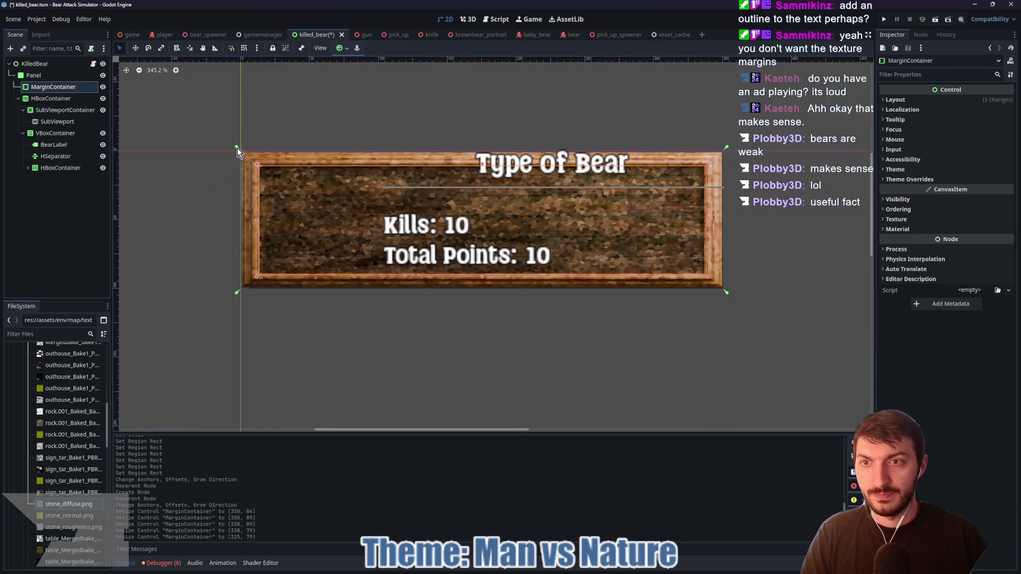
{"action": "left_click_drag", "start_coordinate": [237, 148], "coordinate": [254, 163]}
{"action": "left_click_drag", "start_coordinate": [256, 293], "coordinate": [257, 278]}
{"action": "left_click_drag", "start_coordinate": [727, 279], "coordinate": [710, 279]}
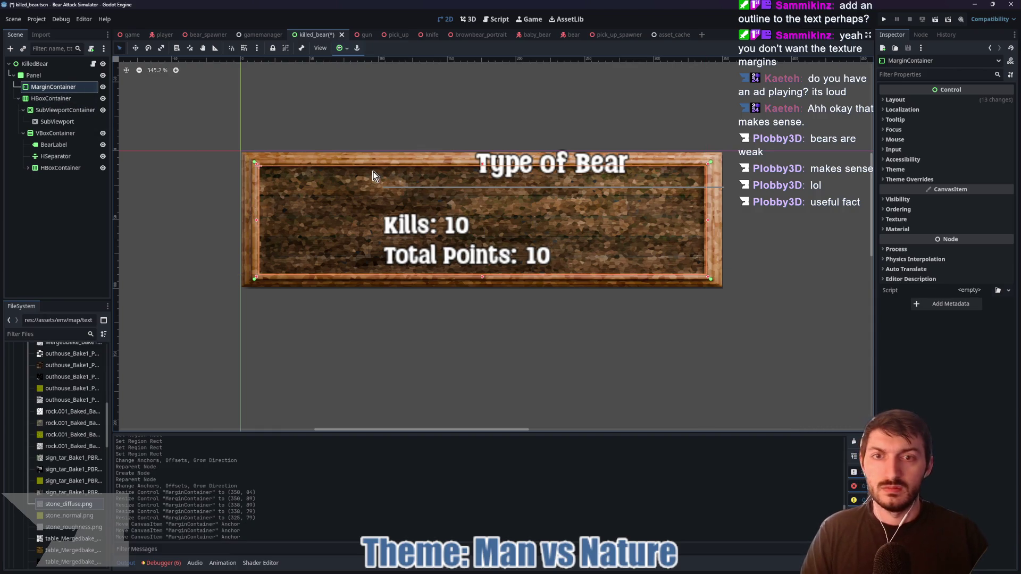
- Save the scene and move HBoxContainer inside the MarginContainer
{"action": "key", "text": "ctrl+s"}
{"action": "left_click", "coordinate": [53, 99]}
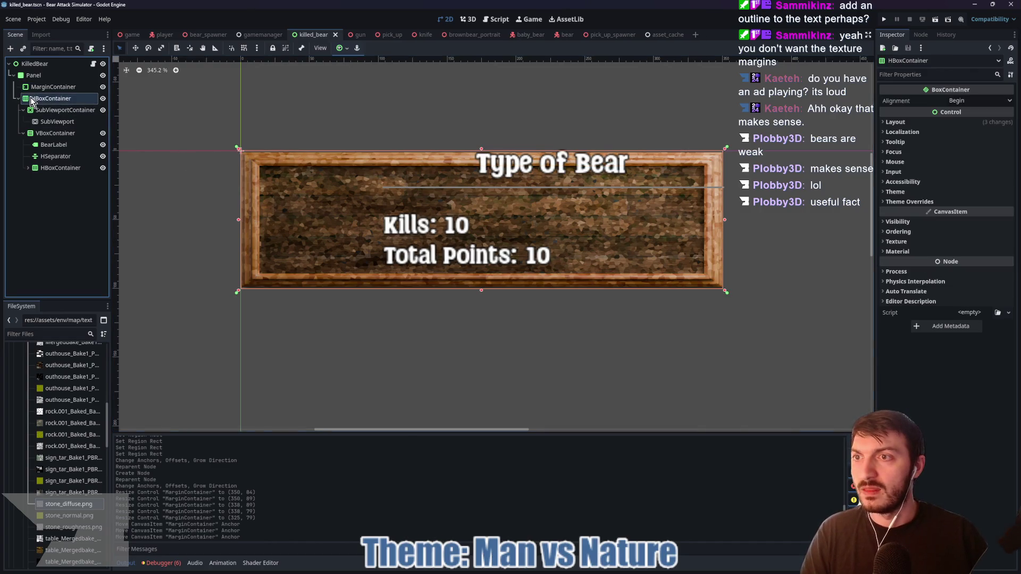
{"action": "left_click_drag", "start_coordinate": [32, 101], "coordinate": [44, 90]}
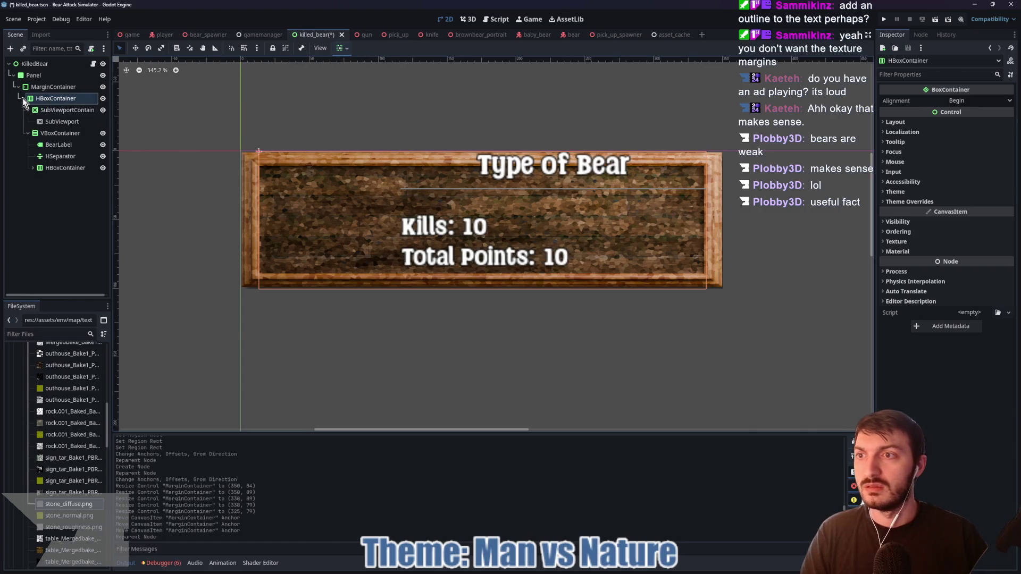
- Set the HBoxContainer's container sizing to Fill horizontally and vertically
{"action": "left_click", "coordinate": [23, 98]}
{"action": "left_click", "coordinate": [342, 48]}
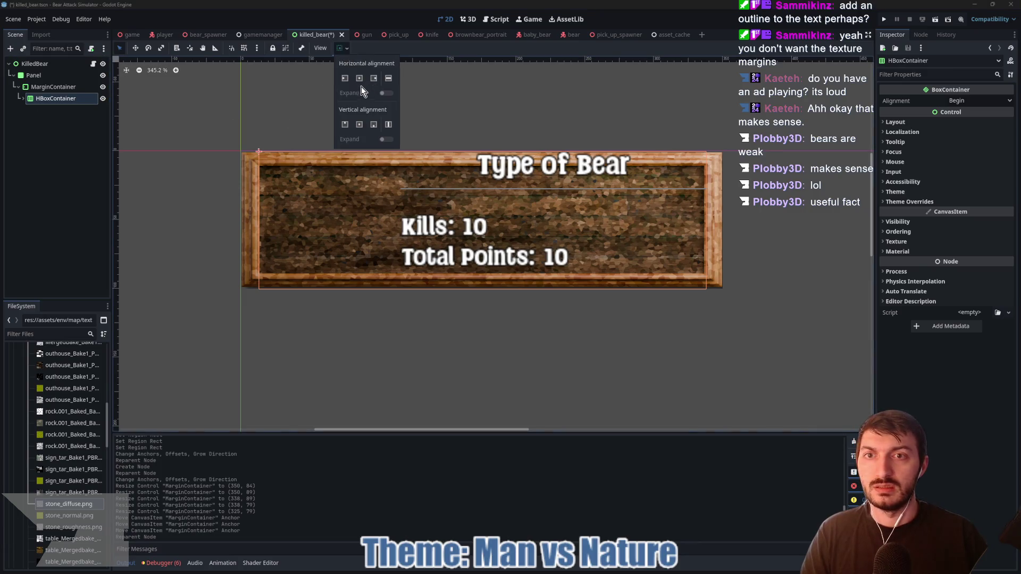
{"action": "left_click", "coordinate": [359, 78]}
{"action": "left_click", "coordinate": [360, 124]}
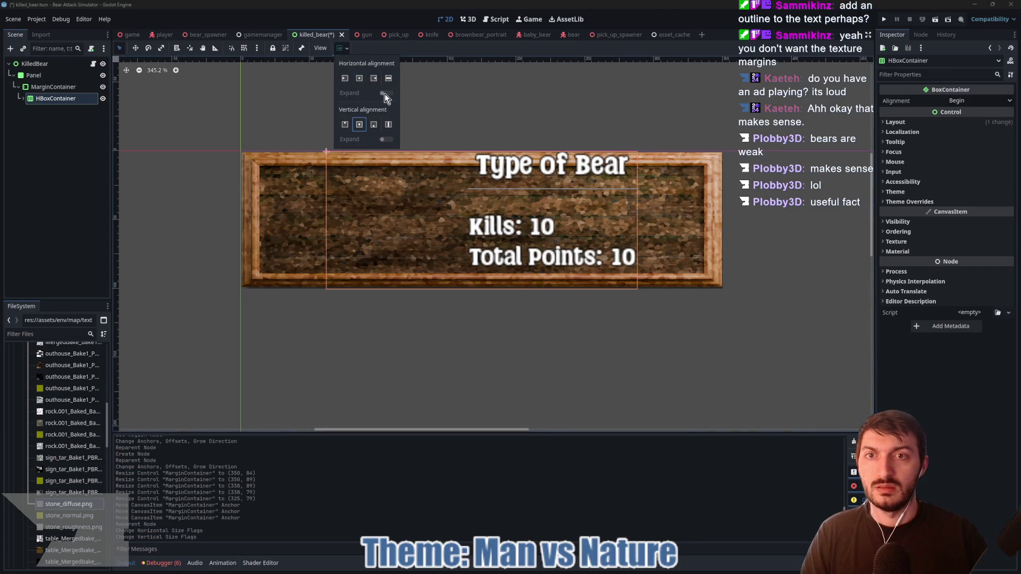
{"action": "left_click", "coordinate": [389, 78]}
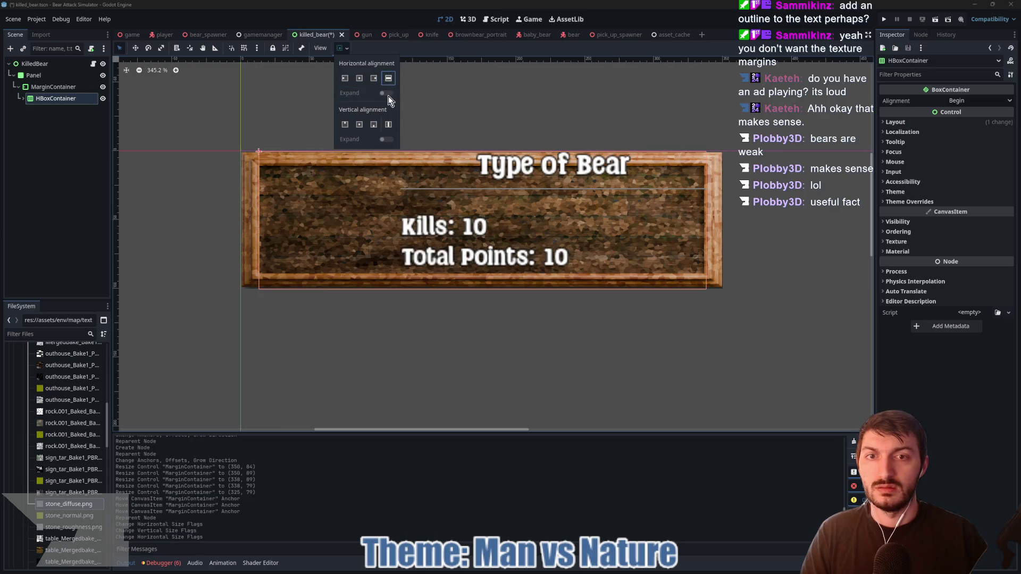
{"action": "left_click", "coordinate": [389, 125]}
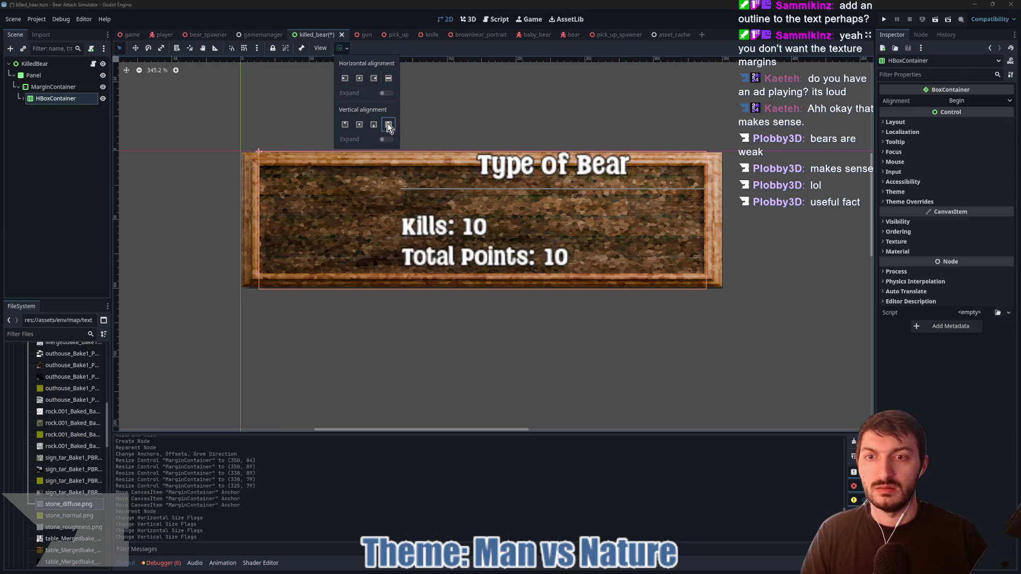
{"action": "left_click", "coordinate": [27, 112]}
{"action": "left_click", "coordinate": [23, 100]}
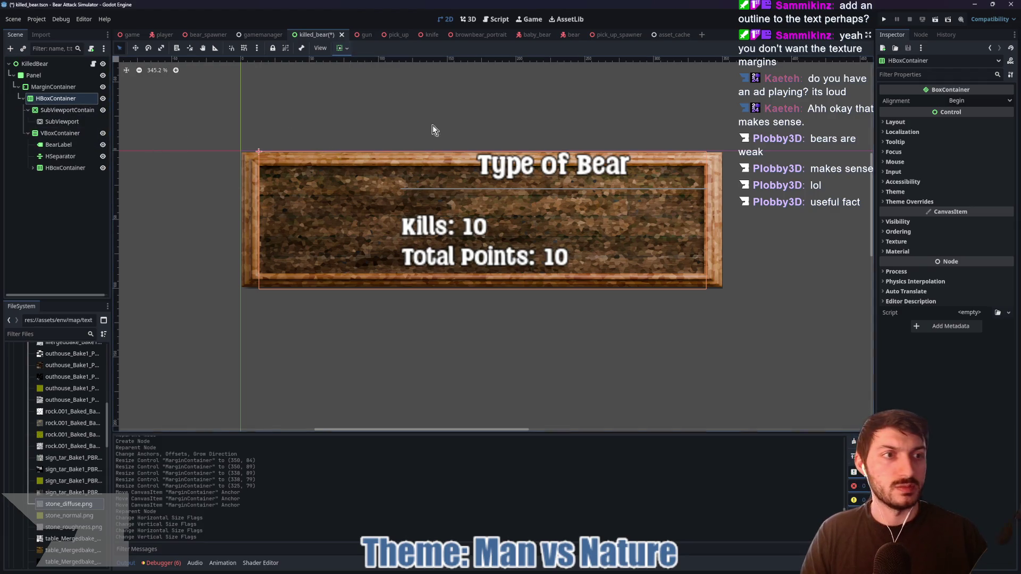
- Give the SubViewportContainer a Custom Minimum Size of 79 × 50
{"action": "left_click", "coordinate": [50, 111]}
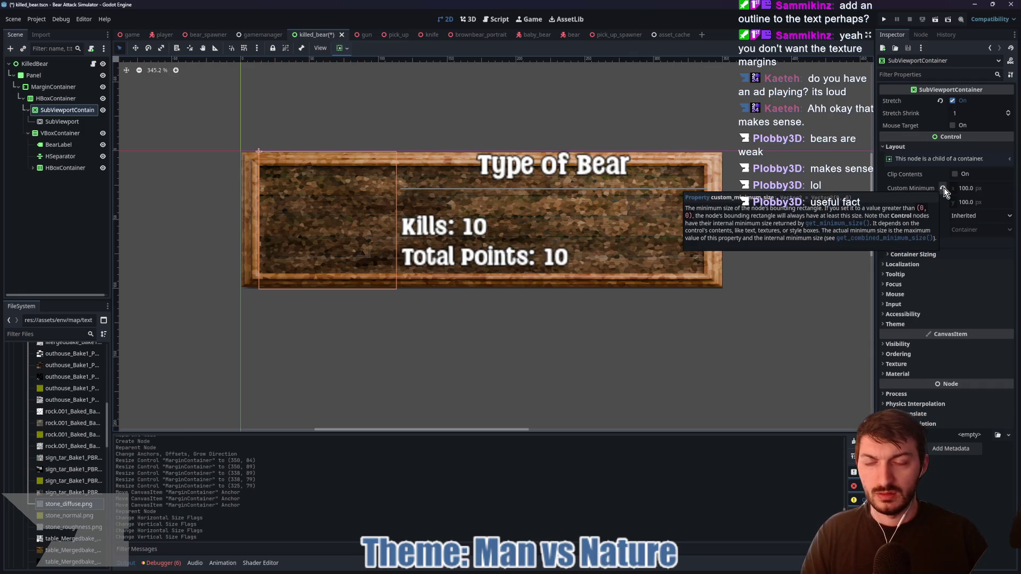
{"action": "left_click_drag", "start_coordinate": [990, 193], "coordinate": [983, 192]}
{"action": "key", "text": "ctrl+z"}
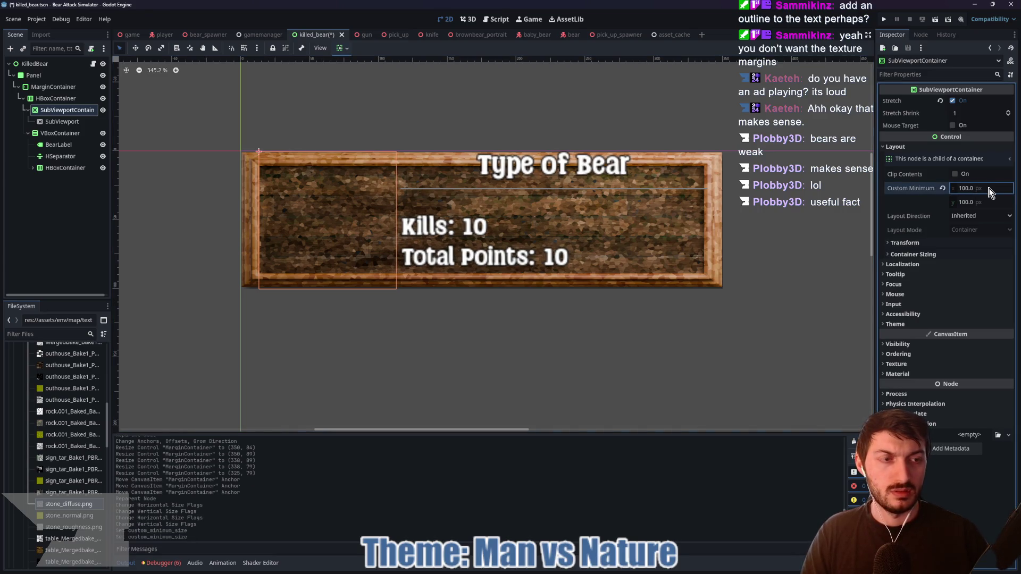
{"action": "left_click", "coordinate": [989, 188]}
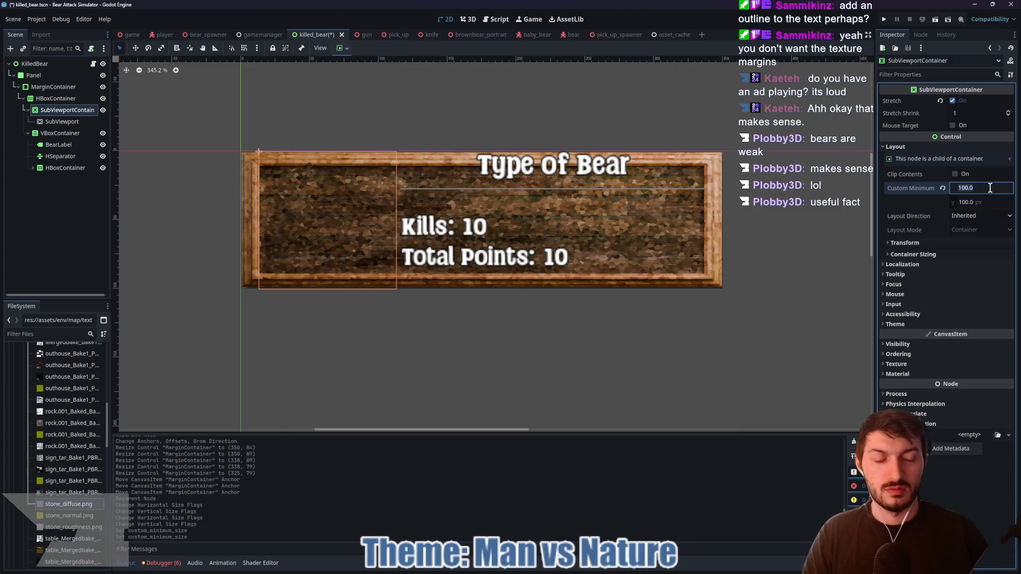
{"action": "type", "text": "50"}
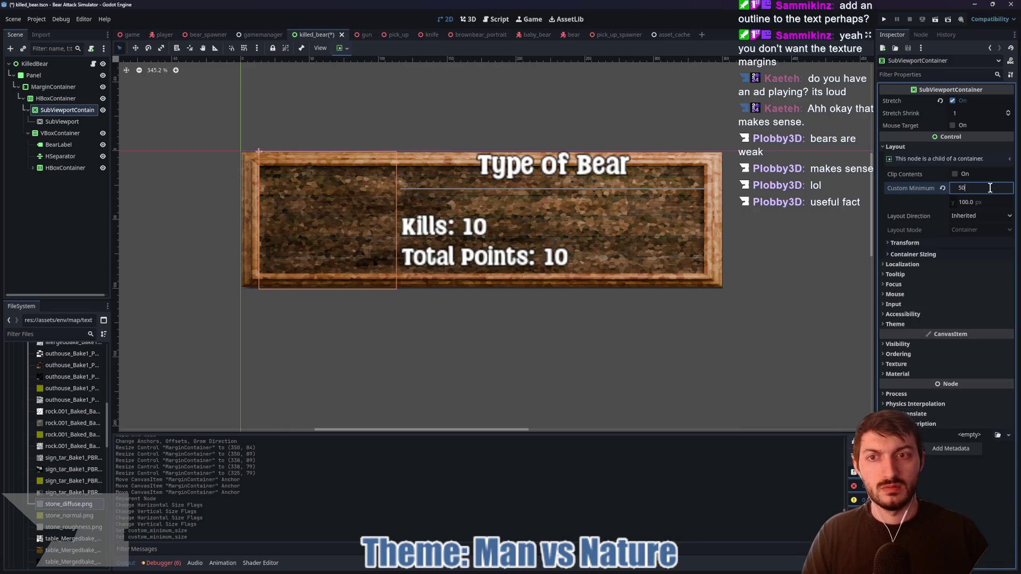
{"action": "key", "text": "Tab"}
{"action": "type", "text": "50"}
{"action": "key", "text": "Return"}
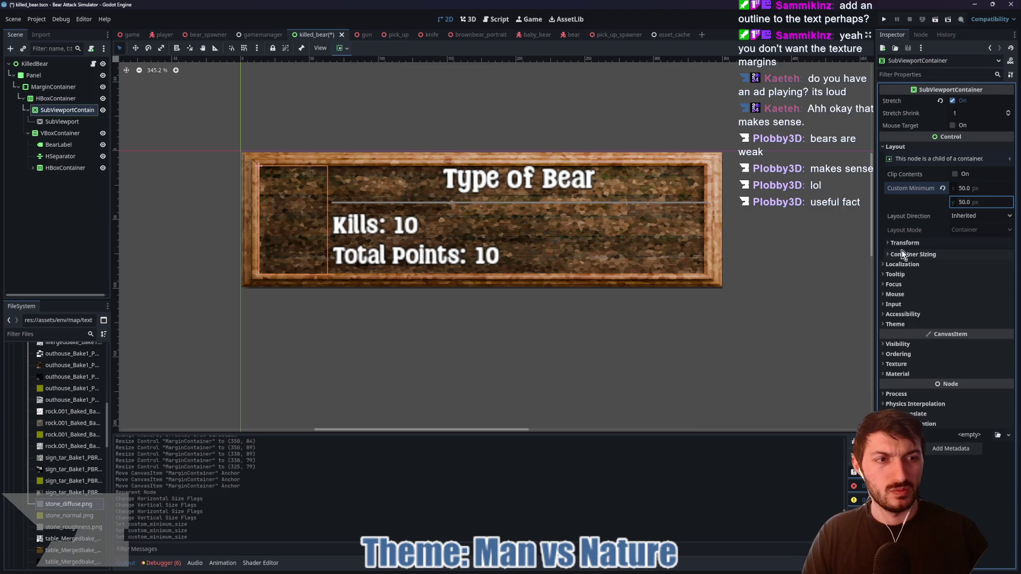
{"action": "left_click", "coordinate": [903, 244]}
{"action": "left_click", "coordinate": [962, 188]}
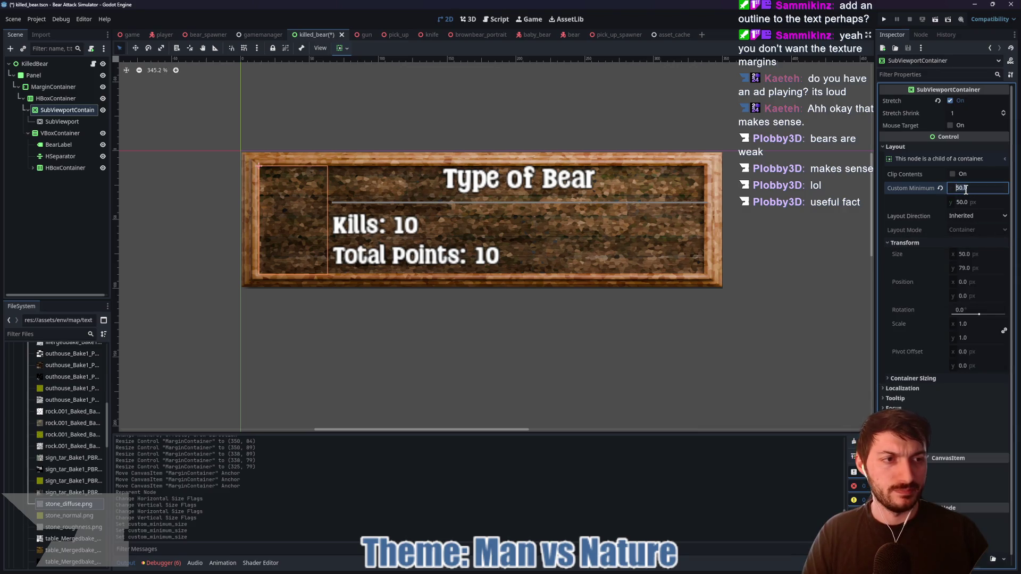
{"action": "type", "text": "79"}
{"action": "key", "text": "Return"}
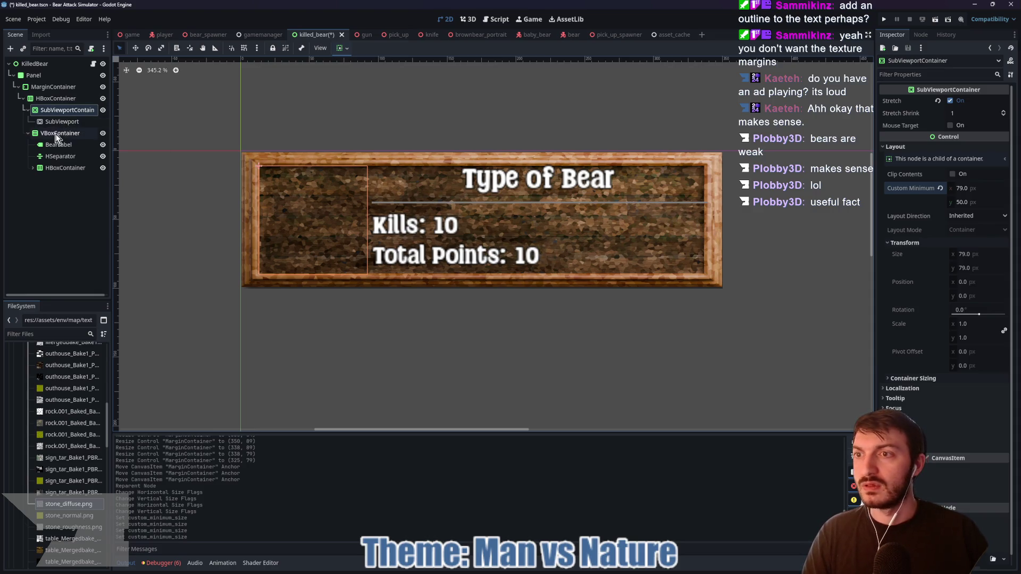
- Set the HSeparator's Separation override to 9 and its horizontal sizing to Fill
{"action": "left_click", "coordinate": [61, 156]}
{"action": "mouse_move", "coordinate": [989, 202]}
{"action": "left_mouse_down"}
{"action": "mouse_move", "coordinate": [970, 202]}
{"action": "mouse_move", "coordinate": [997, 200]}
{"action": "left_mouse_up"}
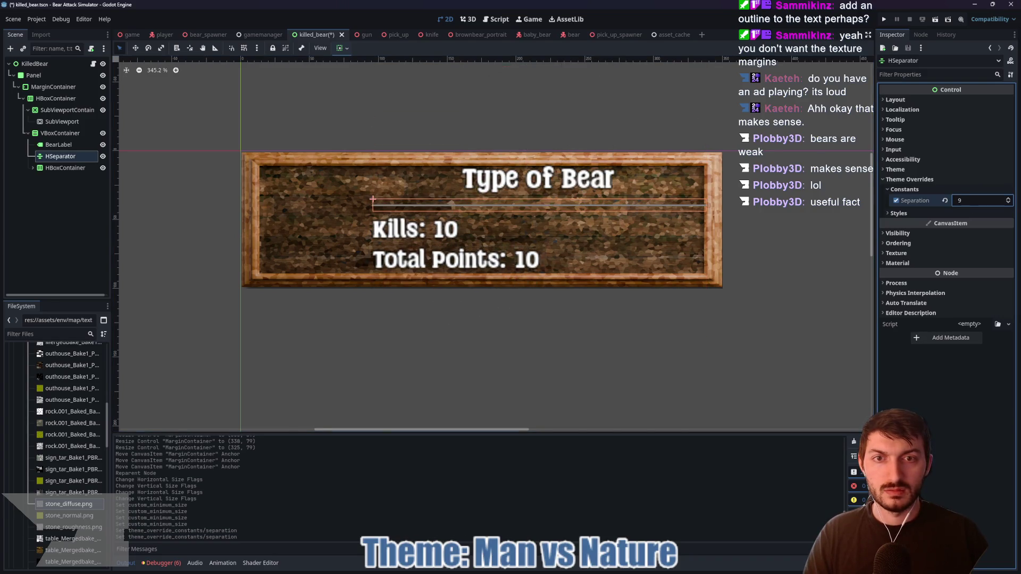
{"action": "left_click_drag", "start_coordinate": [996, 200], "coordinate": [960, 207]}
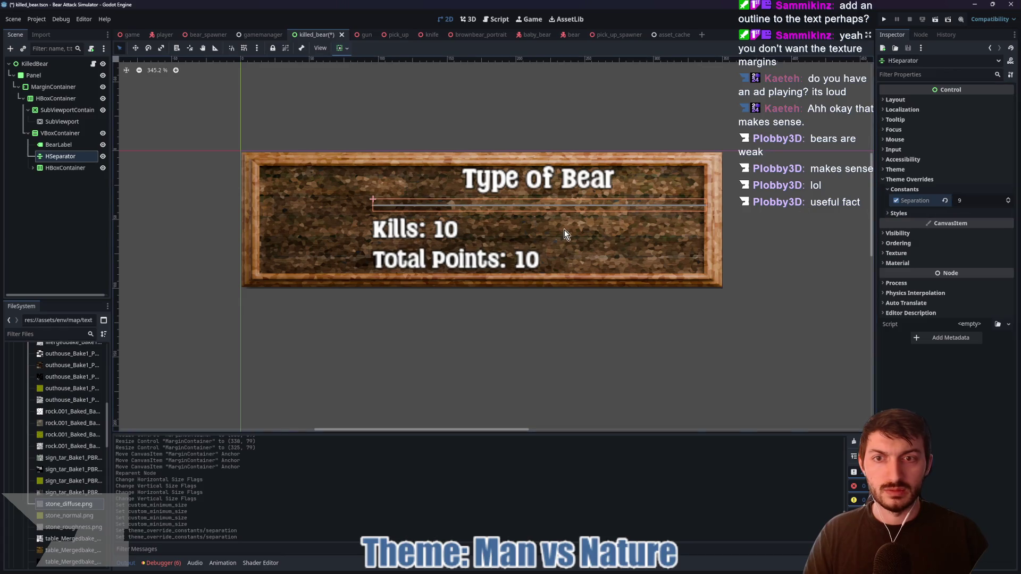
{"action": "left_click", "coordinate": [342, 47]}
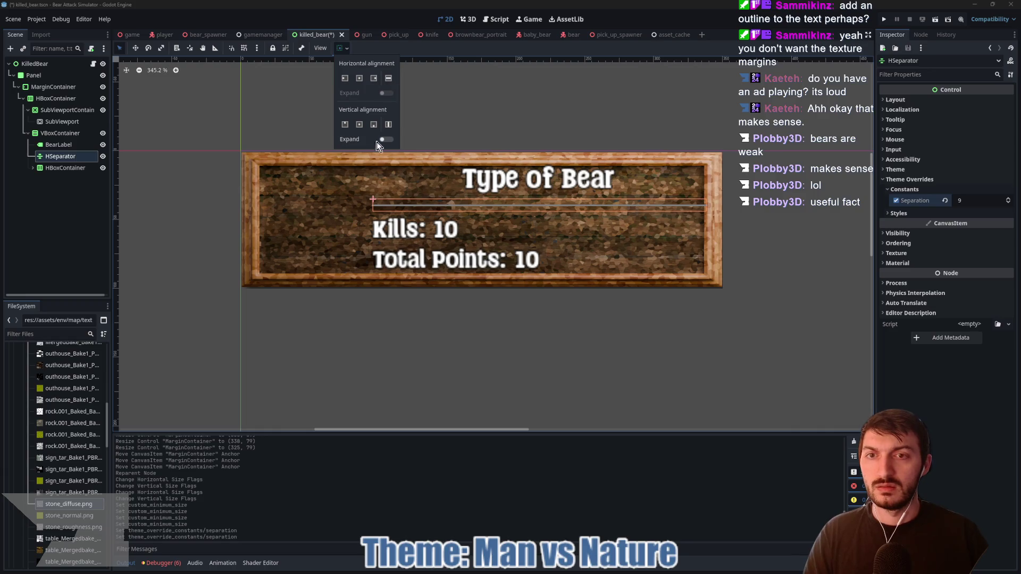
{"action": "left_click", "coordinate": [388, 80]}
{"action": "left_click", "coordinate": [388, 80]}
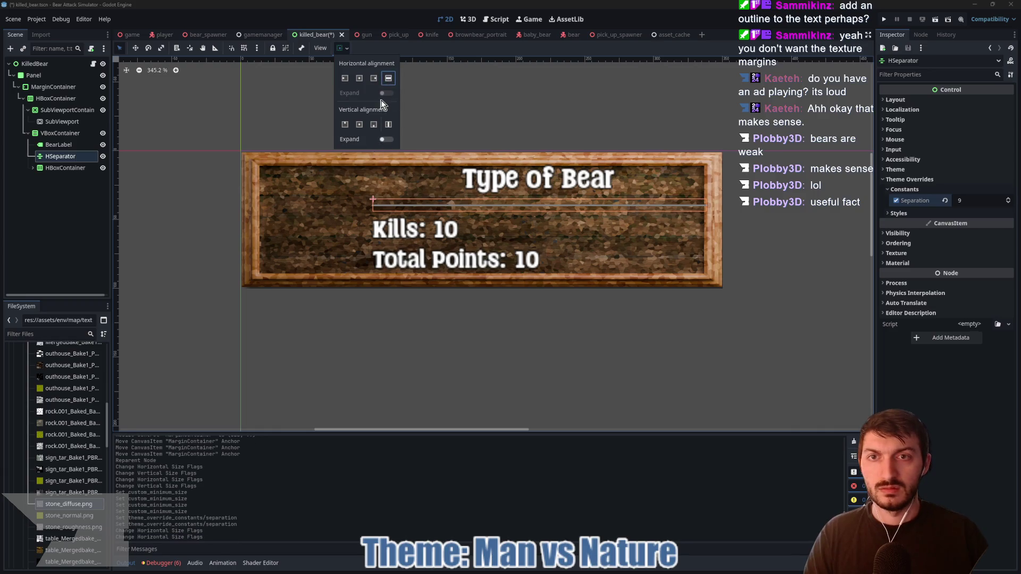
- Try the VBoxContainer's horizontal Fill and Expand sizing flags on and off
{"action": "left_click", "coordinate": [61, 133]}
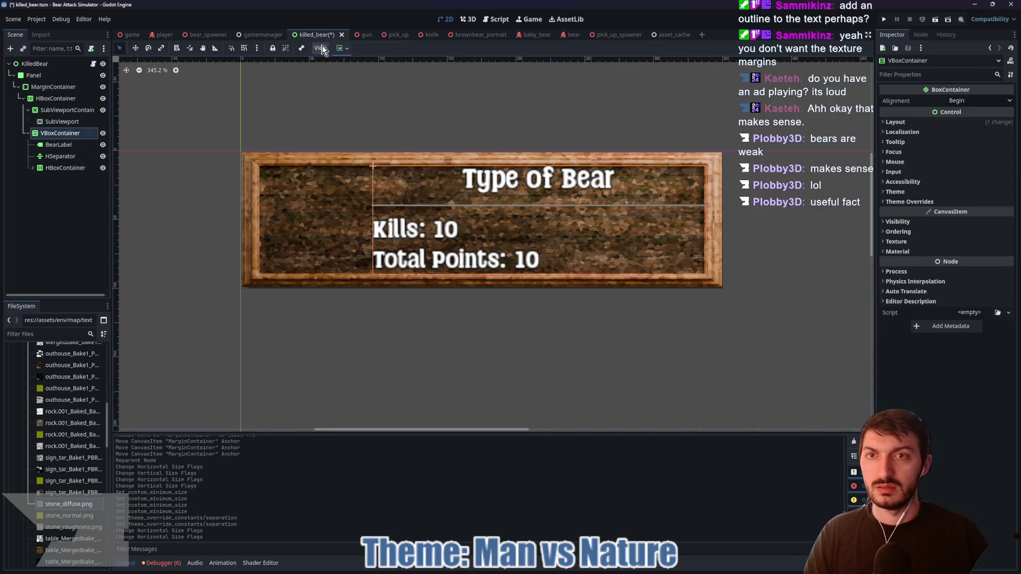
{"action": "left_click", "coordinate": [342, 49]}
{"action": "left_click", "coordinate": [390, 93]}
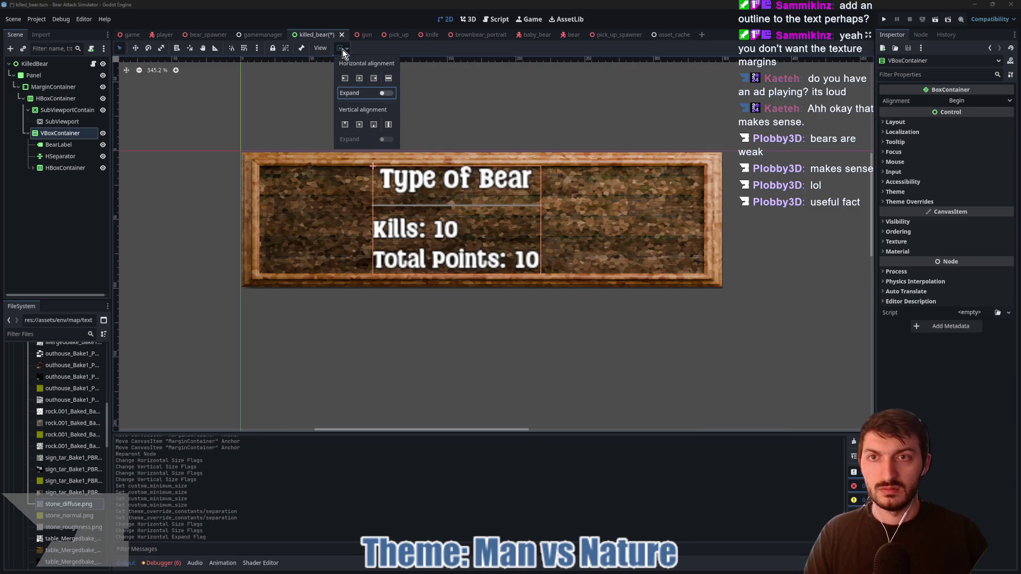
{"action": "left_click", "coordinate": [388, 78]}
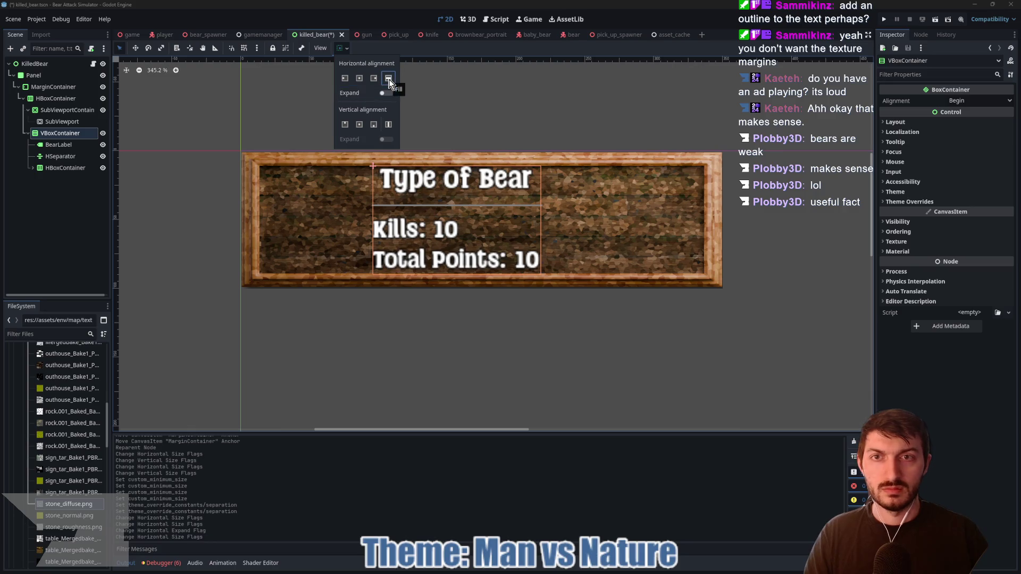
{"action": "left_click", "coordinate": [381, 94]}
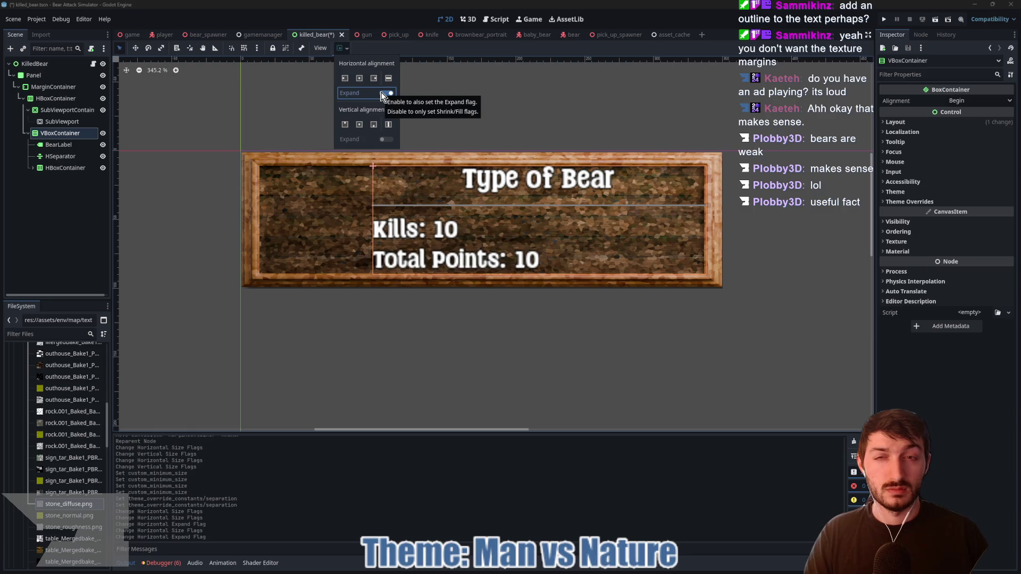
{"action": "left_click", "coordinate": [43, 85]}
{"action": "left_click", "coordinate": [50, 96]}
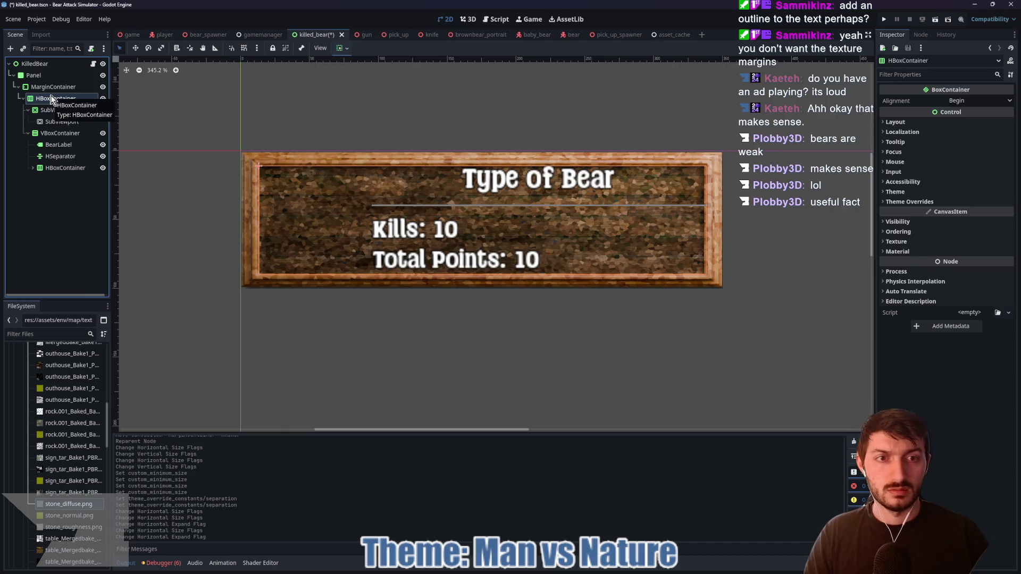
{"action": "left_click", "coordinate": [60, 133]}
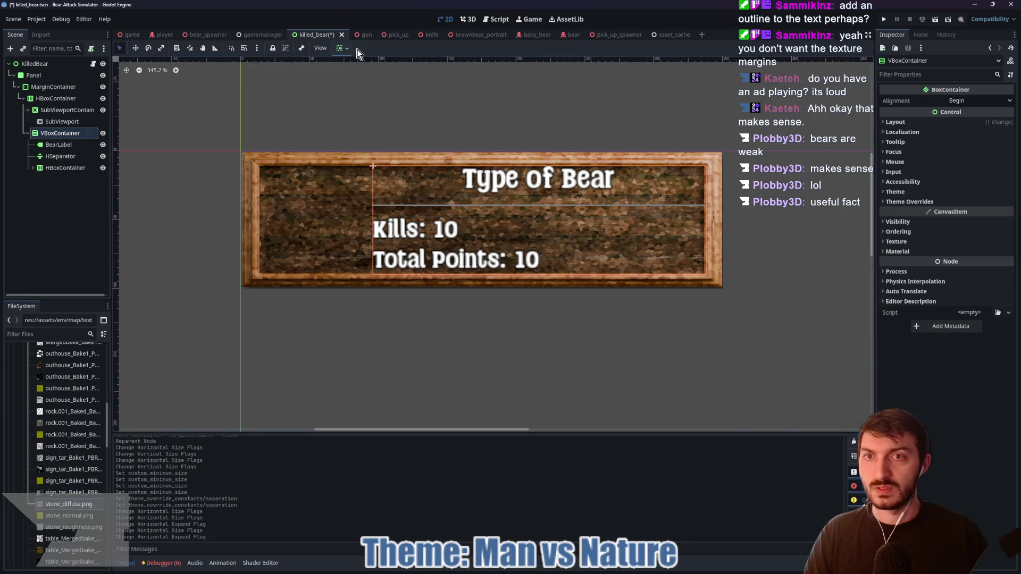
{"action": "left_click", "coordinate": [346, 49]}
{"action": "left_click", "coordinate": [388, 93]}
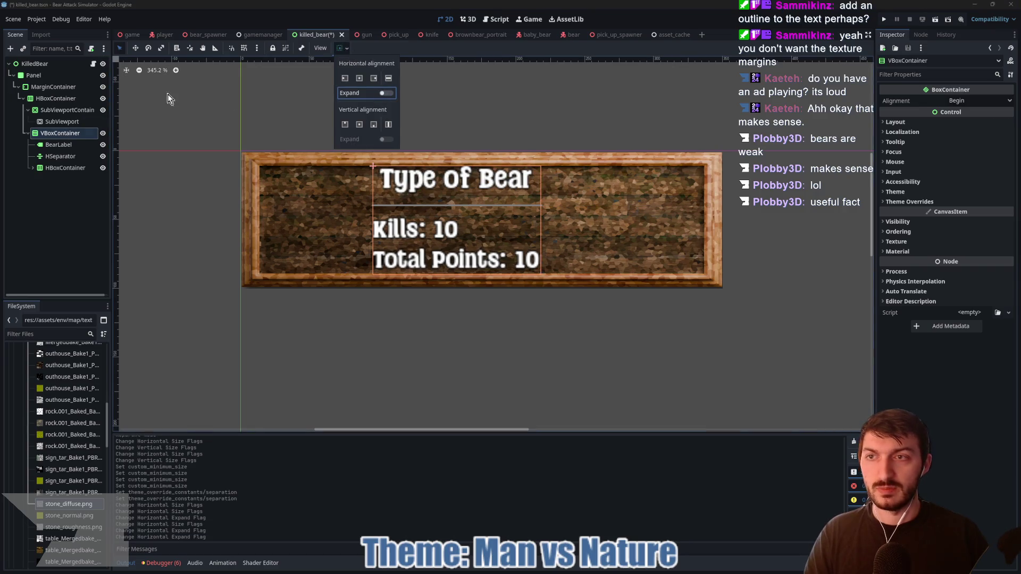
{"action": "left_click", "coordinate": [56, 99]}
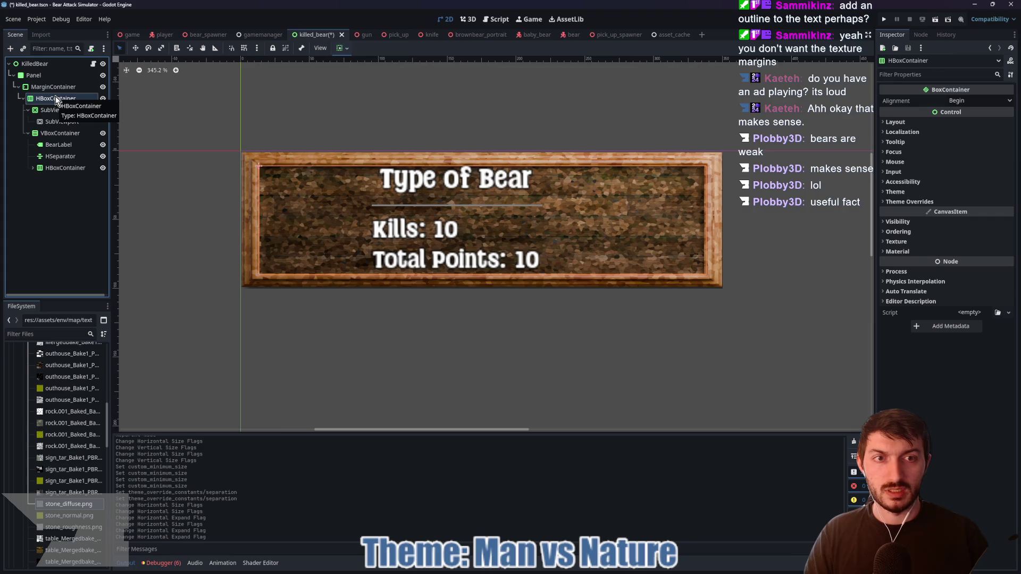
- Nudge the MarginContainer's right edge inward, then re-enable horizontal Expand on the VBoxContainer
{"action": "left_click", "coordinate": [52, 90]}
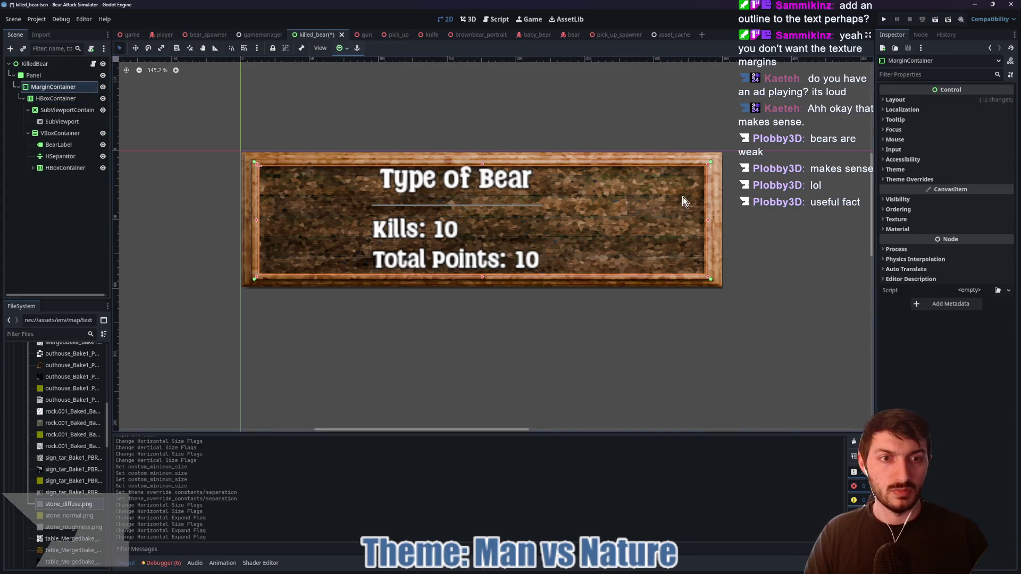
{"action": "left_click_drag", "start_coordinate": [706, 222], "coordinate": [706, 224]}
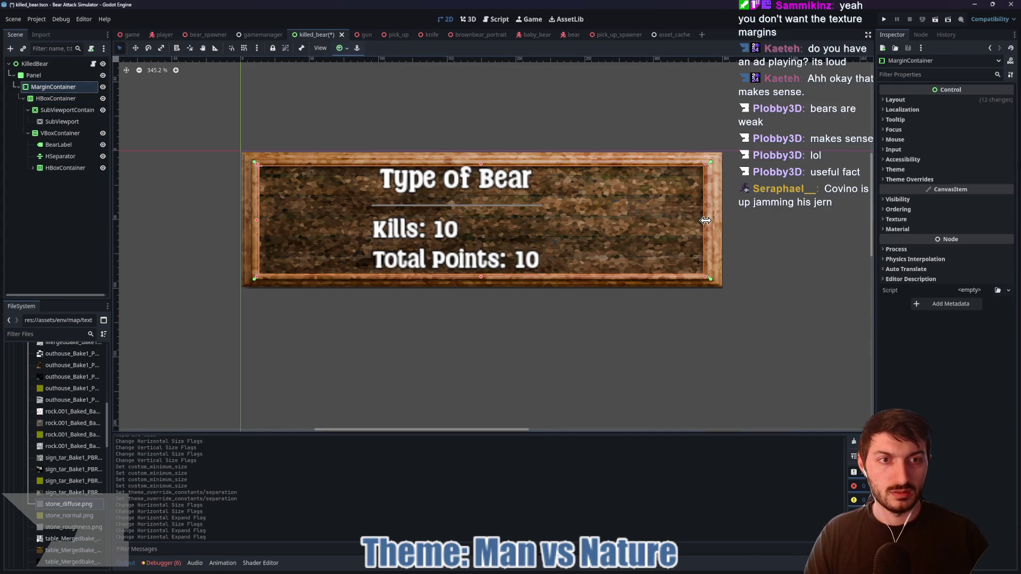
{"action": "left_click_drag", "start_coordinate": [709, 163], "coordinate": [707, 162]}
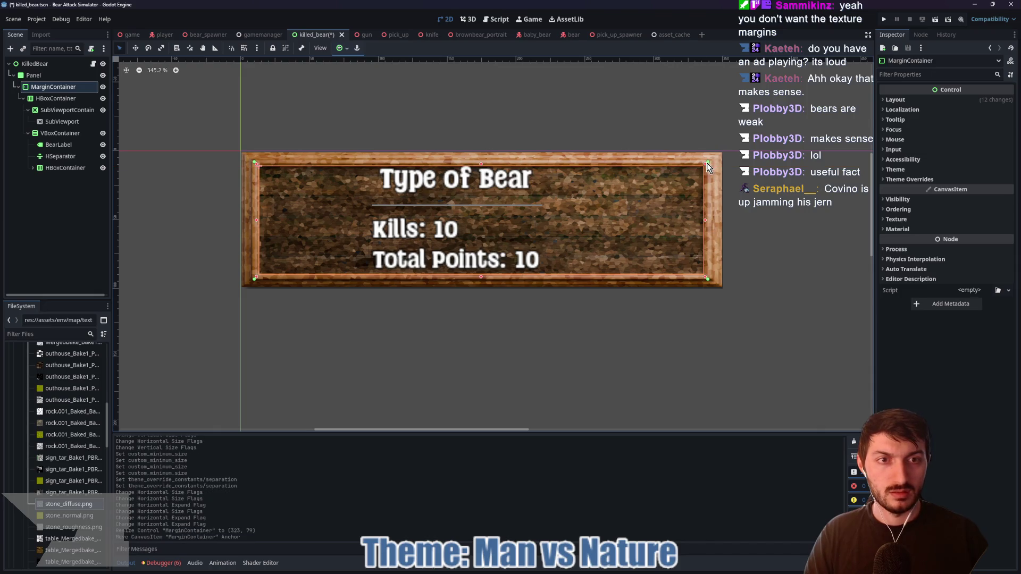
{"action": "left_click", "coordinate": [56, 133]}
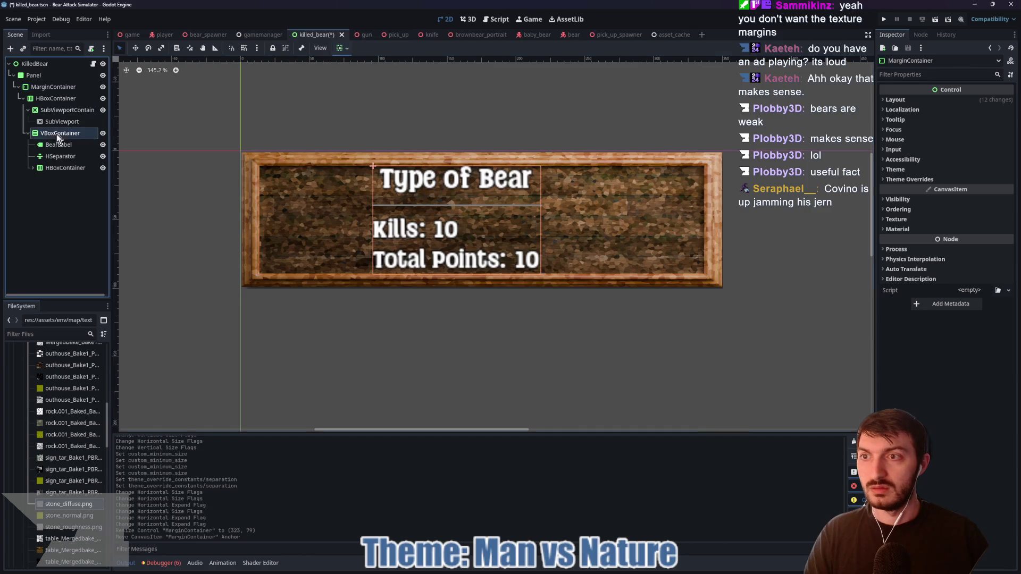
{"action": "left_click", "coordinate": [347, 50]}
{"action": "left_click", "coordinate": [385, 94]}
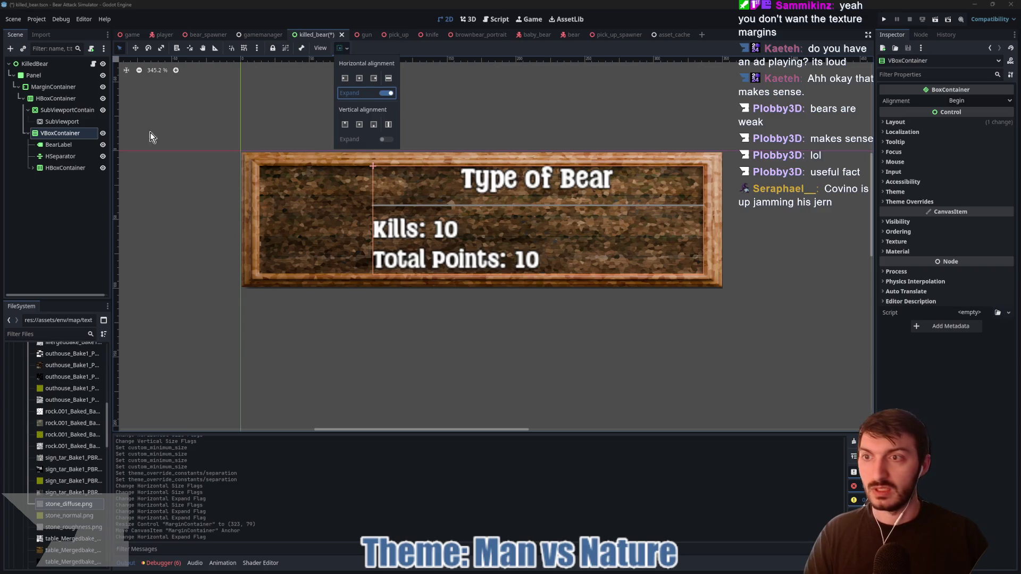
{"action": "left_click", "coordinate": [67, 148]}
{"action": "left_click", "coordinate": [67, 147]}
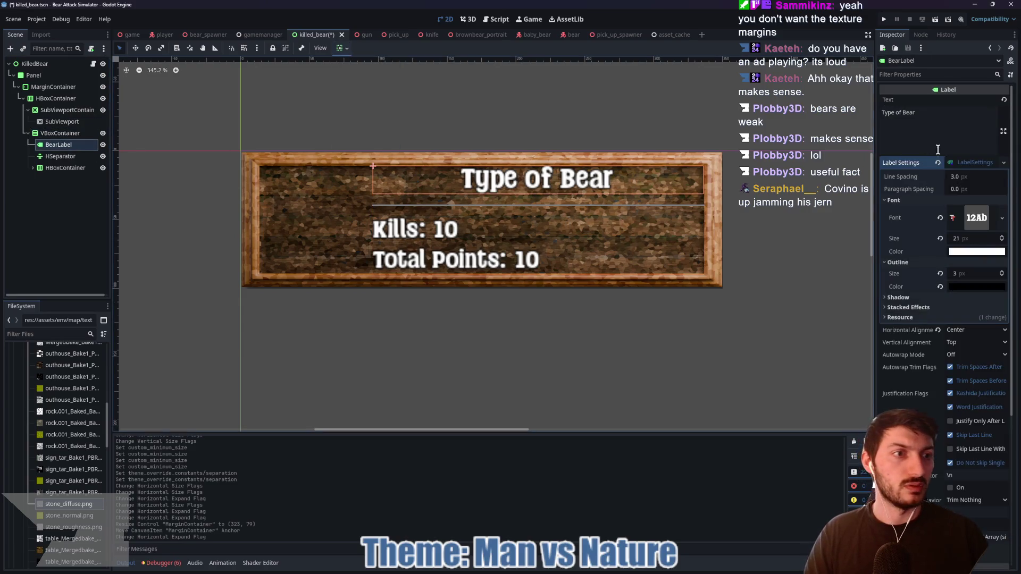
{"action": "left_click", "coordinate": [971, 161]}
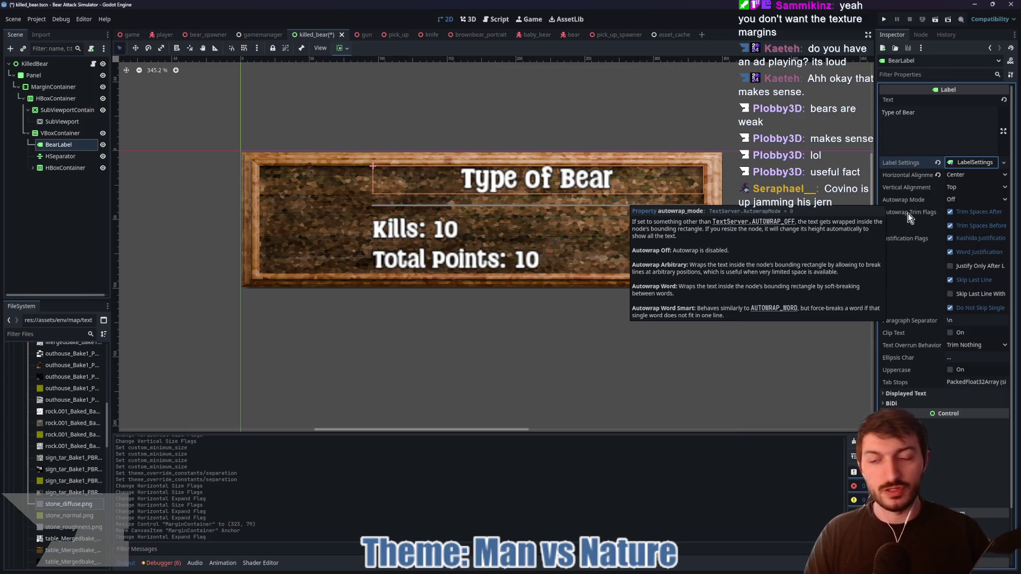
- Set the Type of Bear title's vertical alignment to Bottom
{"action": "left_click", "coordinate": [960, 188]}
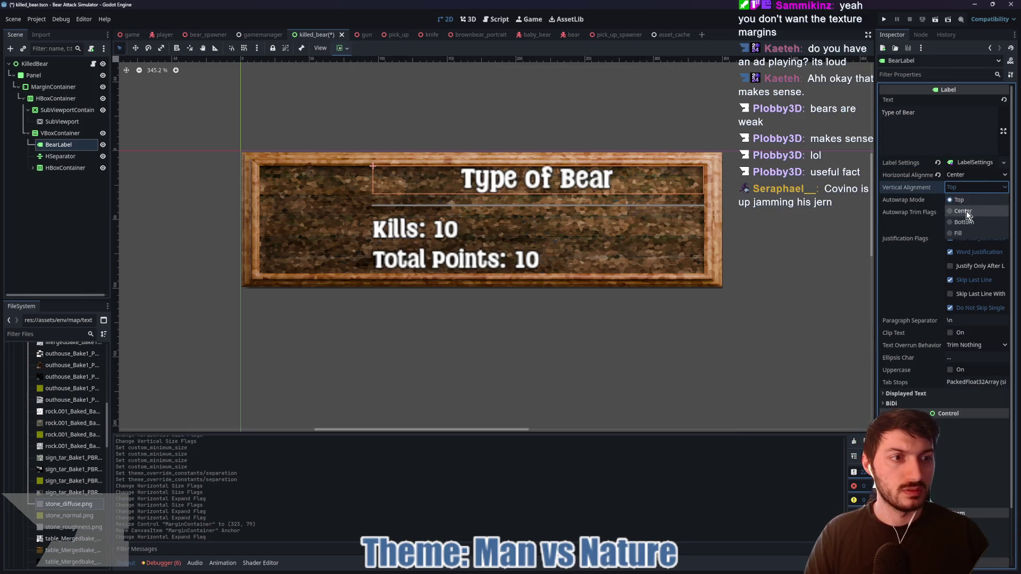
{"action": "left_click", "coordinate": [967, 213]}
{"action": "left_click", "coordinate": [962, 183]}
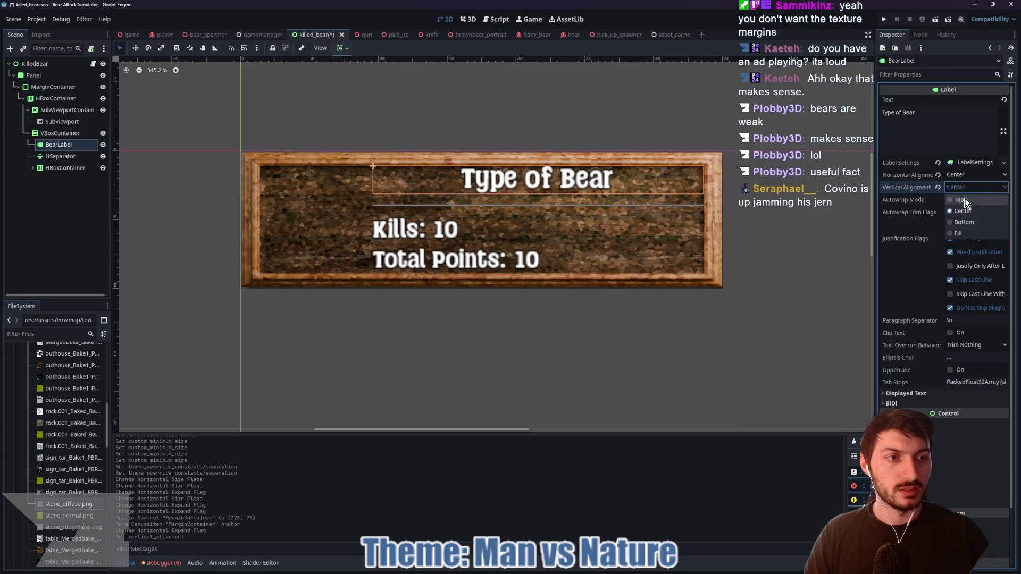
{"action": "left_click", "coordinate": [958, 219]}
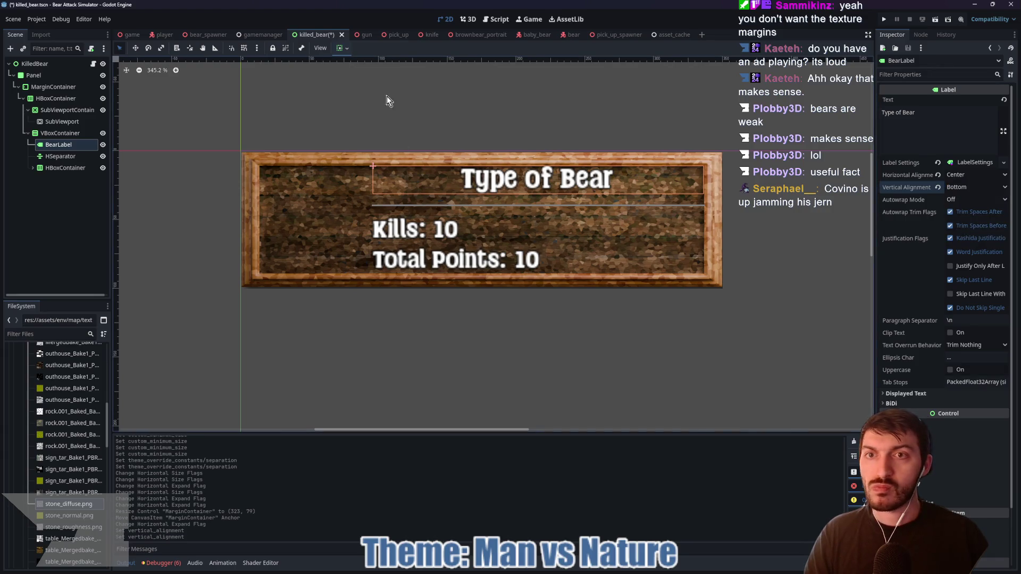
- Turn on vertical Expand for BearLabel's container sizing
{"action": "left_click", "coordinate": [344, 49]}
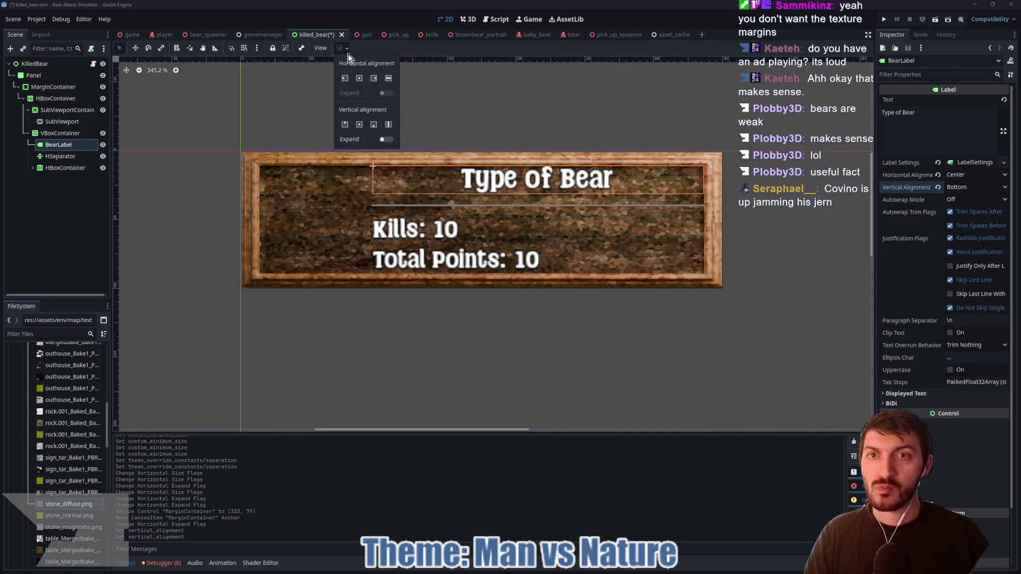
{"action": "left_click", "coordinate": [382, 138]}
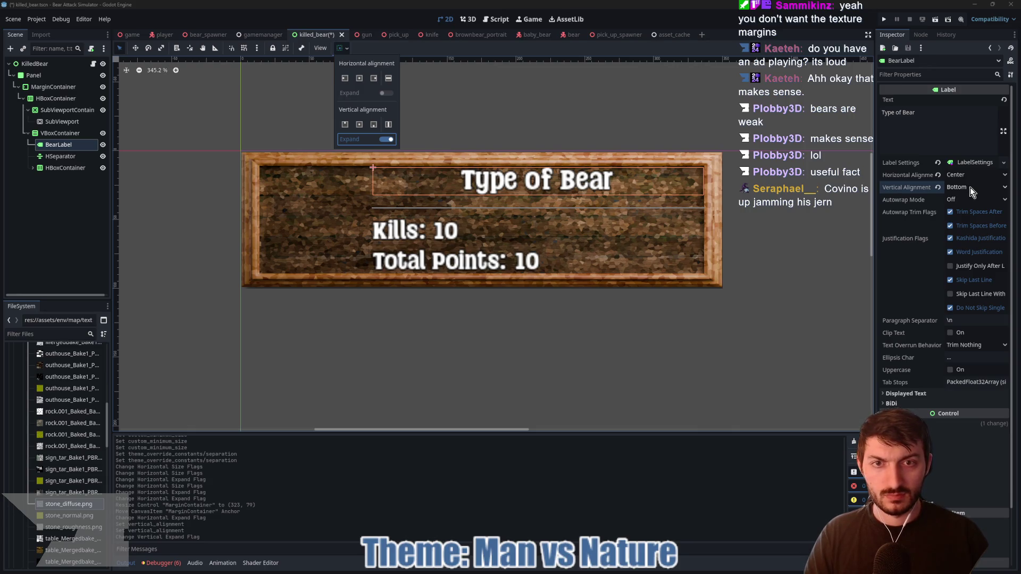
{"action": "left_click", "coordinate": [65, 162]}
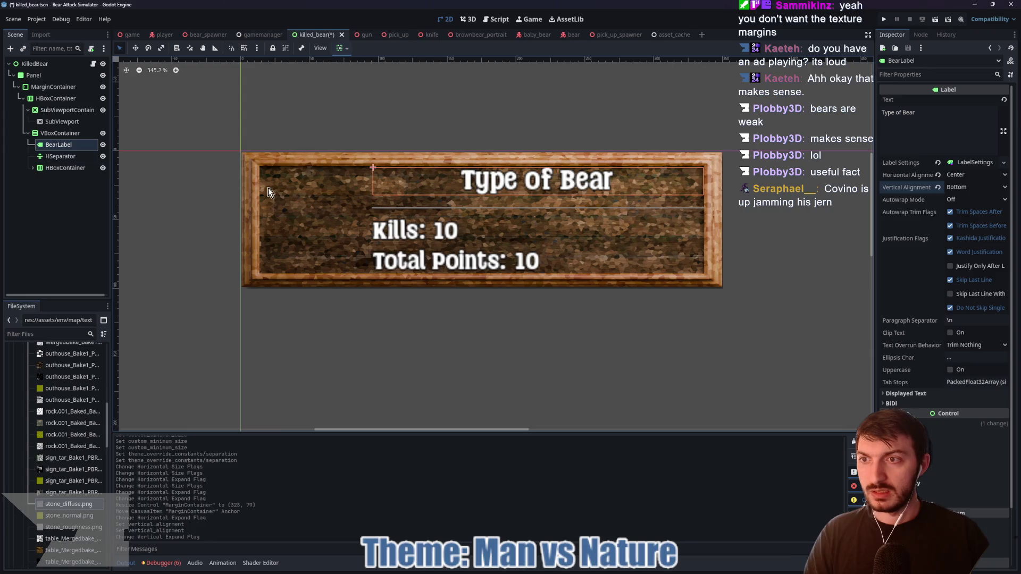
- Reduce the HSeparator's Separation override to 2 and save the killed_bear scene
{"action": "left_click", "coordinate": [74, 160]}
{"action": "left_click", "coordinate": [981, 201]}
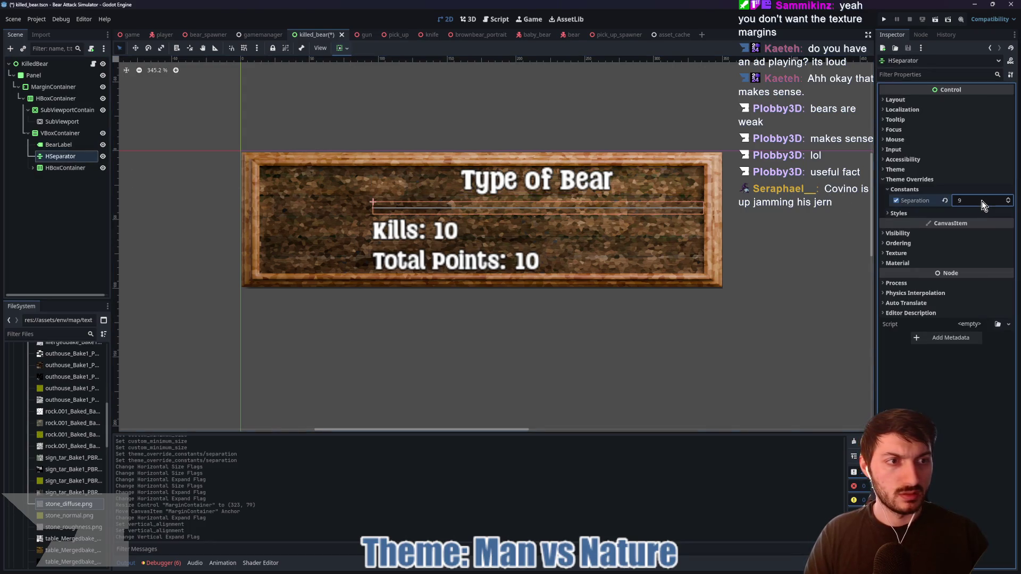
{"action": "mouse_move", "coordinate": [980, 201]}
{"action": "left_mouse_down"}
{"action": "mouse_move", "coordinate": [957, 200]}
{"action": "mouse_move", "coordinate": [968, 200]}
{"action": "left_mouse_up"}
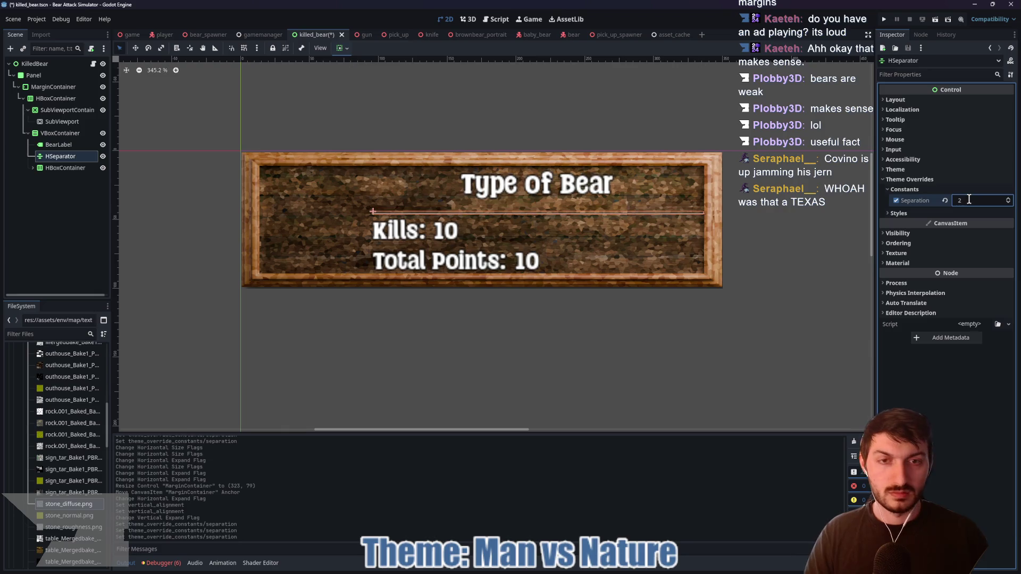
{"action": "left_click", "coordinate": [104, 200]}
{"action": "key", "text": "ctrl+s"}
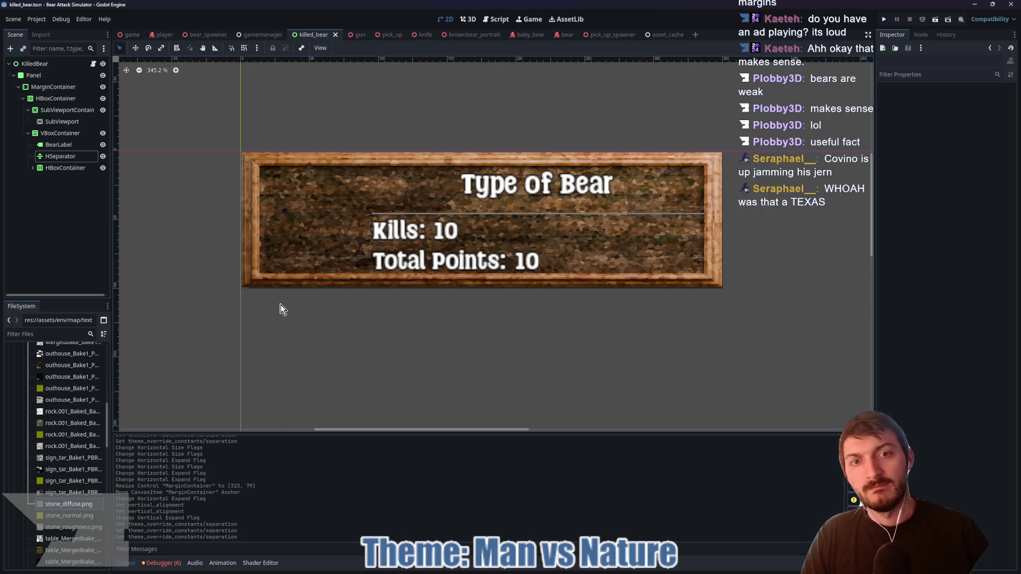
- Run the game scene with F5 and start a round from the main menu
{"action": "left_click", "coordinate": [132, 34]}
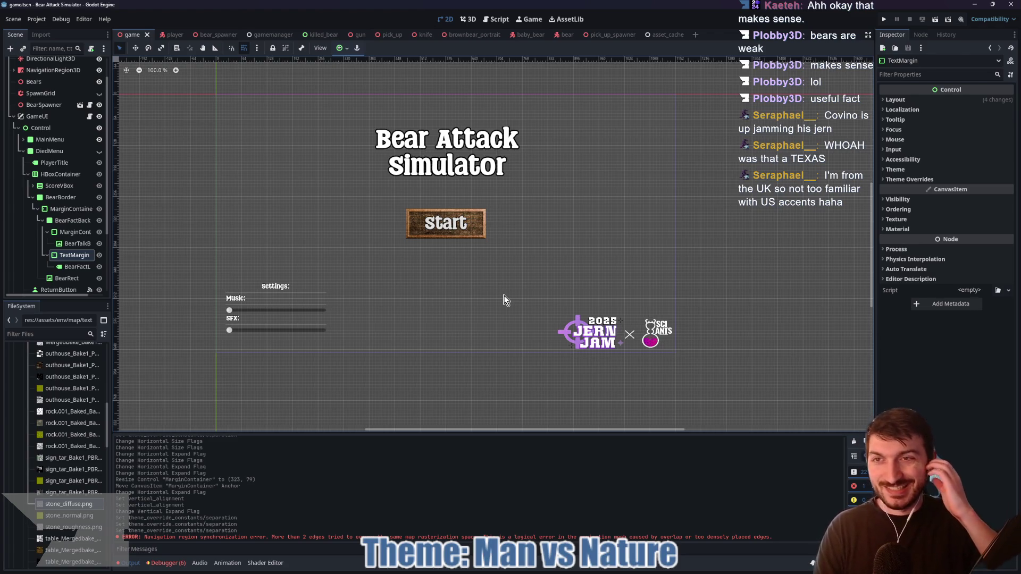
{"action": "key", "text": "F5"}
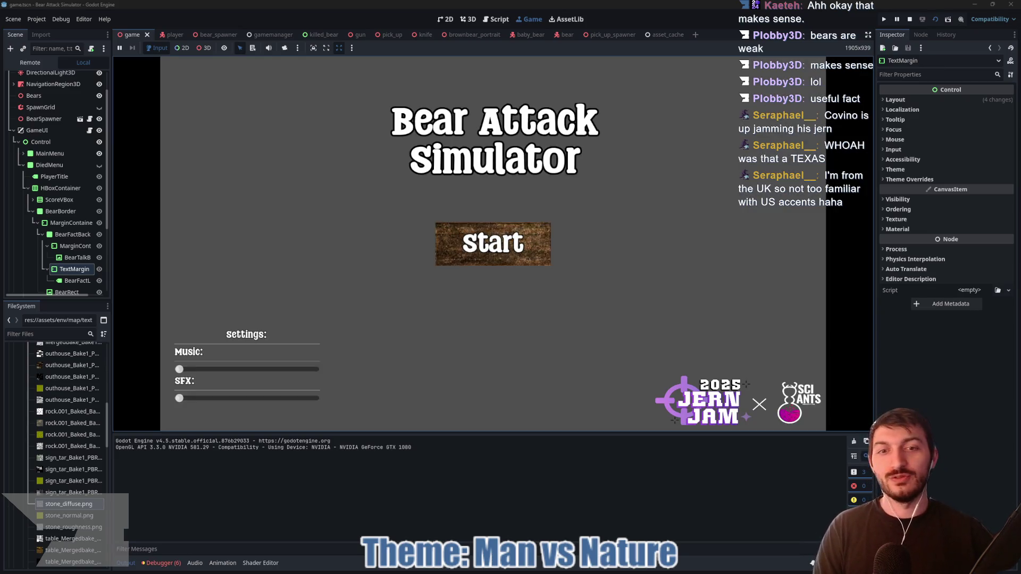
{"action": "left_click", "coordinate": [523, 248]}
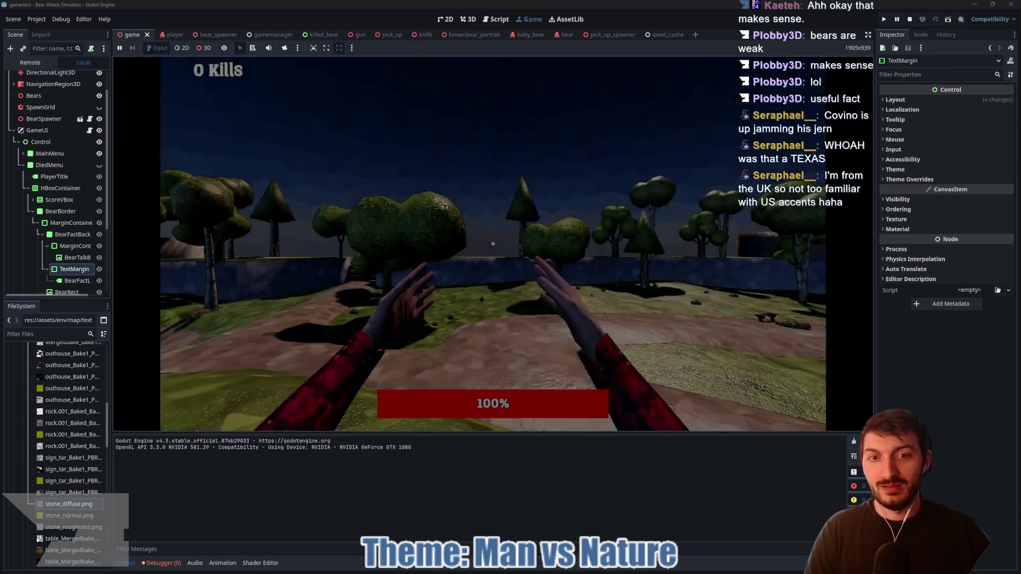
- Walk across the grass to a bear and punch it twice
{"action": "key", "text": "w"}
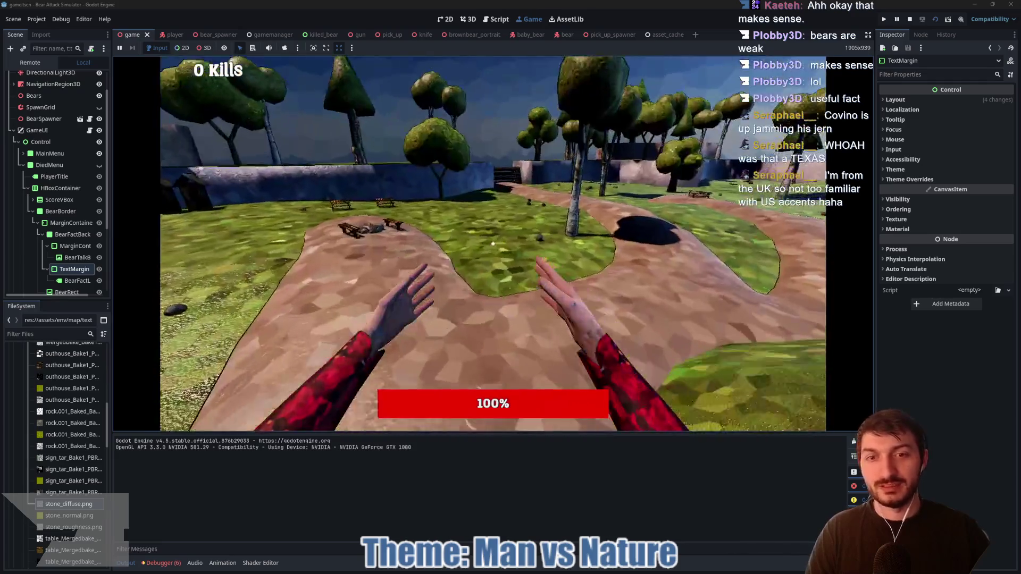
{"action": "key", "text": "w"}
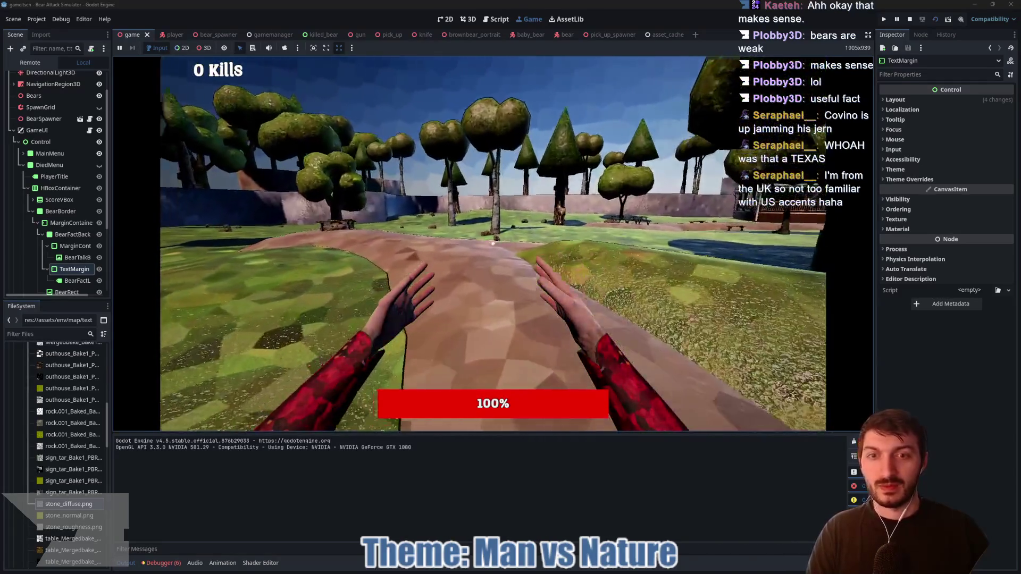
{"action": "key", "text": "w"}
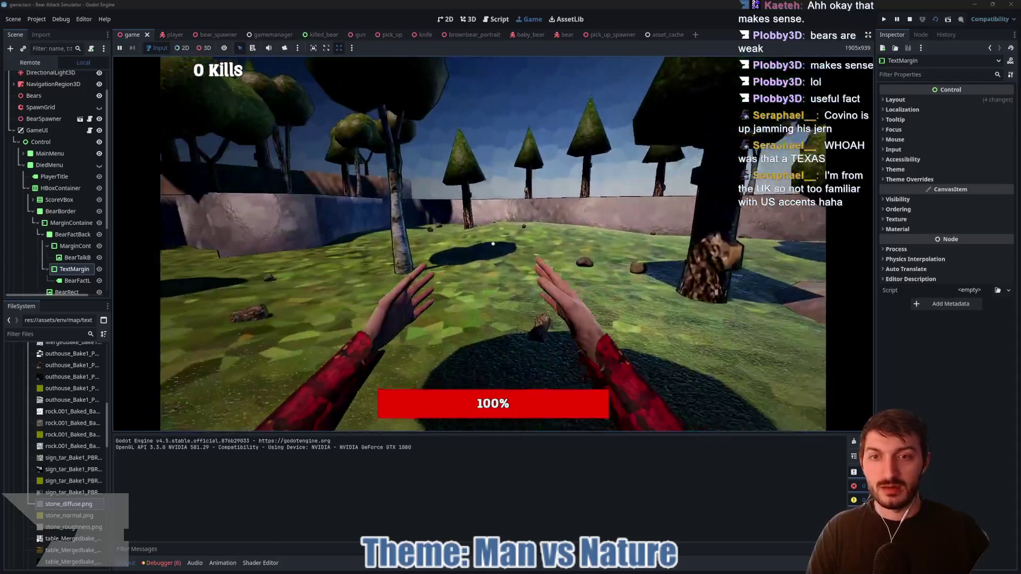
{"action": "key", "text": "w"}
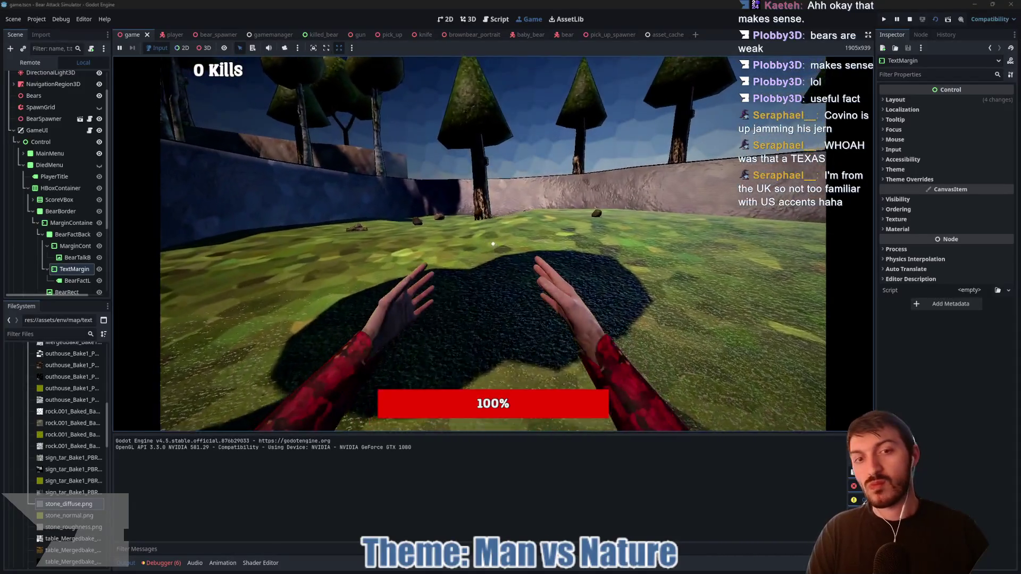
{"action": "key", "text": "w"}
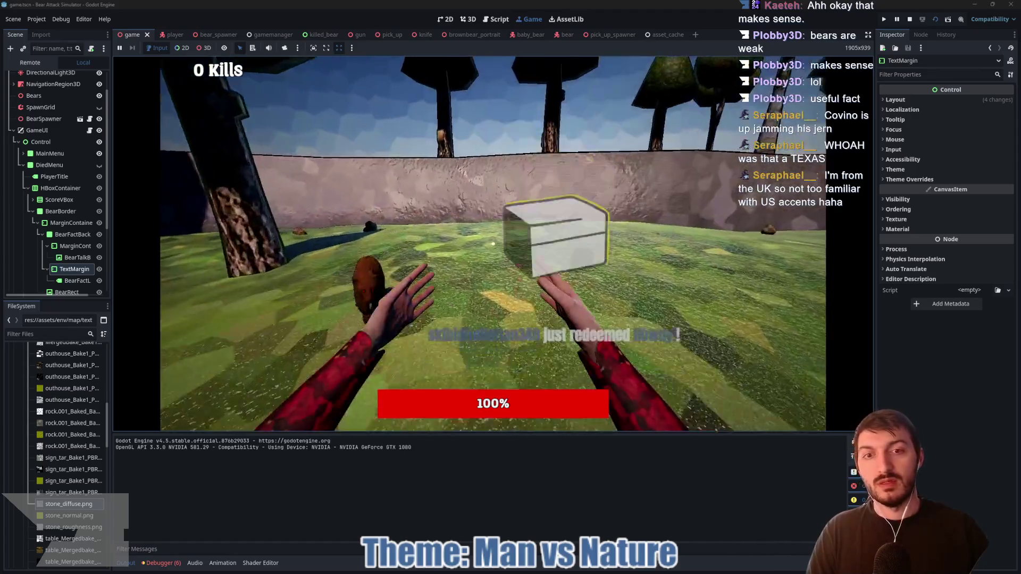
{"action": "left_click", "coordinate": [493, 244]}
{"action": "left_click", "coordinate": [493, 243]}
- Land the finishing punch on the Baby Bear and play on until the death screen appears
{"action": "left_click", "coordinate": [492, 244]}
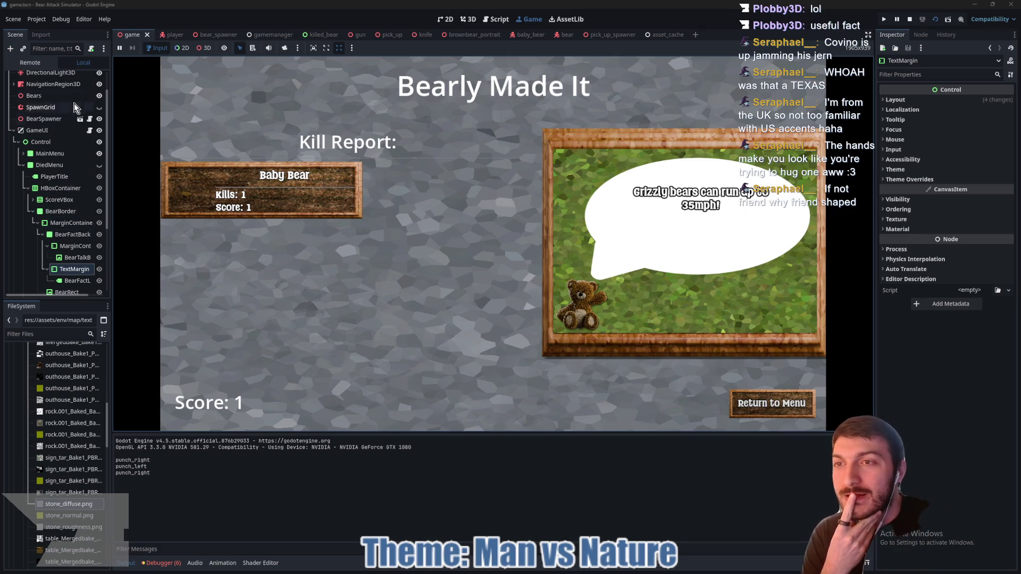
- In the Remote tree, expand Game > GameUI > Control > DiedMenu down to BearBorder
{"action": "left_click", "coordinate": [30, 62]}
{"action": "left_click", "coordinate": [13, 114]}
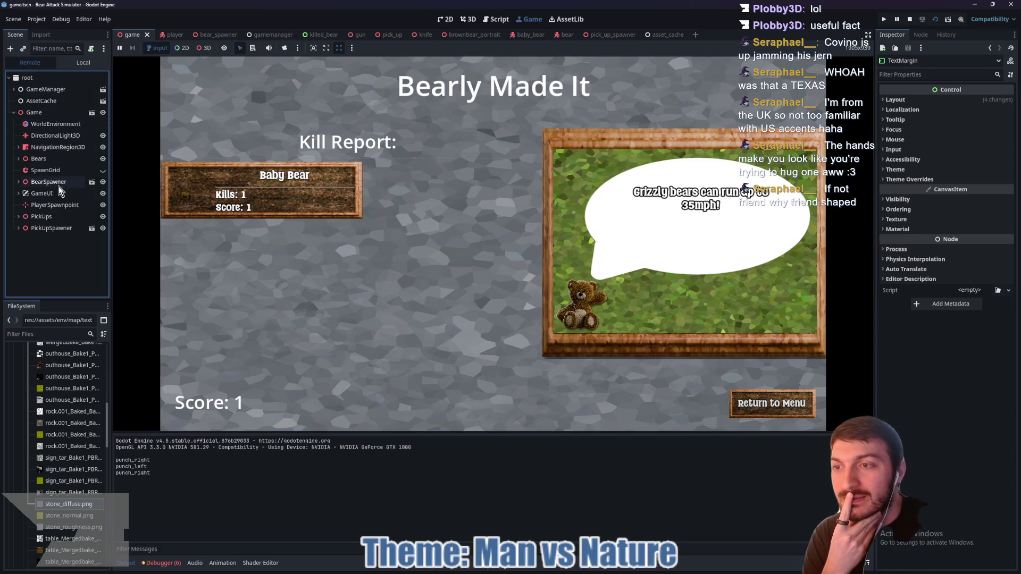
{"action": "left_click", "coordinate": [19, 193]}
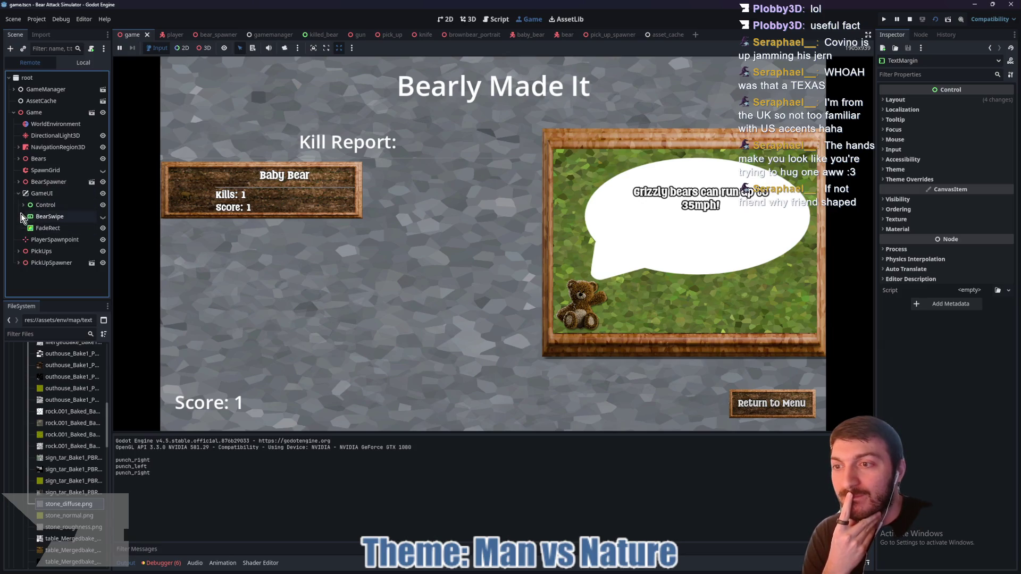
{"action": "left_click", "coordinate": [23, 205]}
{"action": "left_click", "coordinate": [29, 228]}
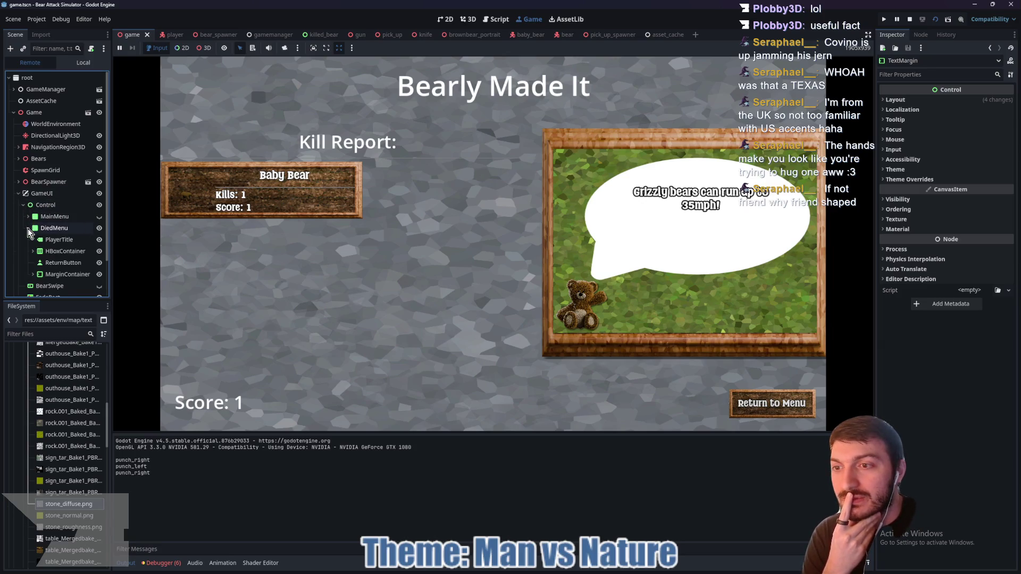
{"action": "scroll", "coordinate": [32, 229], "scroll_direction": "down", "scroll_amount": 2}
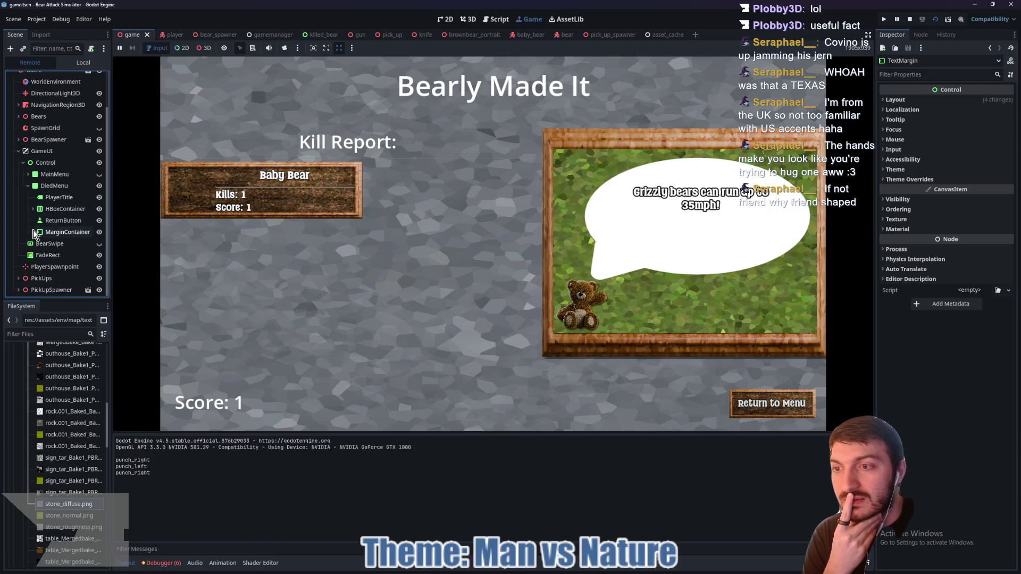
{"action": "left_click", "coordinate": [31, 233]}
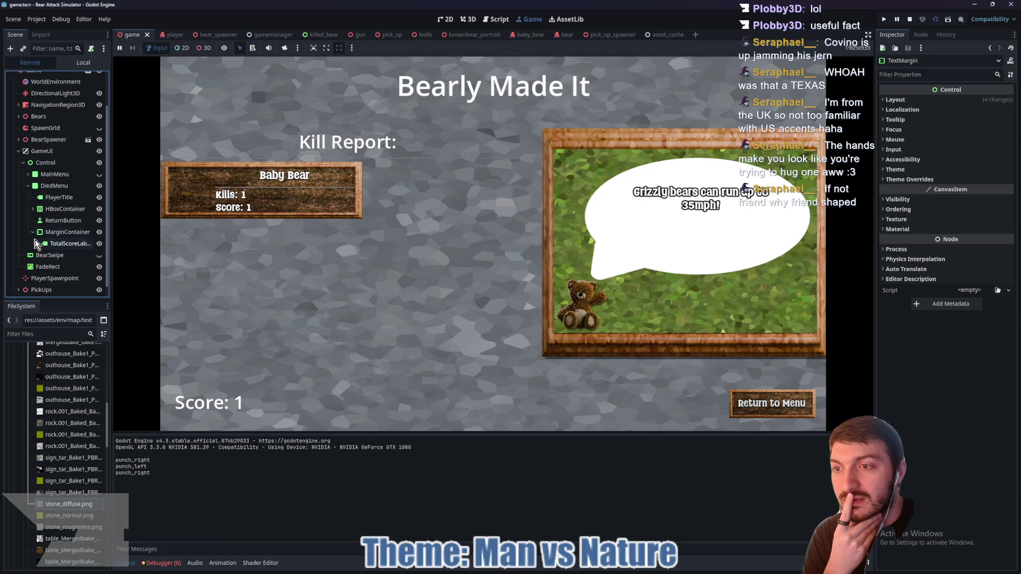
{"action": "left_click", "coordinate": [31, 212]}
{"action": "left_click", "coordinate": [37, 232]}
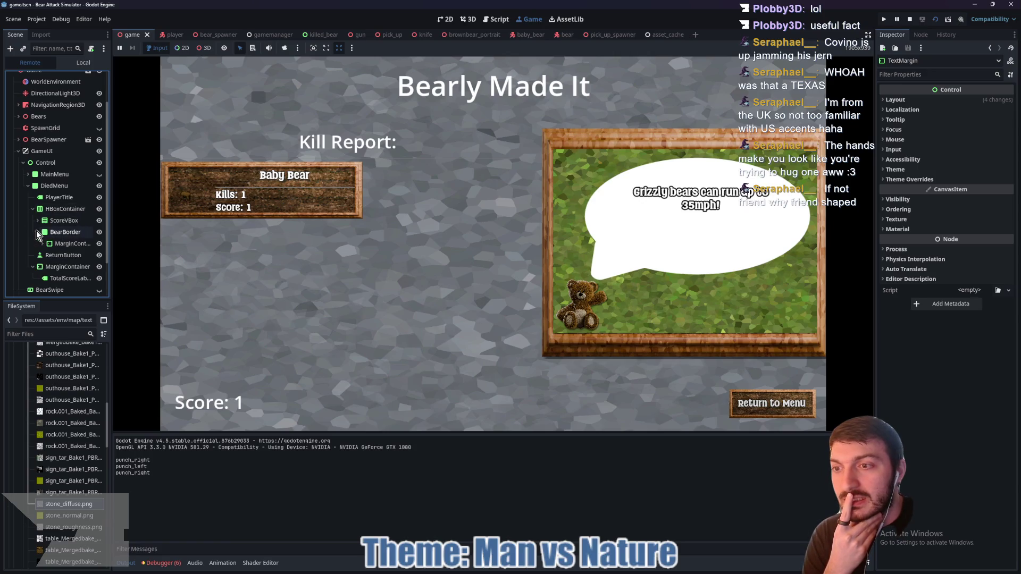
- Expand ScoreVBox through the killed bear entry and select its portrait SubViewport
{"action": "scroll", "coordinate": [36, 230], "scroll_direction": "down", "scroll_amount": 2}
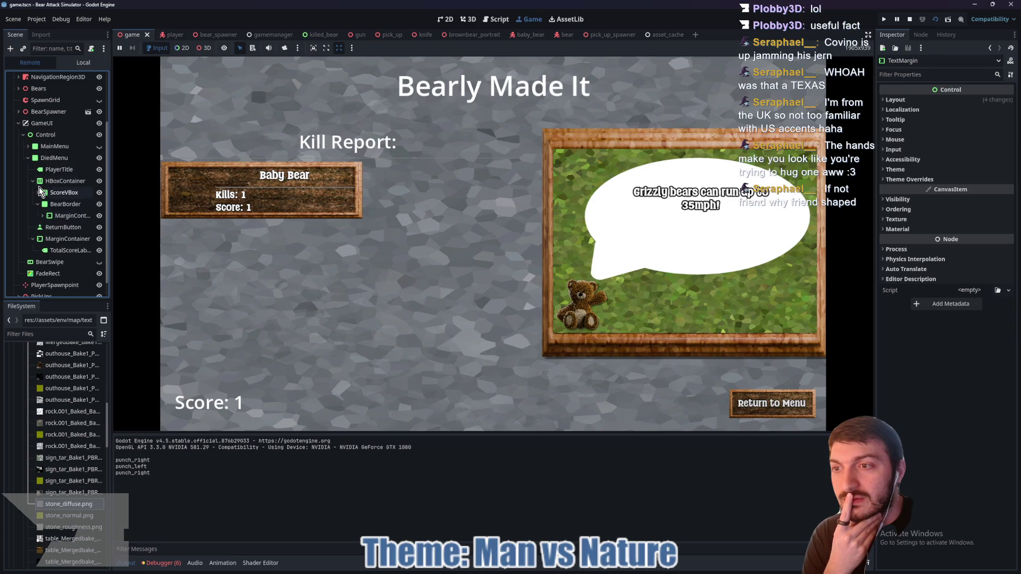
{"action": "left_click", "coordinate": [37, 192]}
{"action": "left_click", "coordinate": [43, 227]}
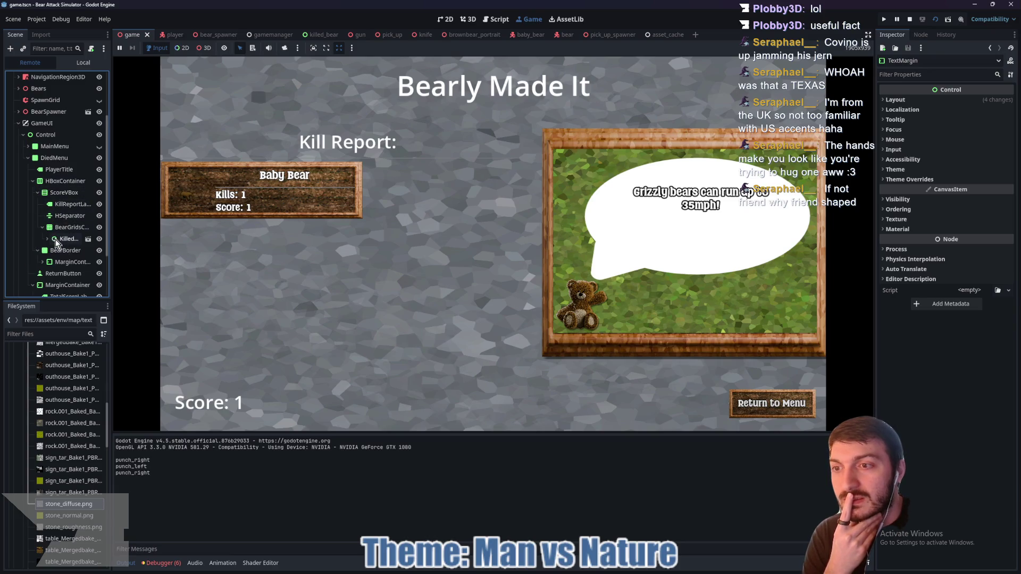
{"action": "left_click", "coordinate": [46, 239]}
{"action": "left_click", "coordinate": [53, 251]}
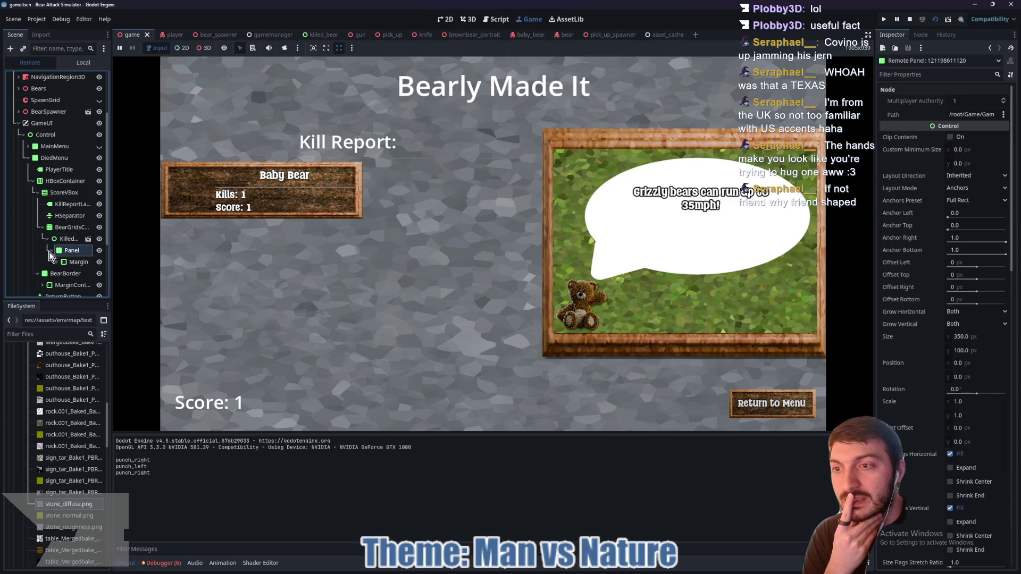
{"action": "left_click", "coordinate": [59, 261]}
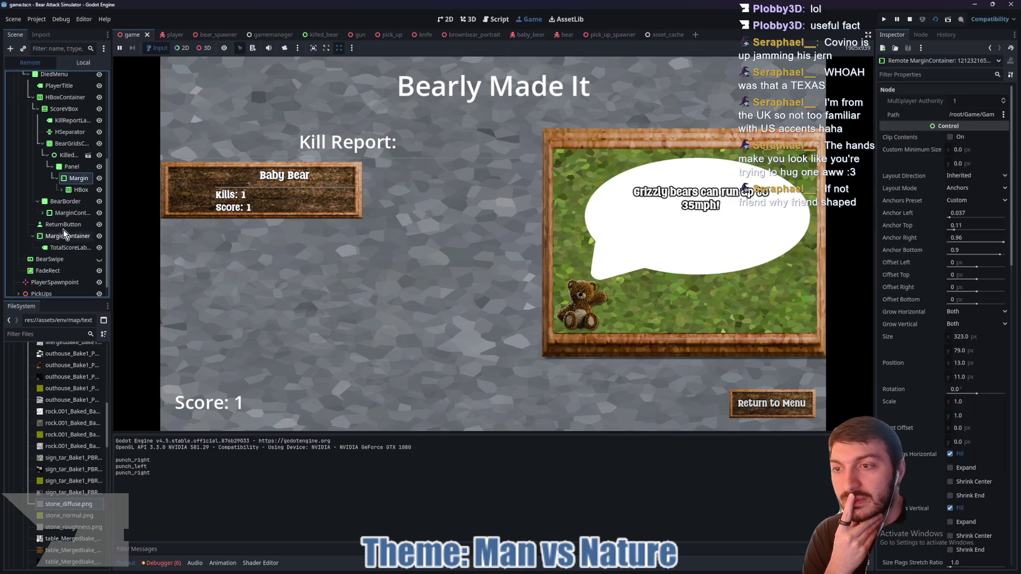
{"action": "left_click", "coordinate": [61, 190]}
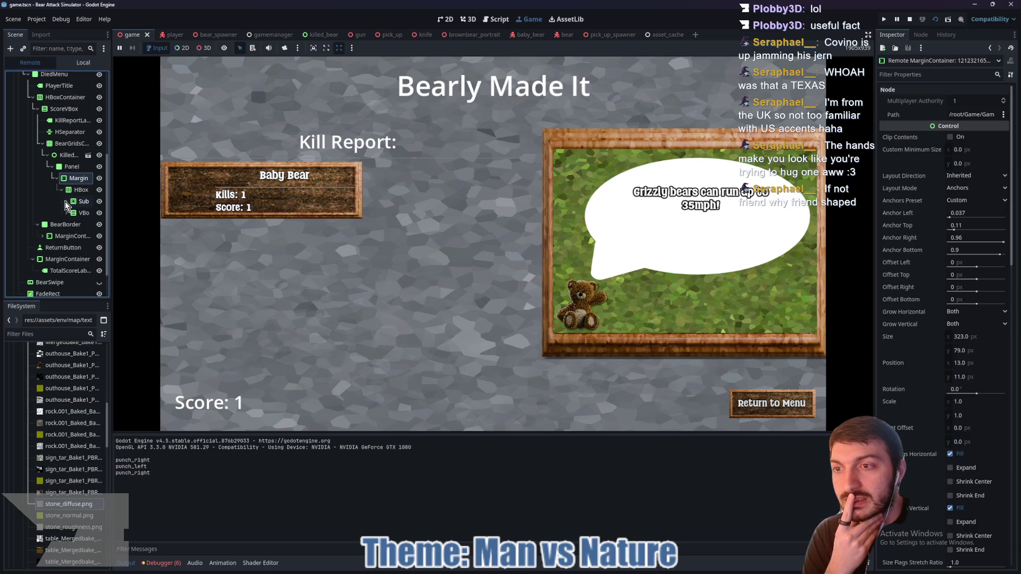
{"action": "left_click", "coordinate": [66, 201]}
{"action": "left_click", "coordinate": [80, 212]}
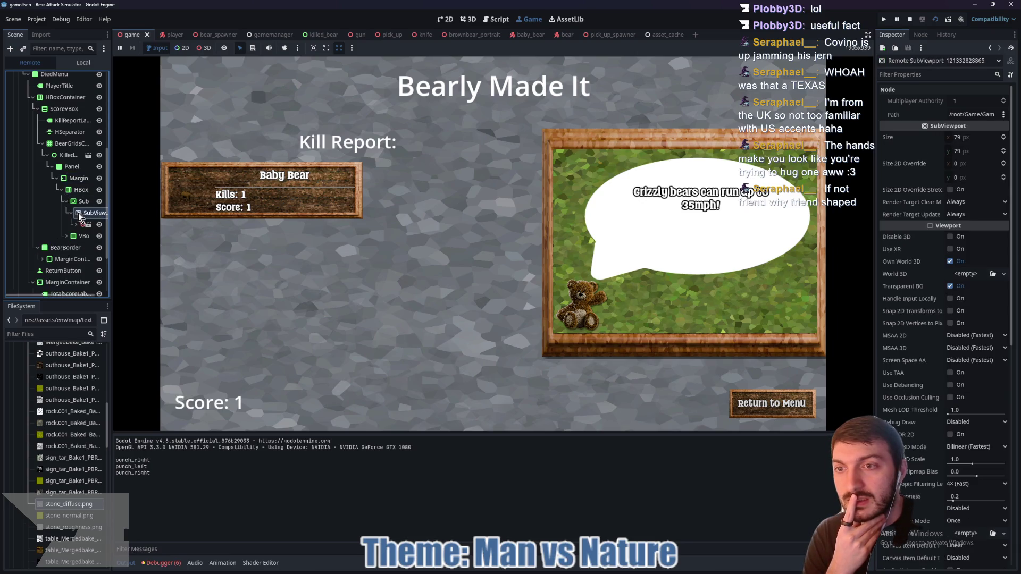
- Toggle the remote SubViewport's Transparent BG off and on, leaving it enabled
{"action": "left_click", "coordinate": [950, 286]}
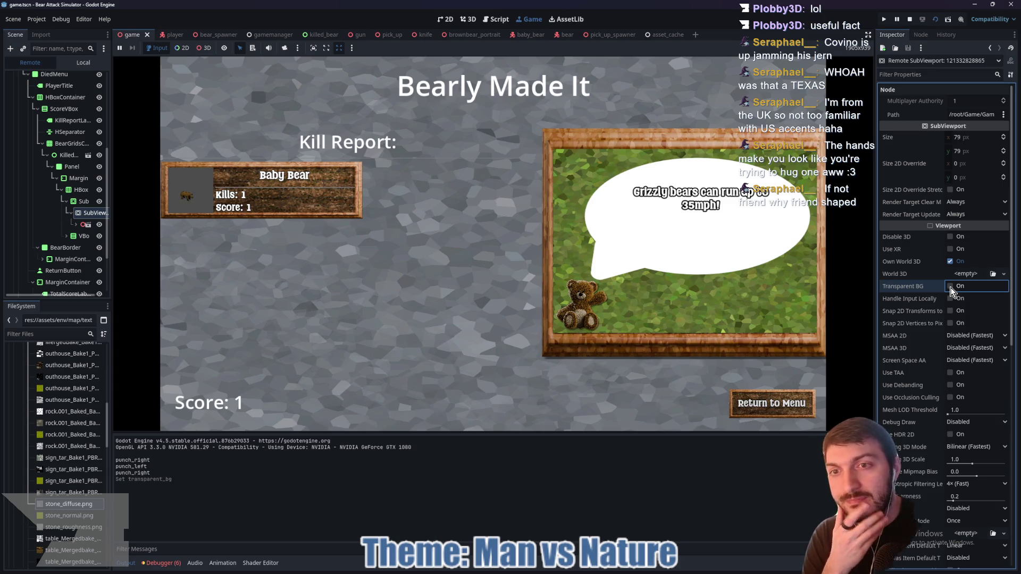
{"action": "left_click", "coordinate": [951, 288]}
{"action": "left_click", "coordinate": [951, 287]}
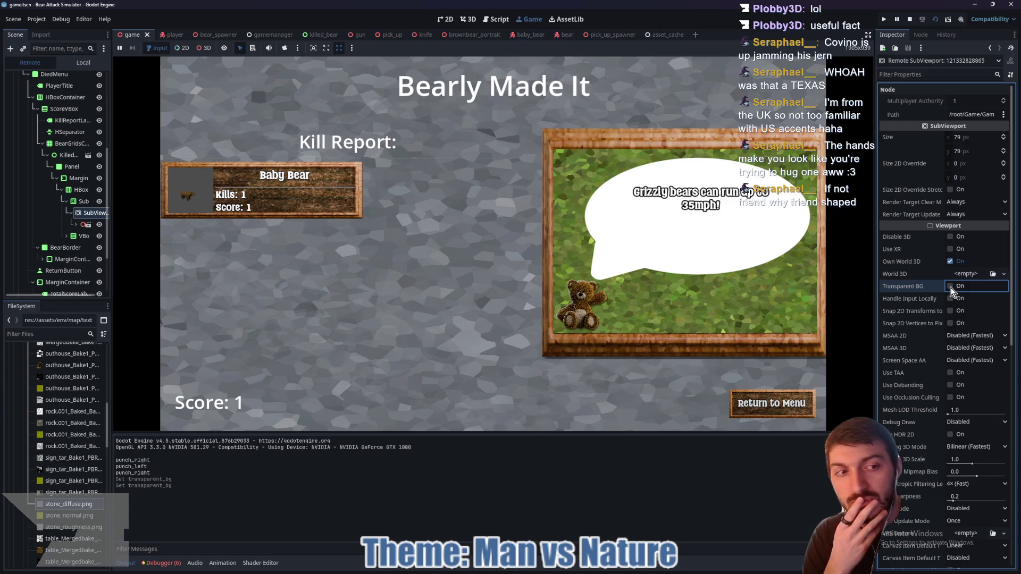
{"action": "left_click", "coordinate": [950, 288]}
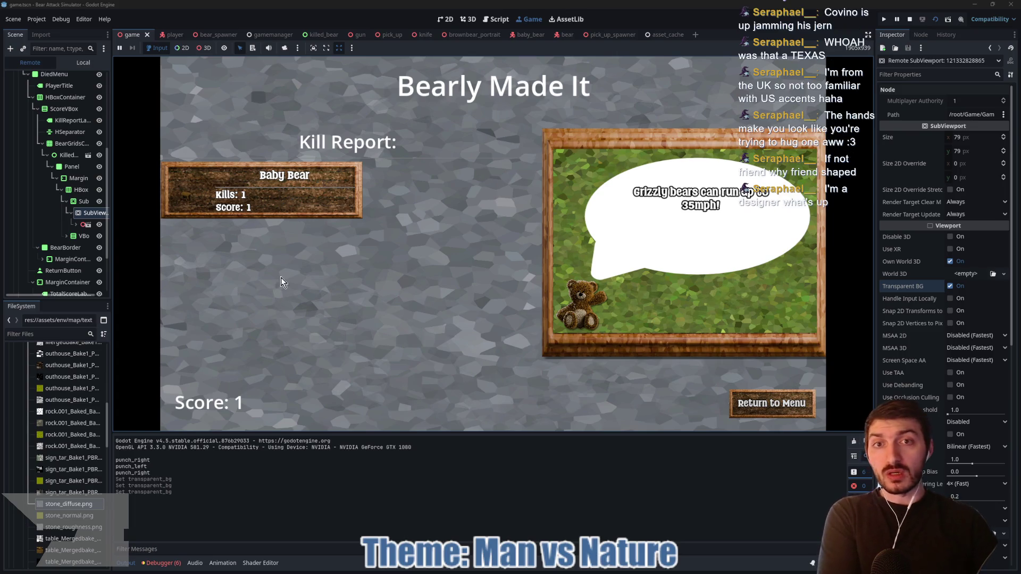
- Stop the game and open the baby and brown bear portrait scenes filtered by 'port'
{"action": "left_click", "coordinate": [909, 18]}
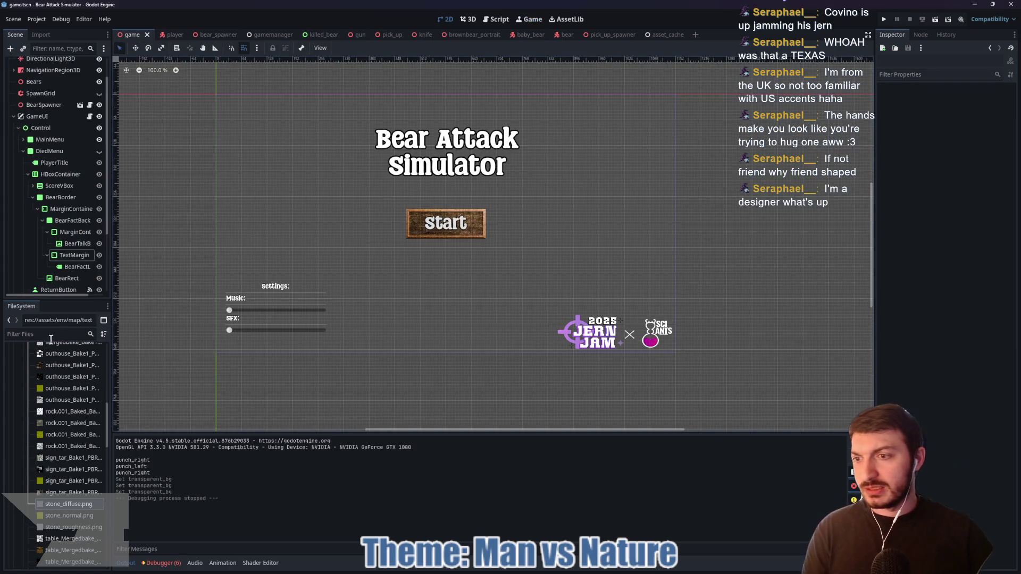
{"action": "left_click", "coordinate": [52, 335]}
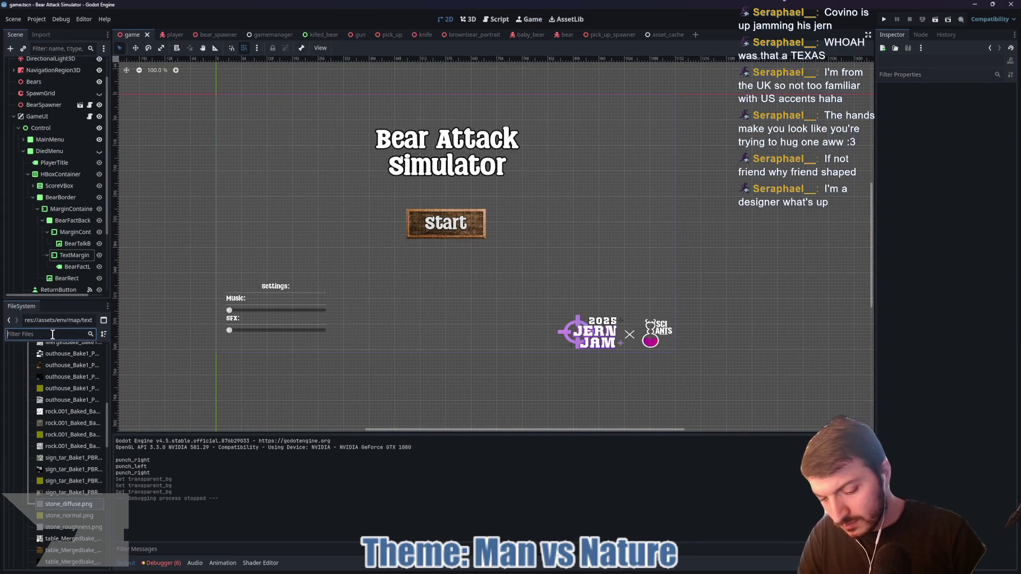
{"action": "type", "text": "port"}
{"action": "double_click", "coordinate": [62, 384]}
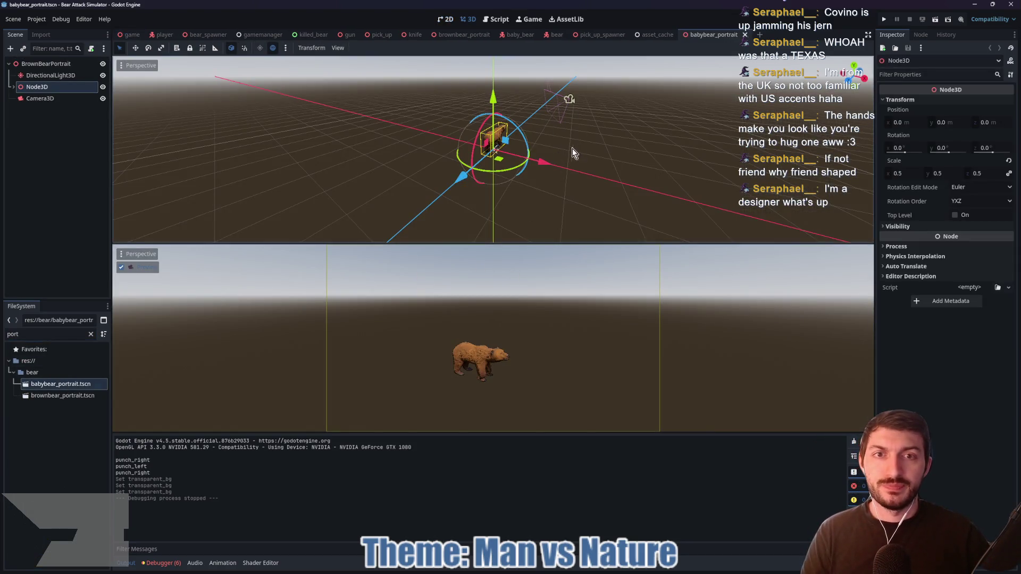
{"action": "double_click", "coordinate": [58, 396]}
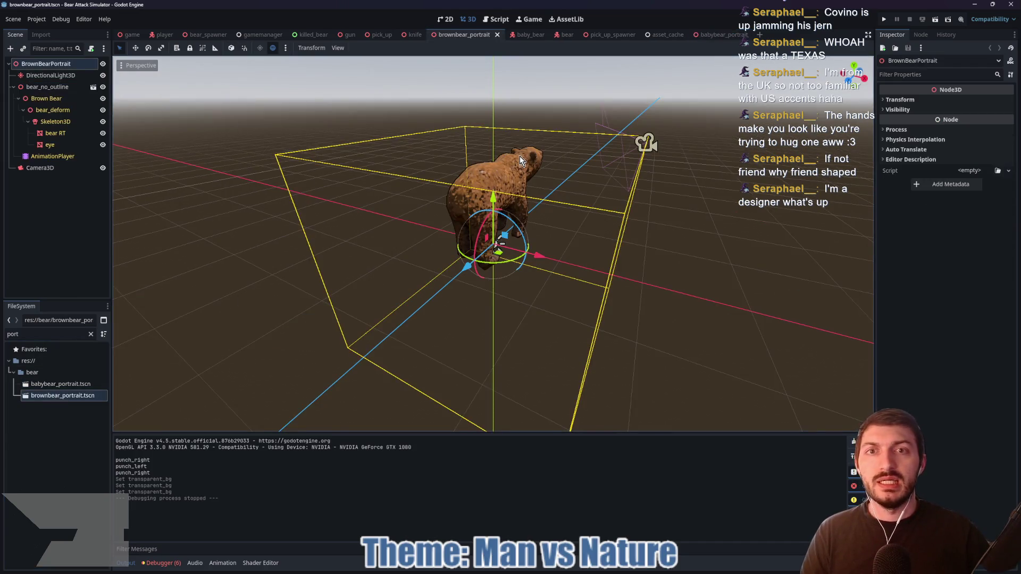
{"action": "left_click_drag", "start_coordinate": [757, 30], "coordinate": [713, 35]}
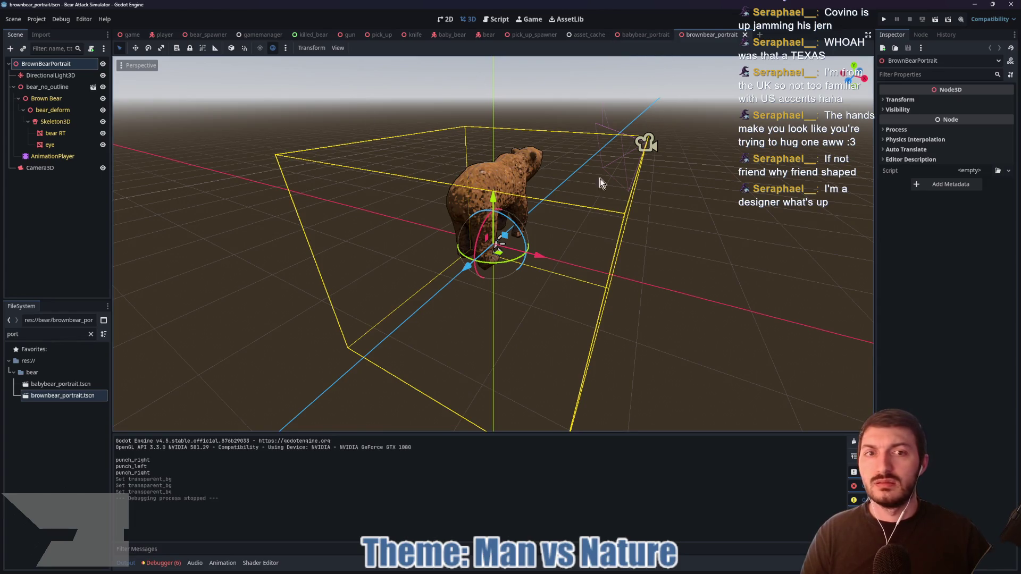
- Split the brown bear portrait into 2 viewports, previewing through its Camera3D
{"action": "left_click_drag", "start_coordinate": [603, 181], "coordinate": [202, 90]}
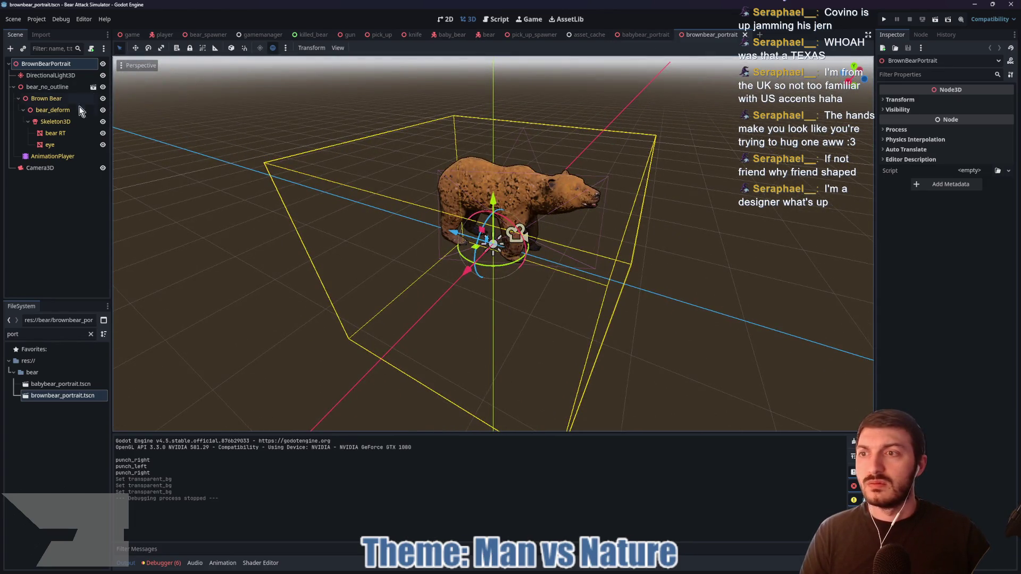
{"action": "left_click", "coordinate": [344, 47]}
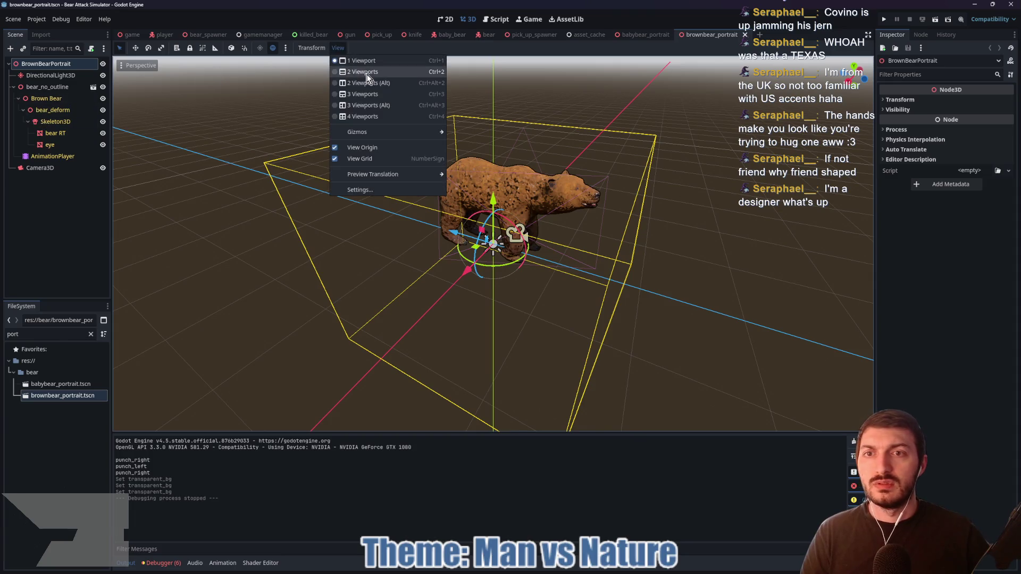
{"action": "left_click", "coordinate": [367, 71]}
{"action": "left_click", "coordinate": [39, 168]}
{"action": "left_click", "coordinate": [39, 168]}
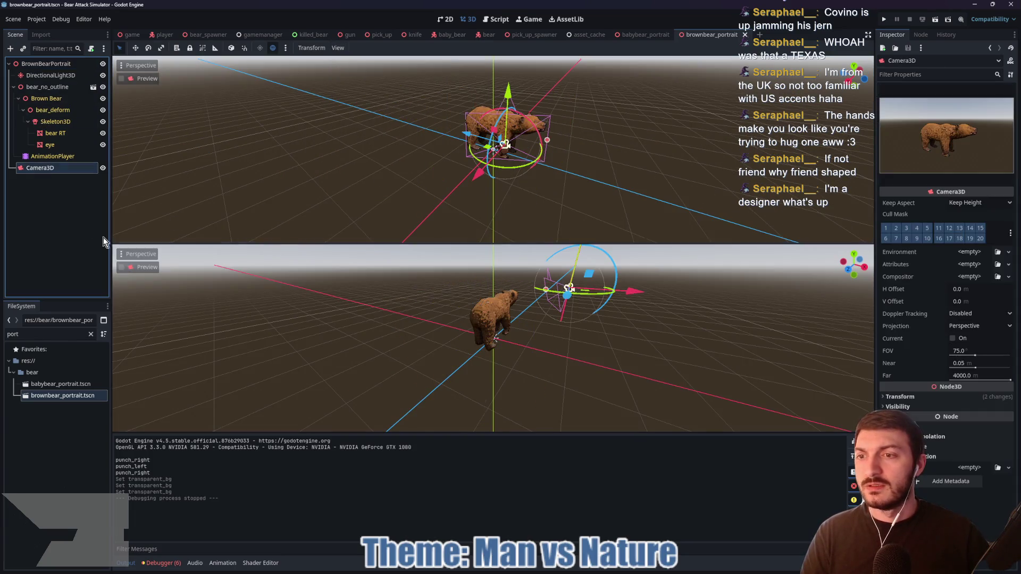
{"action": "left_click", "coordinate": [121, 268]}
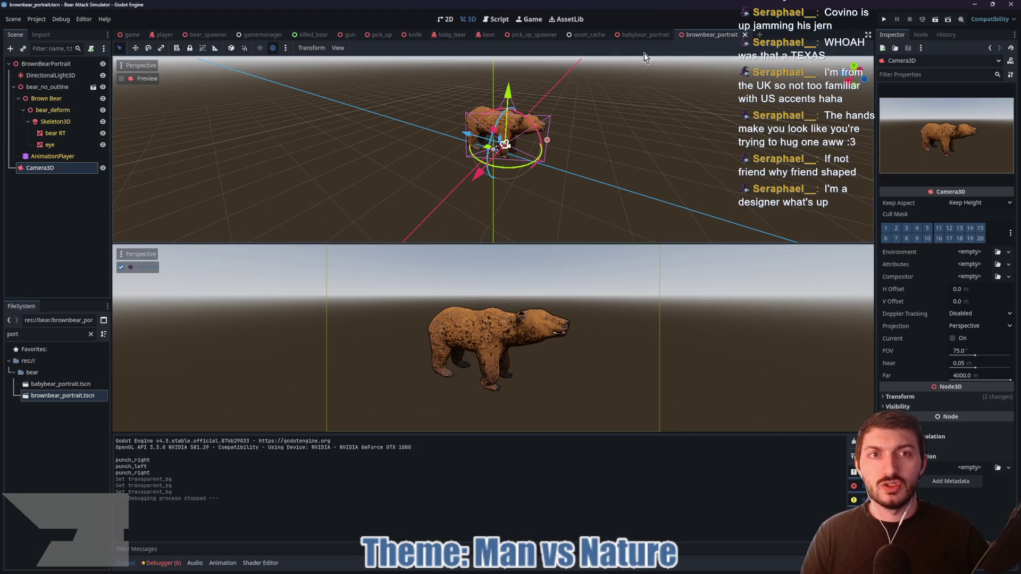
- Select the baby bear portrait's camera and save that scene
{"action": "left_click", "coordinate": [646, 35]}
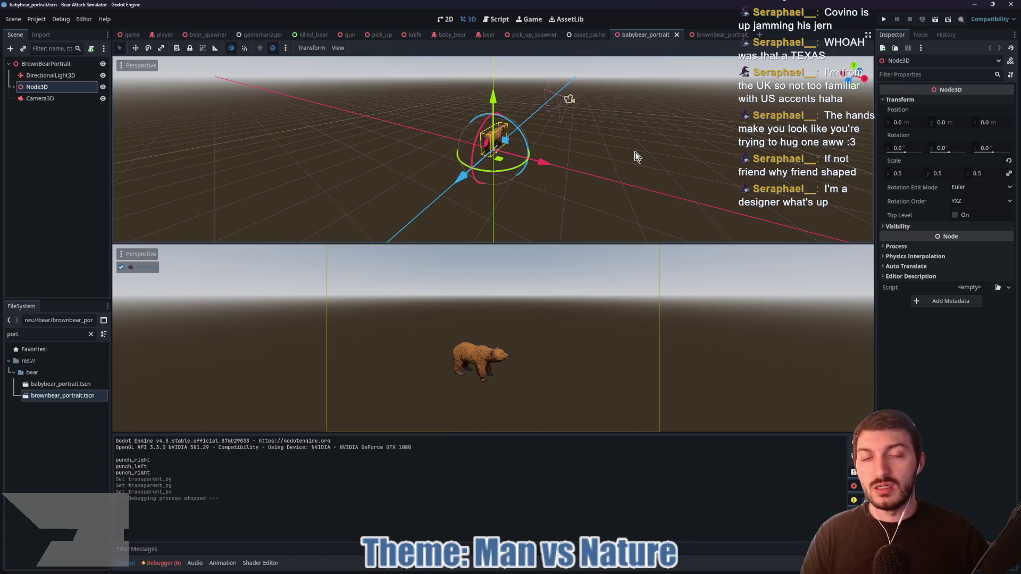
{"action": "left_click_drag", "start_coordinate": [678, 157], "coordinate": [556, 160]}
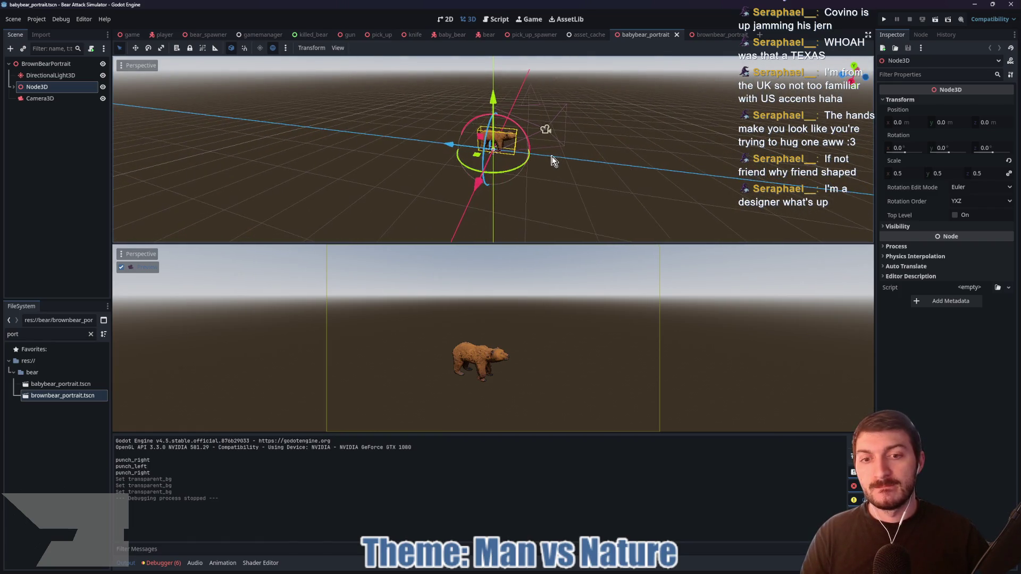
{"action": "left_click", "coordinate": [40, 98]}
{"action": "mouse_move", "coordinate": [543, 180]}
{"action": "left_mouse_down"}
{"action": "mouse_move", "coordinate": [566, 185]}
{"action": "mouse_move", "coordinate": [678, 112]}
{"action": "mouse_move", "coordinate": [606, 122]}
{"action": "left_mouse_up"}
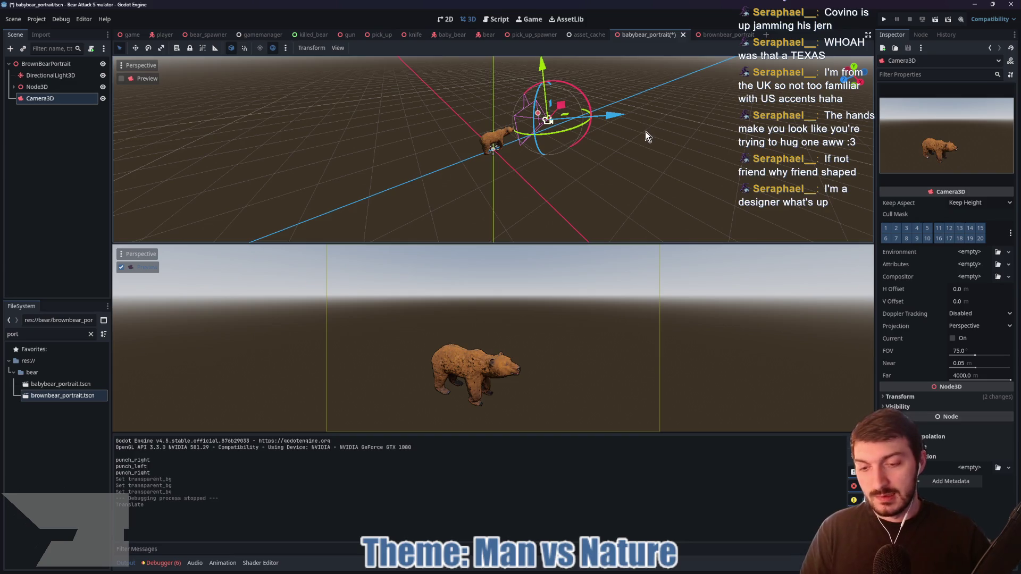
{"action": "key", "text": "ctrl+s"}
- Move the brown bear portrait camera closer to the bear, save, and return to the game scene
{"action": "left_click", "coordinate": [728, 35]}
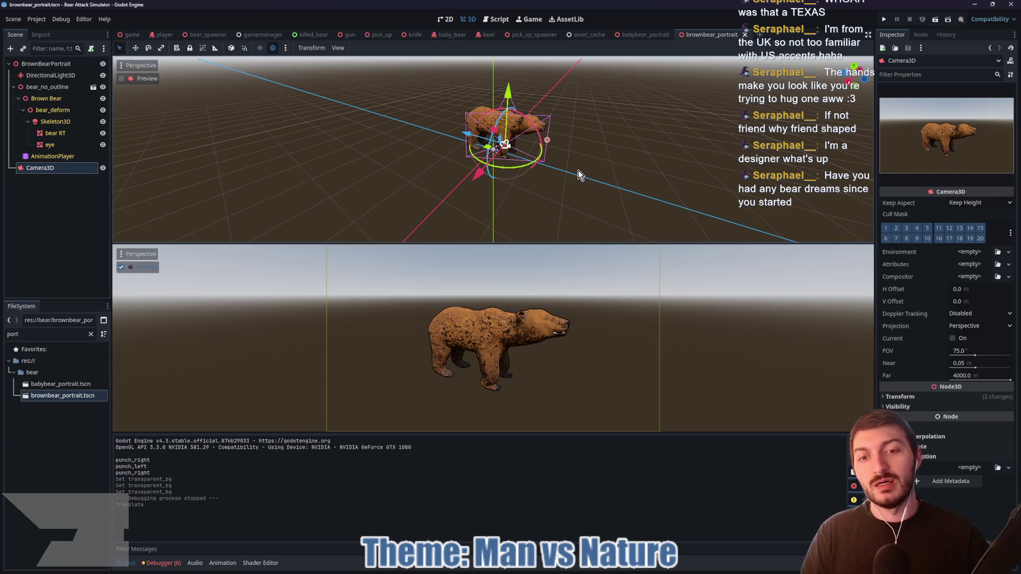
{"action": "left_click_drag", "start_coordinate": [569, 171], "coordinate": [636, 162]}
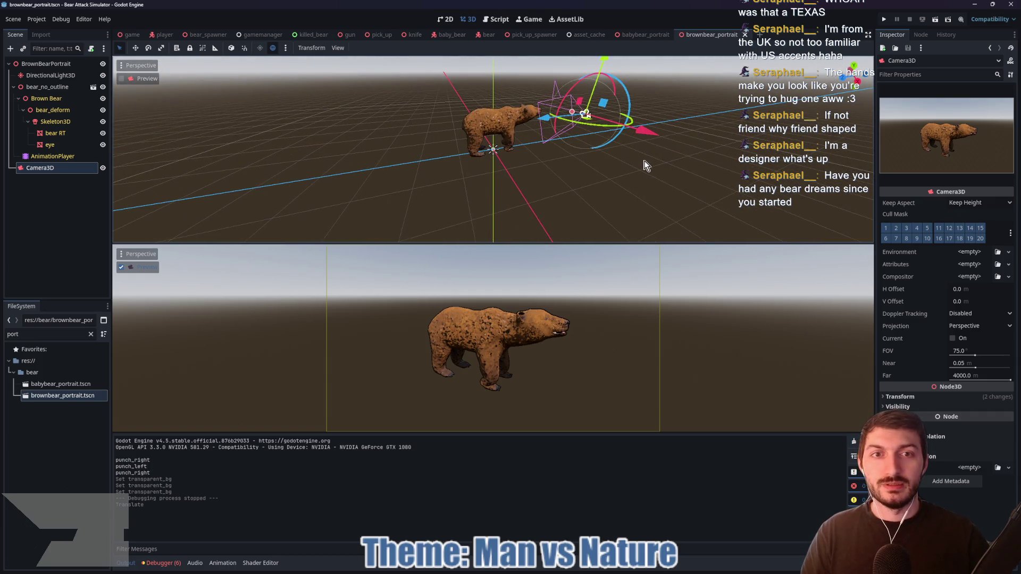
{"action": "key", "text": "t"}
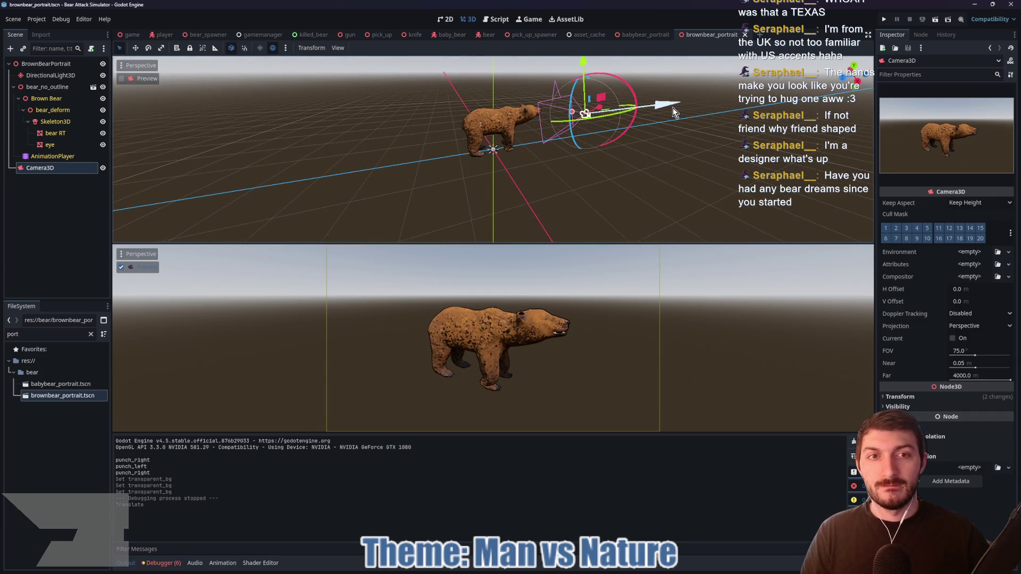
{"action": "mouse_move", "coordinate": [672, 107]}
{"action": "left_mouse_down"}
{"action": "mouse_move", "coordinate": [615, 113]}
{"action": "mouse_move", "coordinate": [627, 115]}
{"action": "left_mouse_up"}
{"action": "key", "text": "ctrl+s"}
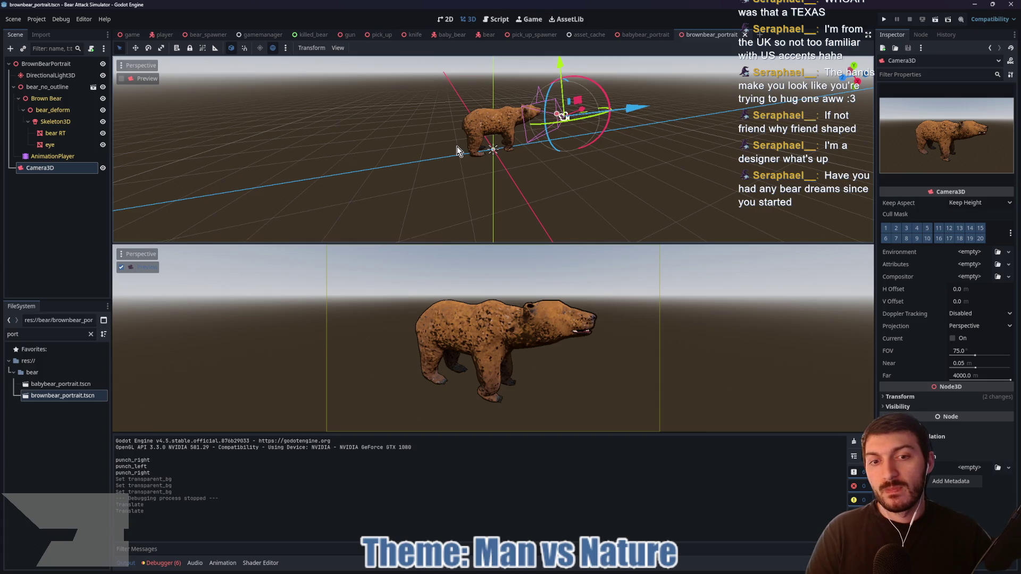
{"action": "left_click", "coordinate": [631, 36]}
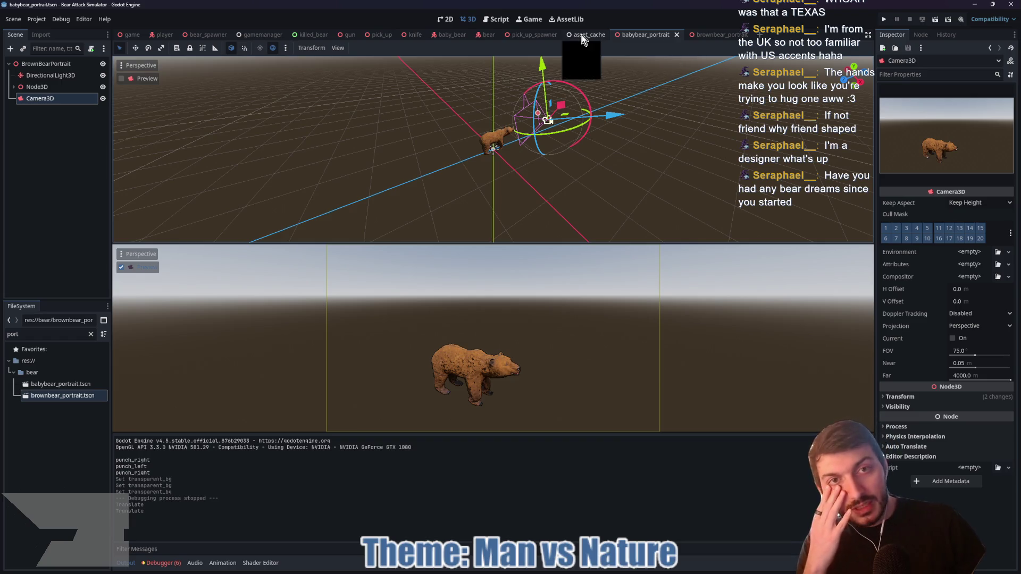
{"action": "left_click", "coordinate": [130, 34]}
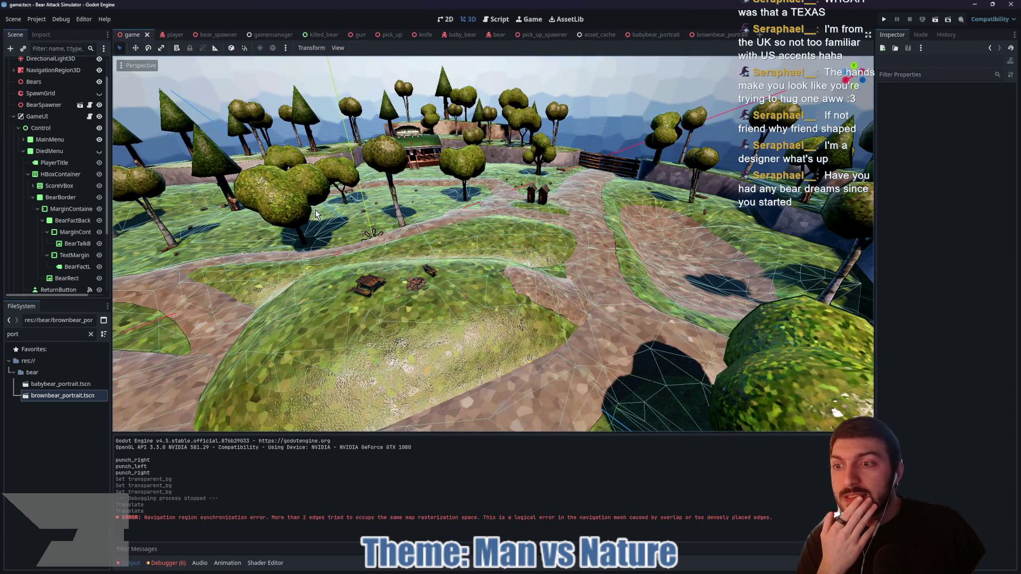
- Show the DiedMenu death screen in the 2D view and select its PlayerTitle label
{"action": "left_click", "coordinate": [91, 334]}
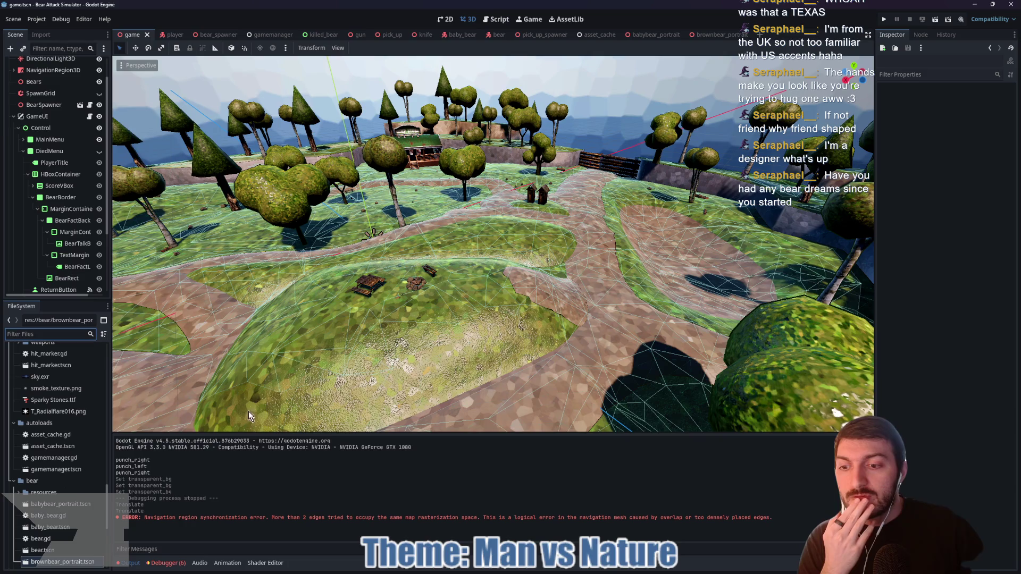
{"action": "left_click", "coordinate": [445, 19]}
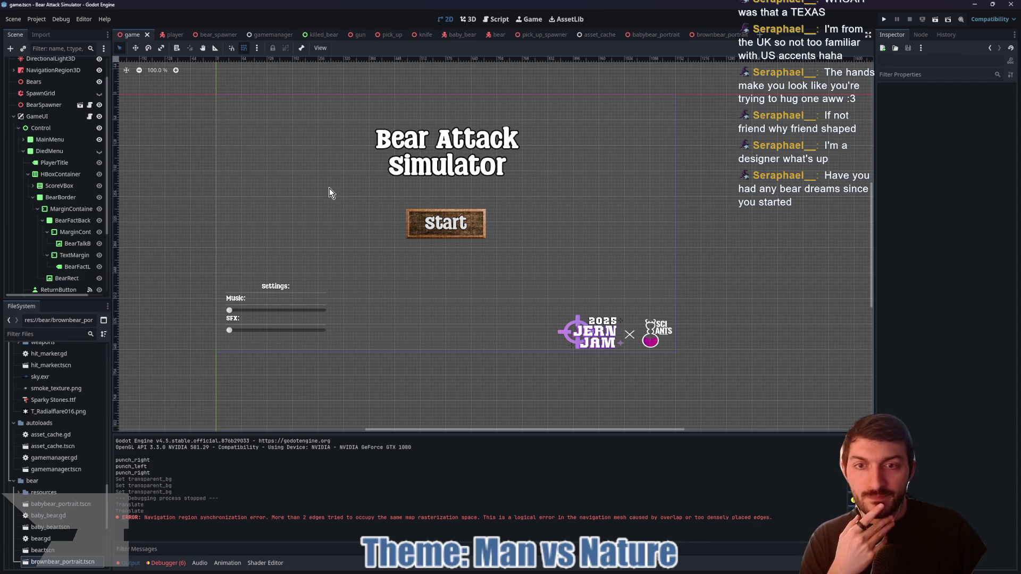
{"action": "left_click", "coordinate": [99, 151]}
{"action": "left_click", "coordinate": [99, 140]}
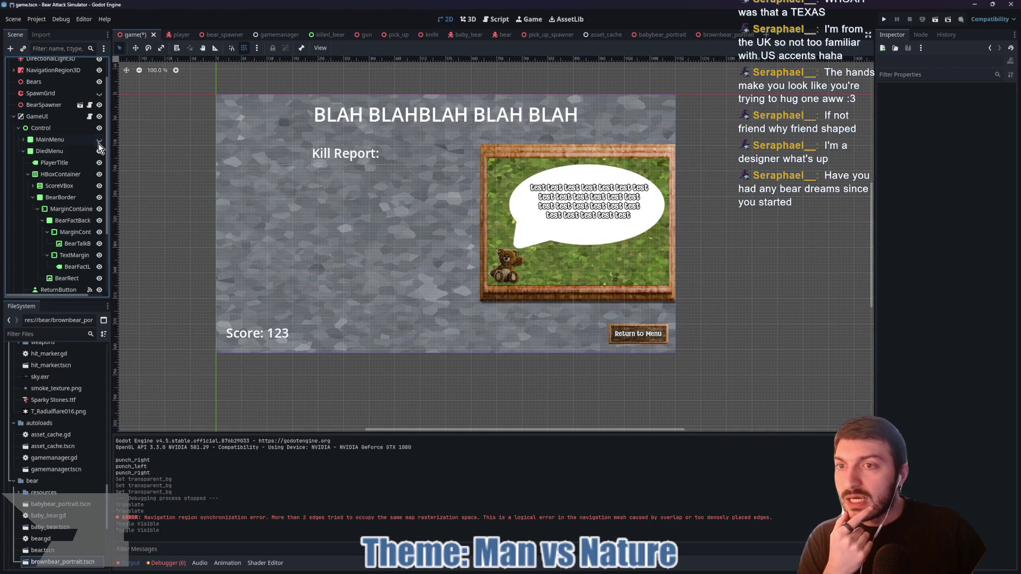
{"action": "left_click", "coordinate": [58, 165]}
- Quick Load an existing font file for the death-screen title
{"action": "left_click", "coordinate": [970, 211]}
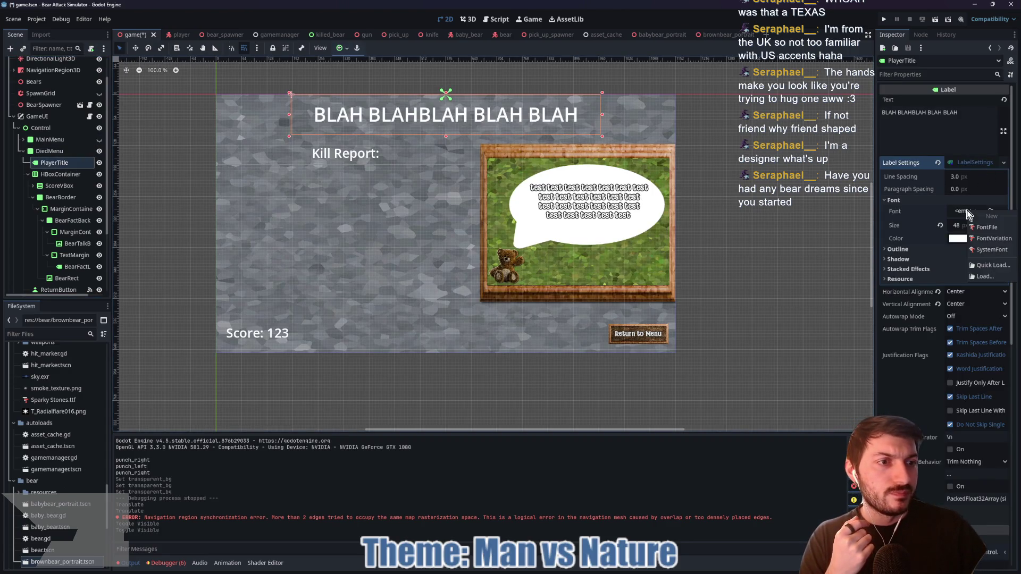
{"action": "left_click", "coordinate": [988, 265]}
{"action": "double_click", "coordinate": [395, 197]}
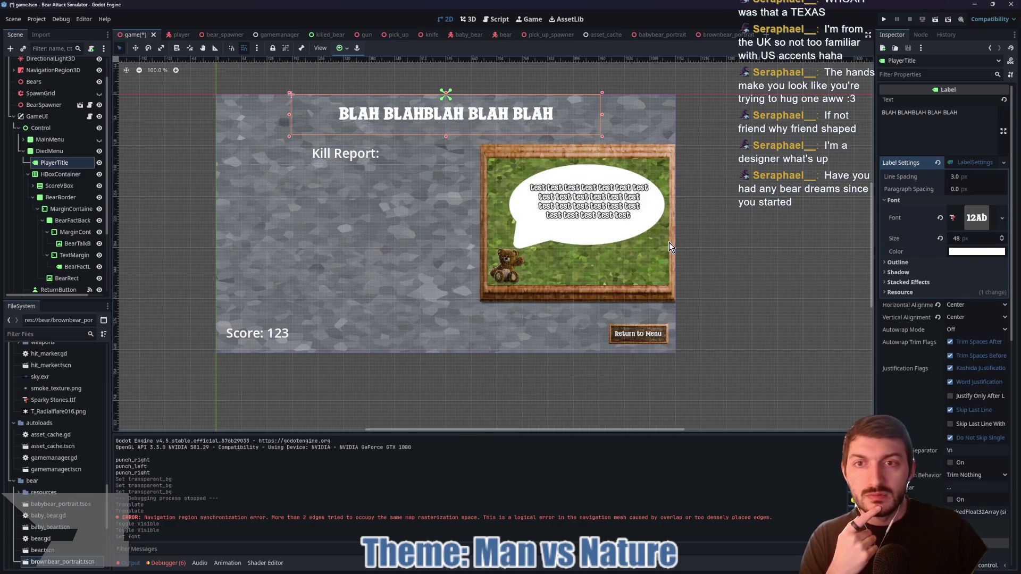
- Give the title a 6 px black outline
{"action": "left_click", "coordinate": [923, 262]}
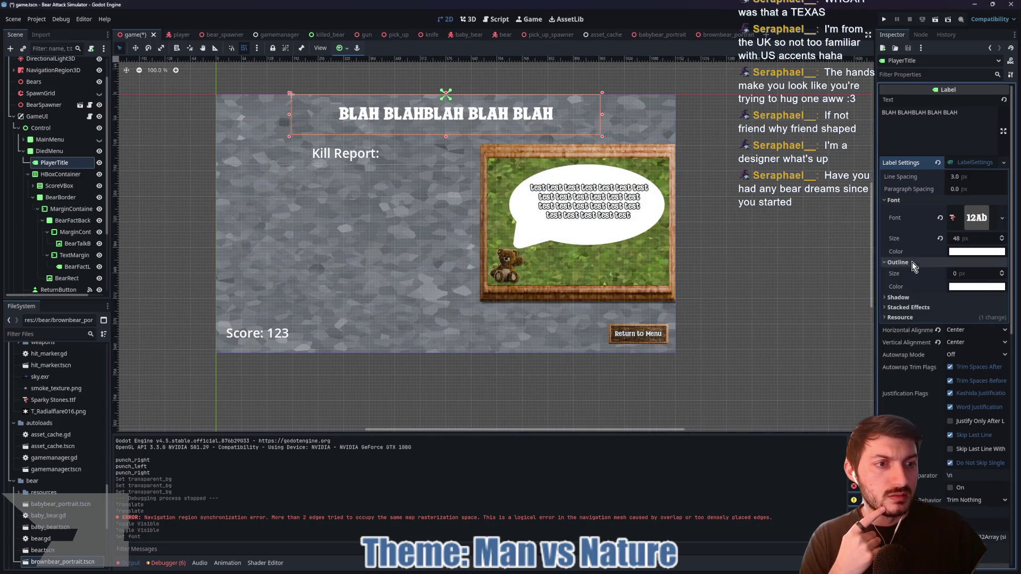
{"action": "type", "text": "6"}
{"action": "key", "text": "Return"}
{"action": "left_click", "coordinate": [968, 289]}
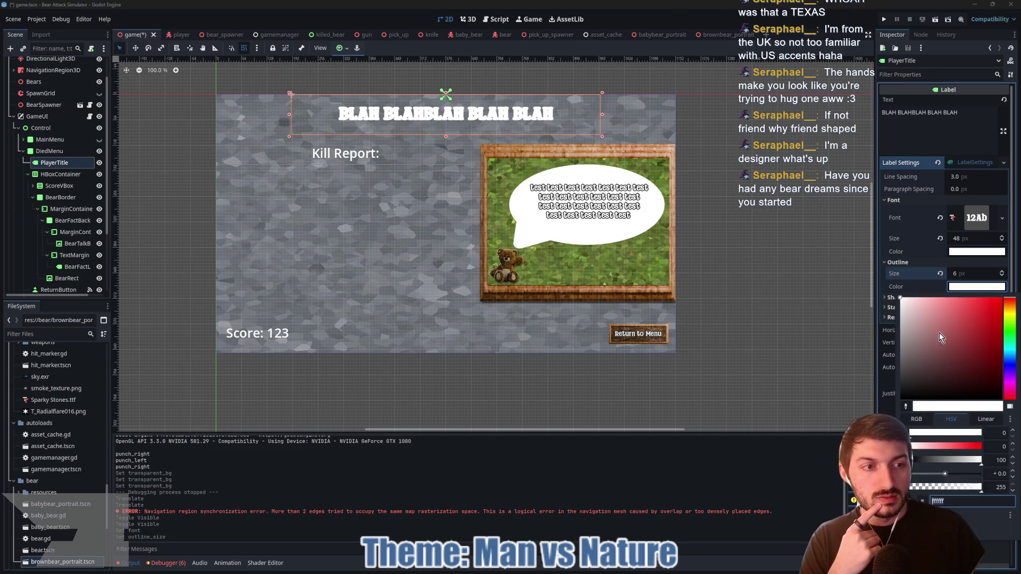
{"action": "left_click_drag", "start_coordinate": [939, 333], "coordinate": [900, 399]}
{"action": "left_click", "coordinate": [974, 283]}
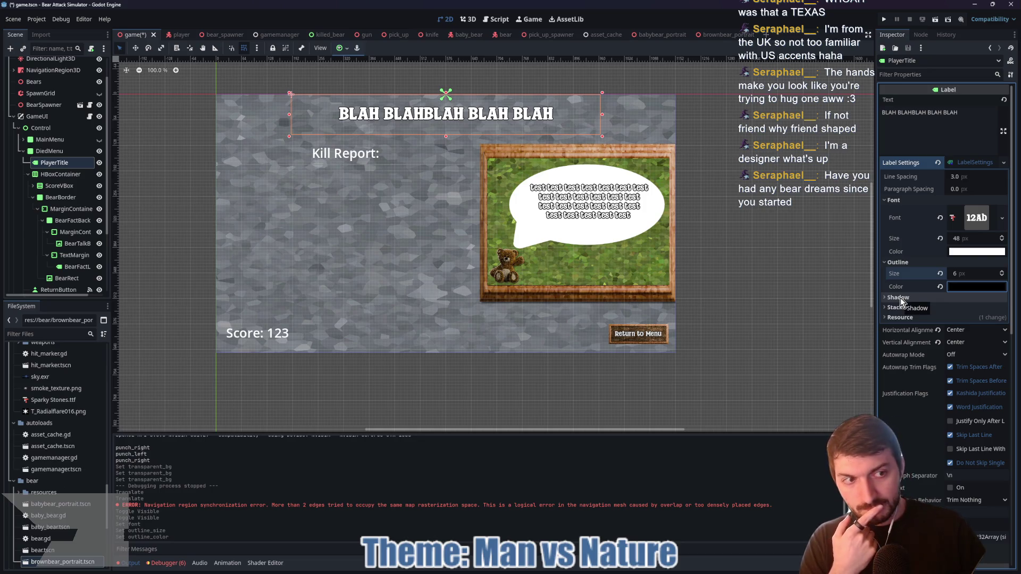
{"action": "left_click", "coordinate": [922, 307]}
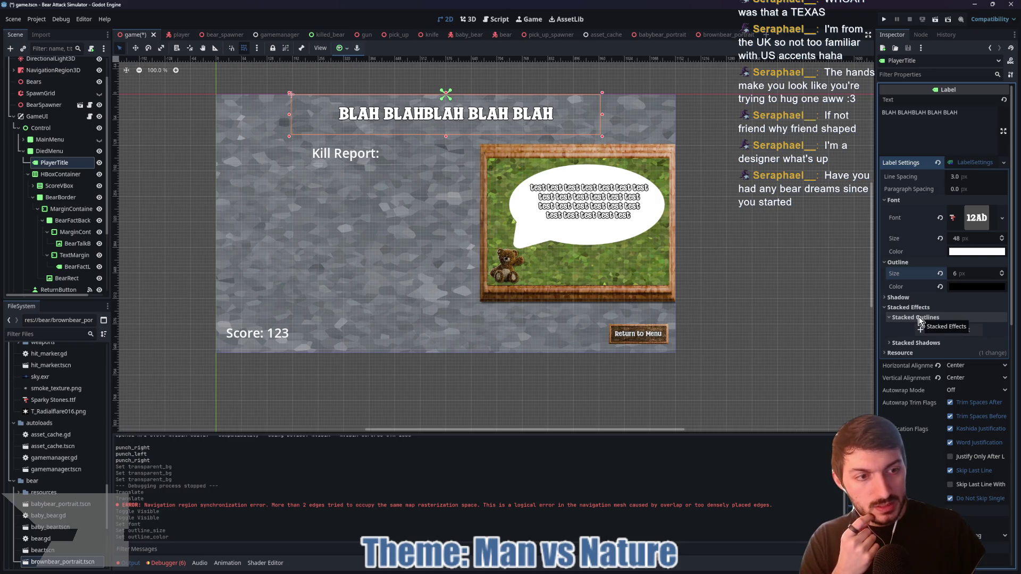
{"action": "left_click", "coordinate": [895, 306]}
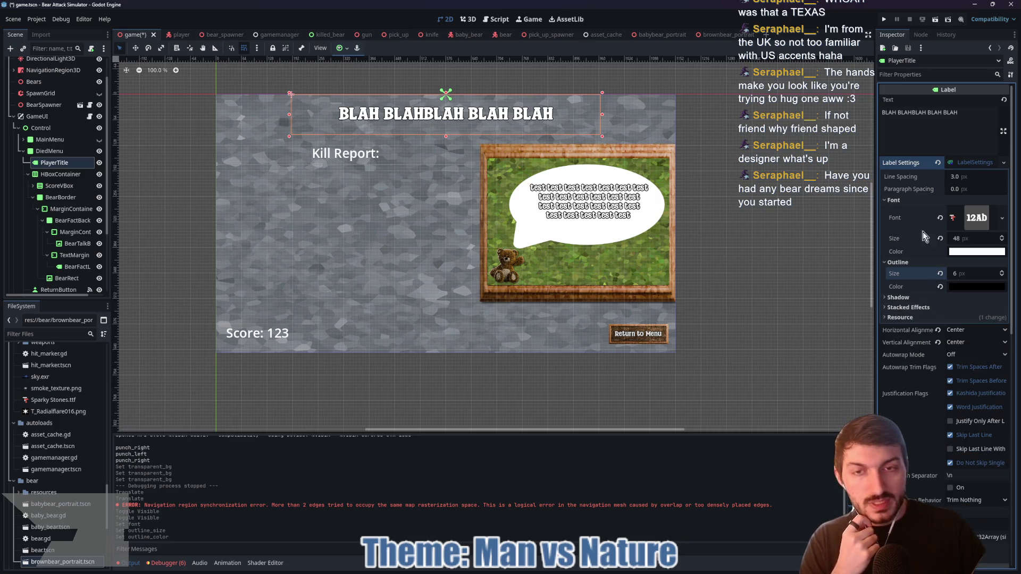
{"action": "left_click", "coordinate": [33, 186]}
- Select KillReportLabel and give its LabelSettings a black outline
{"action": "left_click", "coordinate": [69, 197]}
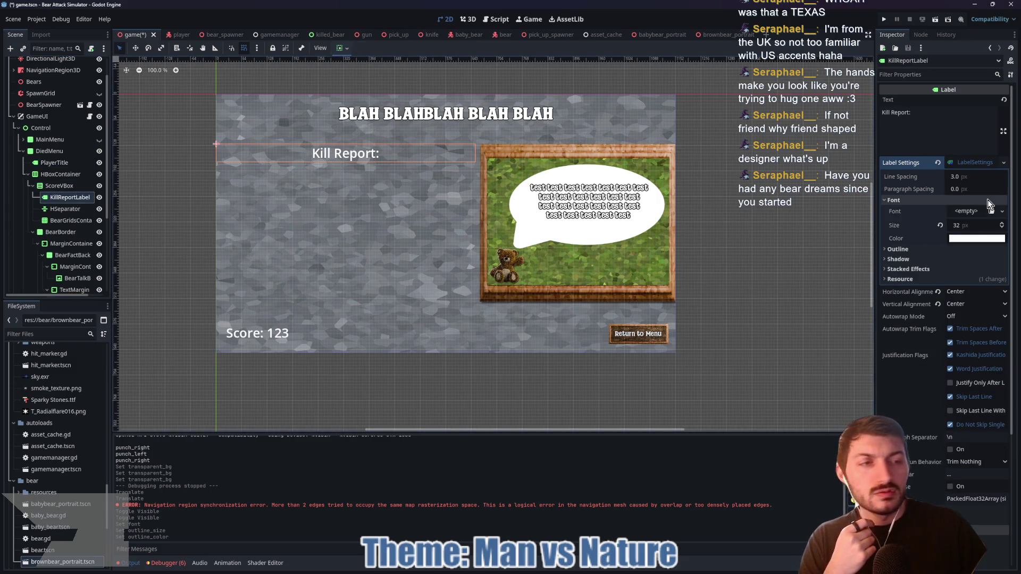
{"action": "left_click", "coordinate": [920, 249]}
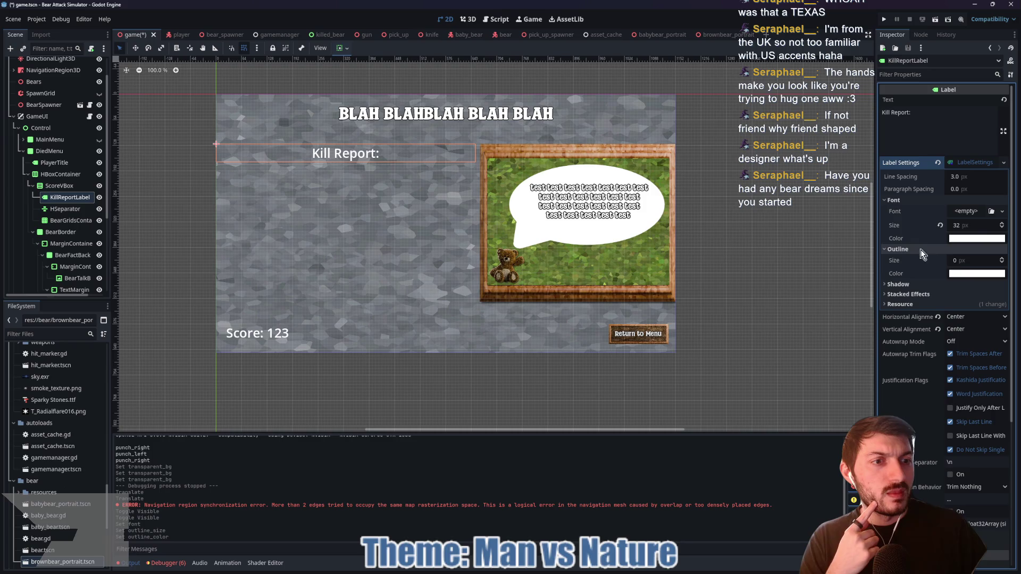
{"action": "left_click", "coordinate": [962, 260]}
{"action": "type", "text": "4"}
{"action": "left_click", "coordinate": [969, 273]}
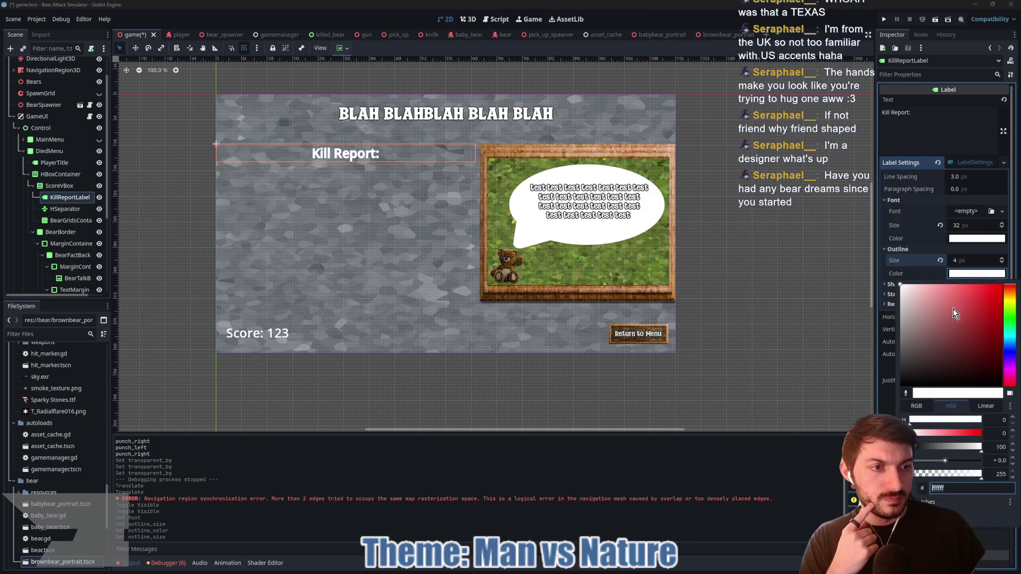
{"action": "left_click_drag", "start_coordinate": [955, 314], "coordinate": [900, 386]}
{"action": "left_click", "coordinate": [975, 209]}
- Set the Kill Report font to Sparky Stones.ttf at 42 px with outline size 6
{"action": "left_click", "coordinate": [1002, 211]}
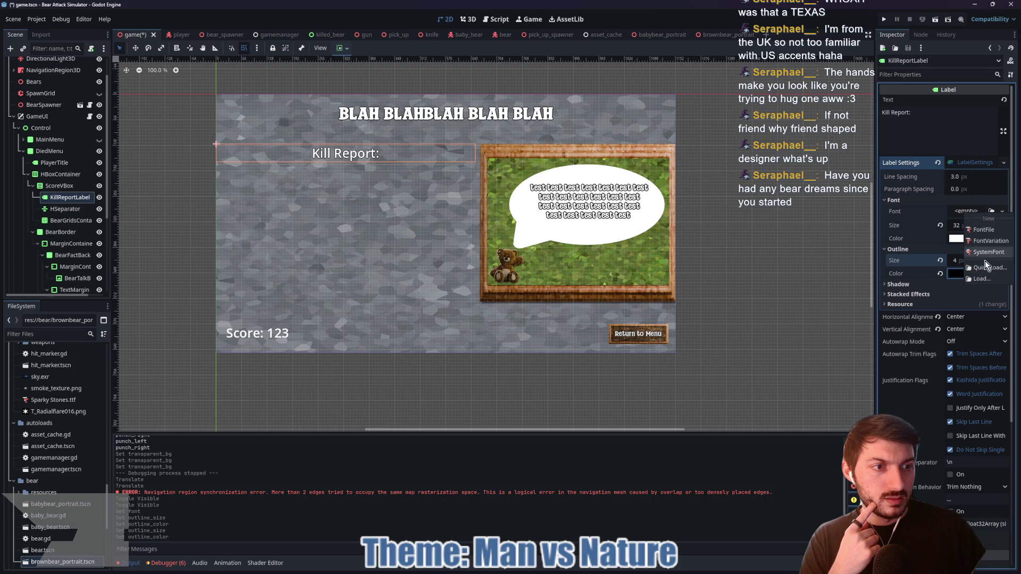
{"action": "left_click", "coordinate": [983, 273]}
{"action": "left_click", "coordinate": [387, 208]}
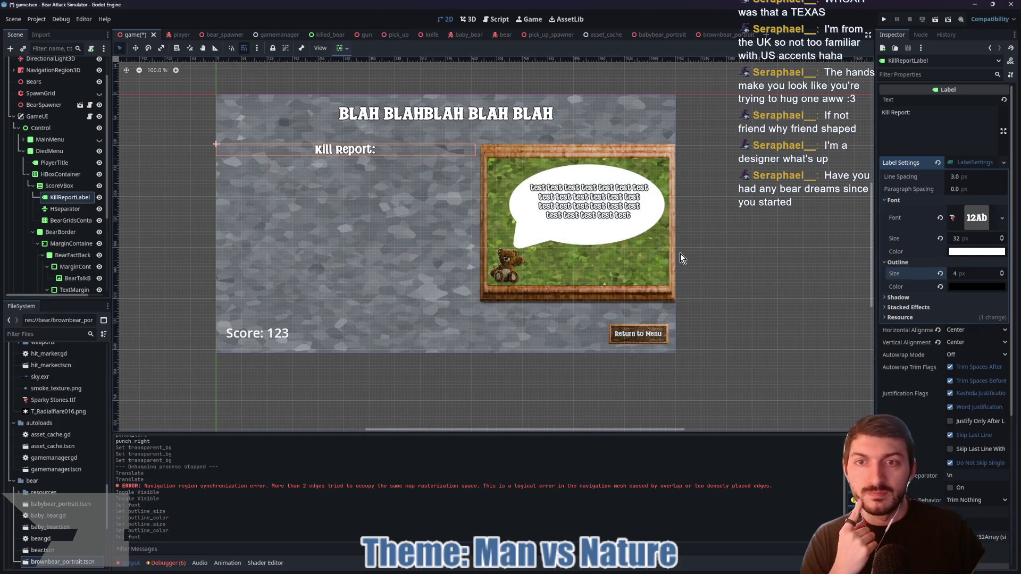
{"action": "left_click", "coordinate": [971, 239]}
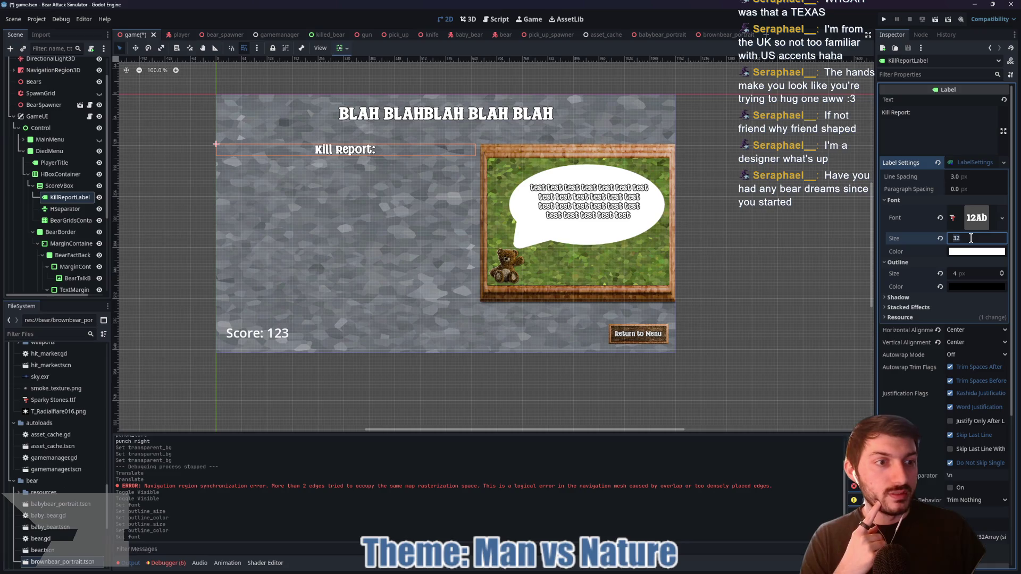
{"action": "type", "text": "42"}
{"action": "key", "text": "Return"}
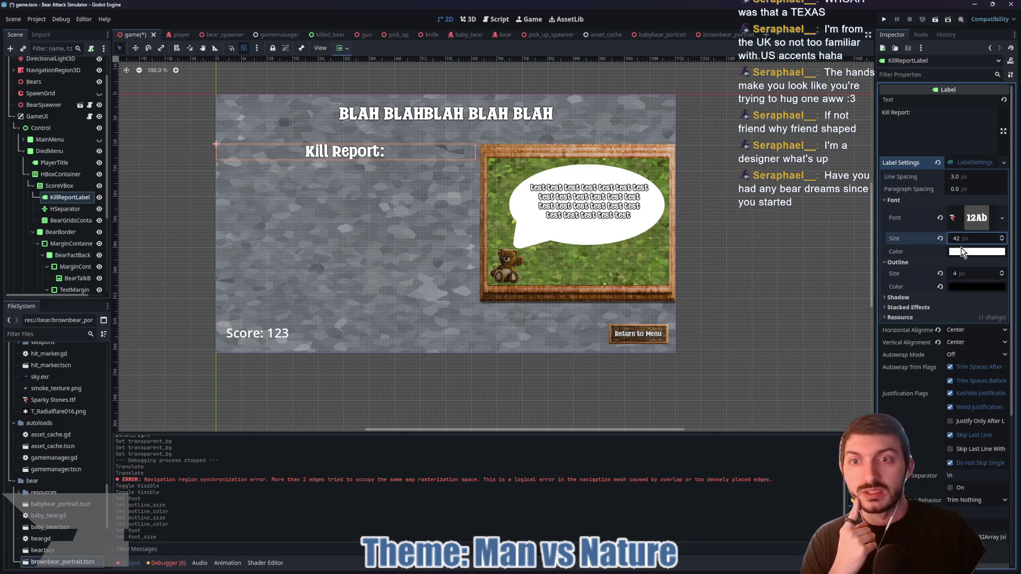
{"action": "left_click", "coordinate": [968, 273]}
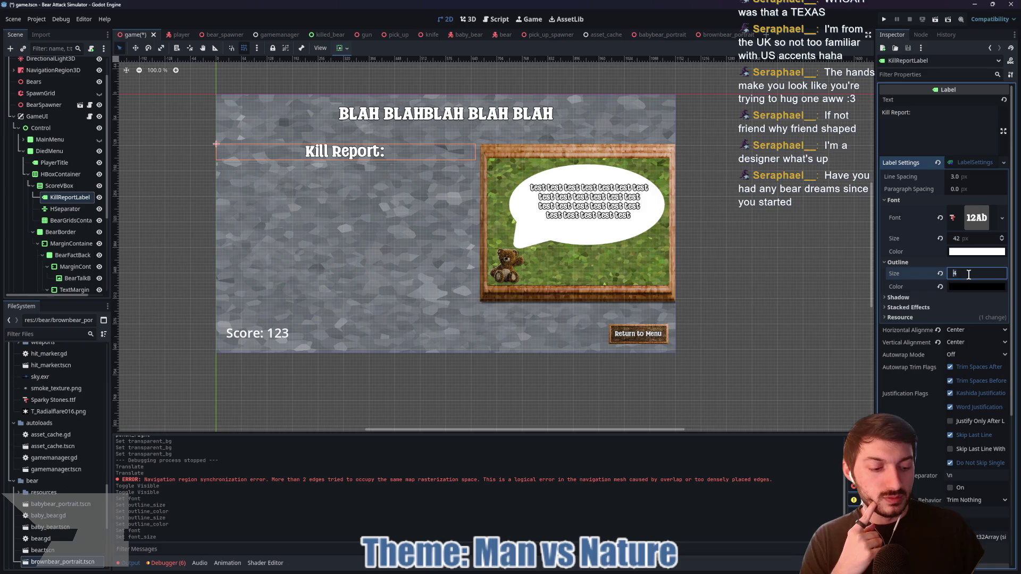
{"action": "type", "text": "6"}
{"action": "key", "text": "Return"}
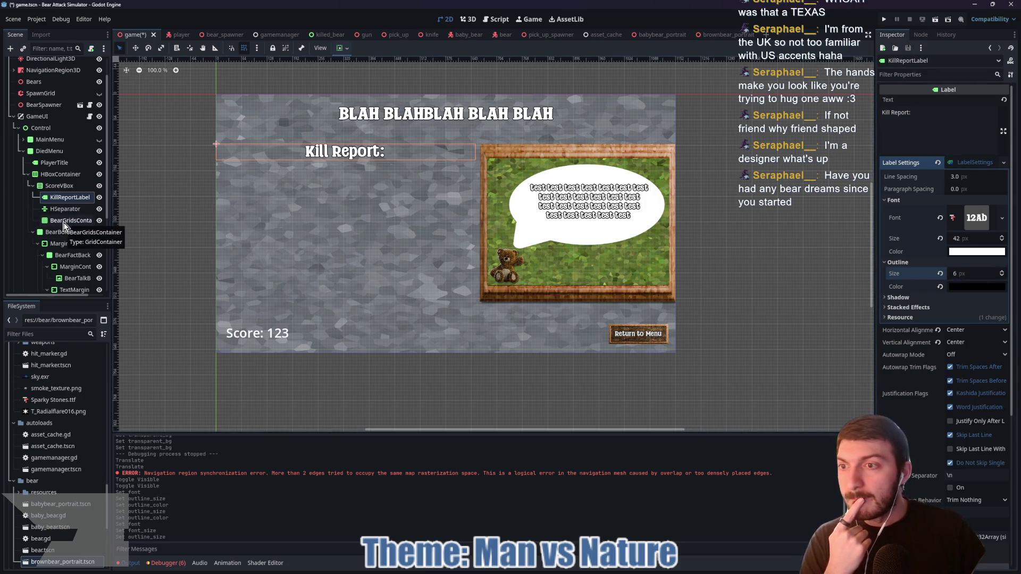
{"action": "scroll", "coordinate": [65, 225], "scroll_direction": "down", "scroll_amount": 1}
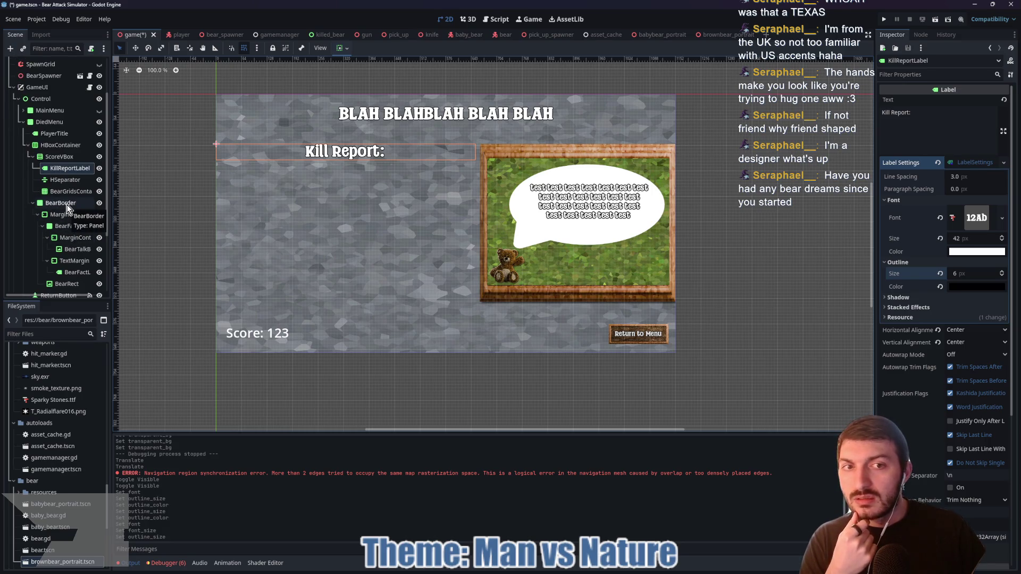
- Select TotalScoreLabel and quick-load Sparky Stones.ttf as its LabelSettings font
{"action": "left_click", "coordinate": [68, 271]}
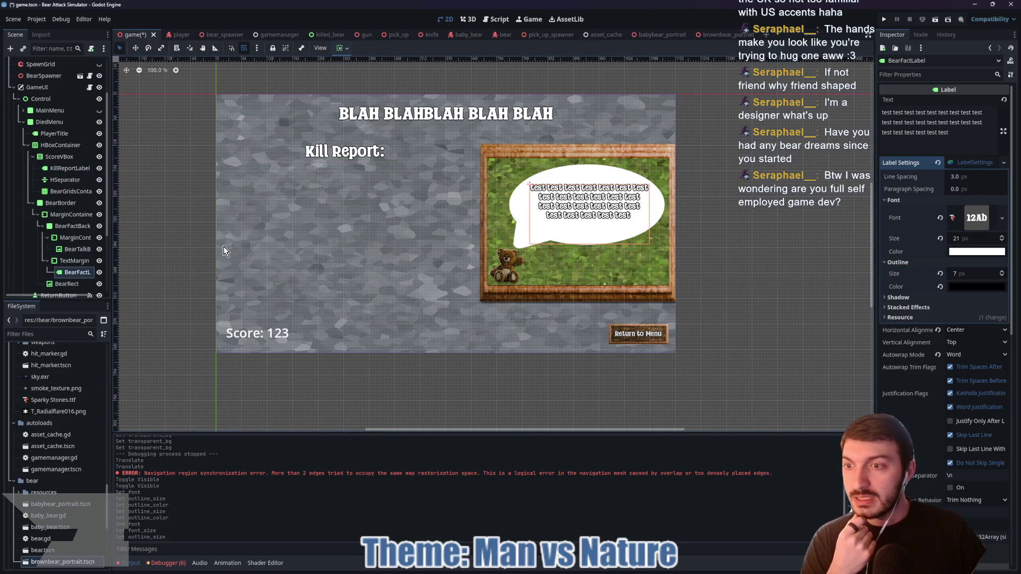
{"action": "scroll", "coordinate": [82, 260], "scroll_direction": "down", "scroll_amount": 3}
{"action": "left_click", "coordinate": [53, 258]}
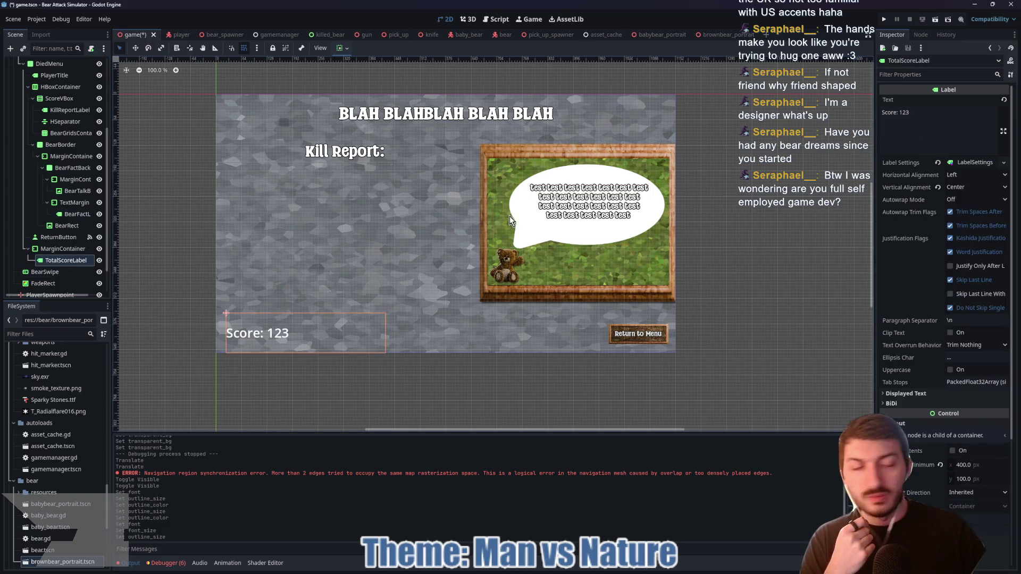
{"action": "left_click", "coordinate": [963, 163]}
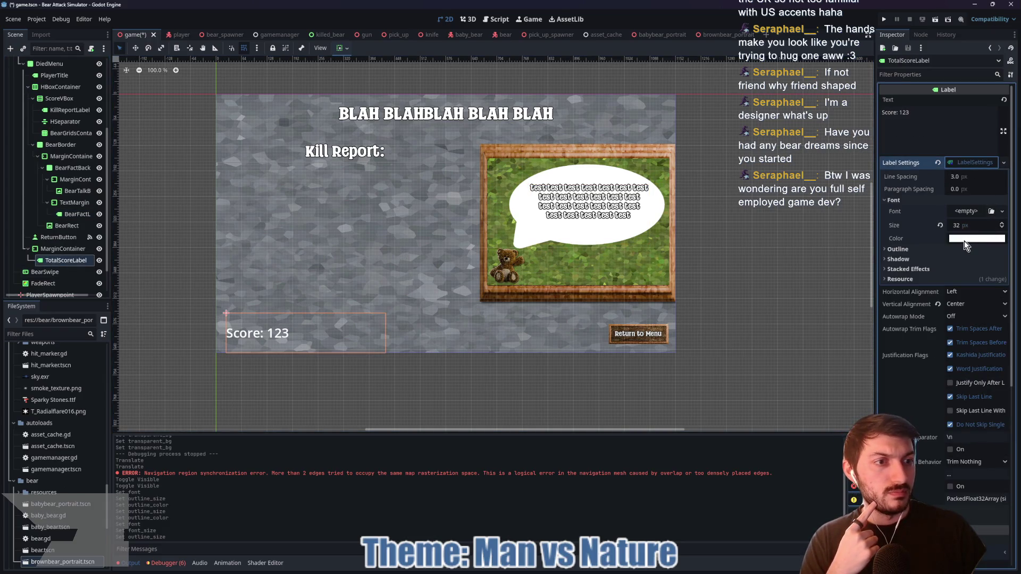
{"action": "left_click", "coordinate": [965, 211]}
{"action": "left_click", "coordinate": [980, 272]}
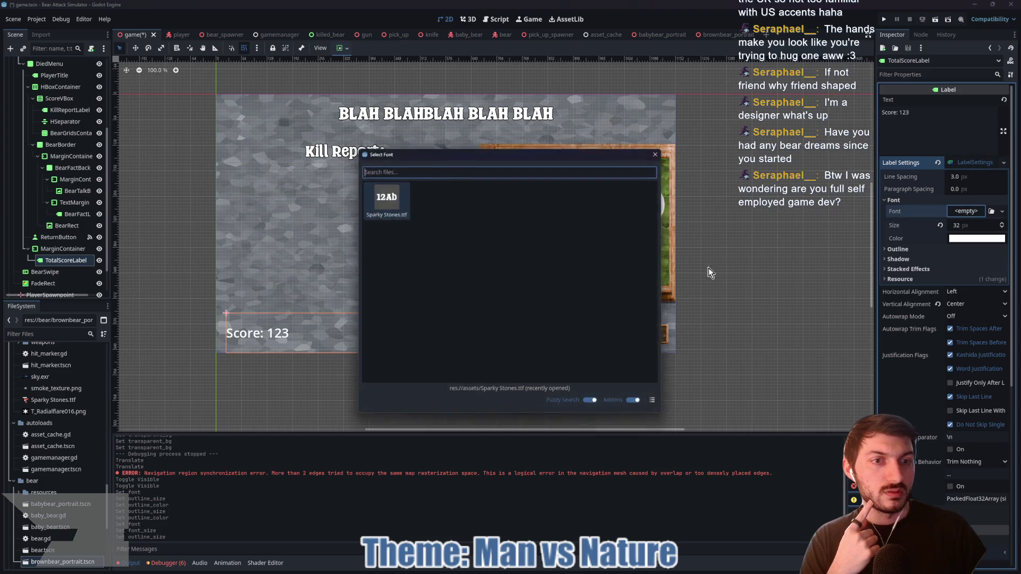
{"action": "key", "text": "Return"}
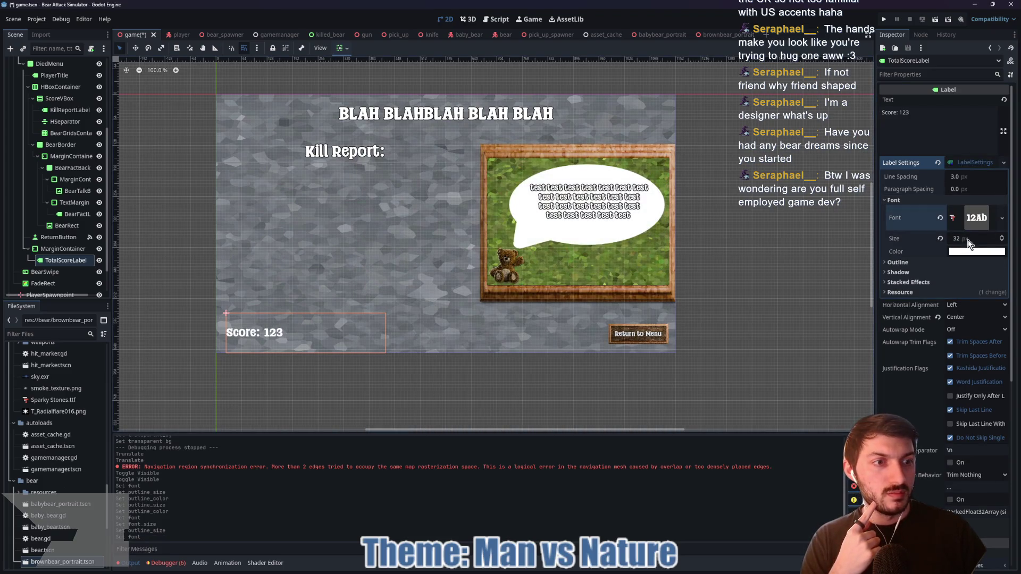
- Give the Score label a black outline, finally 6 px thick
{"action": "left_click", "coordinate": [904, 262]}
{"action": "left_click", "coordinate": [966, 273]}
{"action": "type", "text": "4"}
{"action": "key", "text": "Return"}
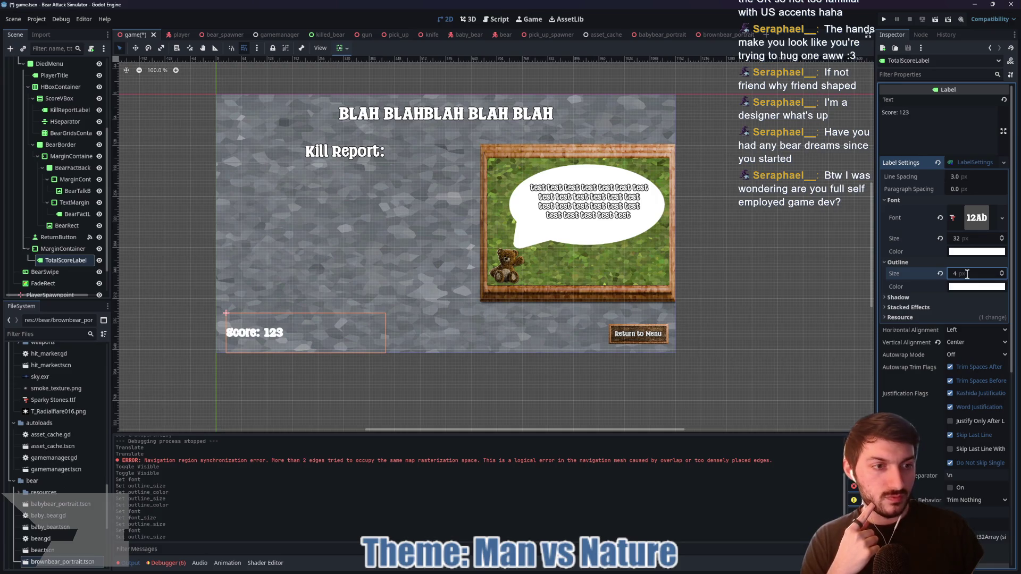
{"action": "left_click", "coordinate": [962, 285]}
{"action": "left_click_drag", "start_coordinate": [937, 331], "coordinate": [937, 400]}
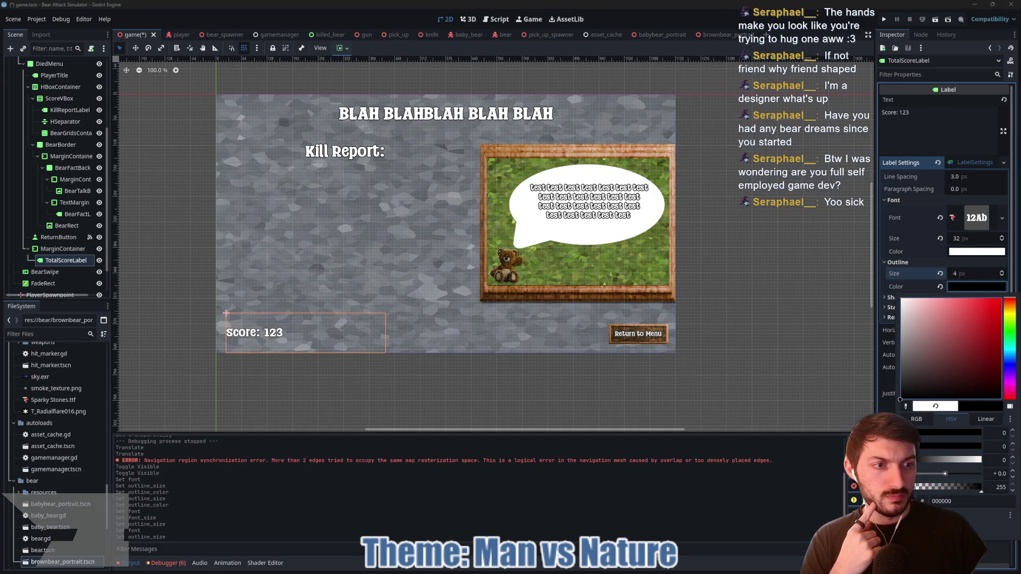
{"action": "left_click", "coordinate": [968, 286]}
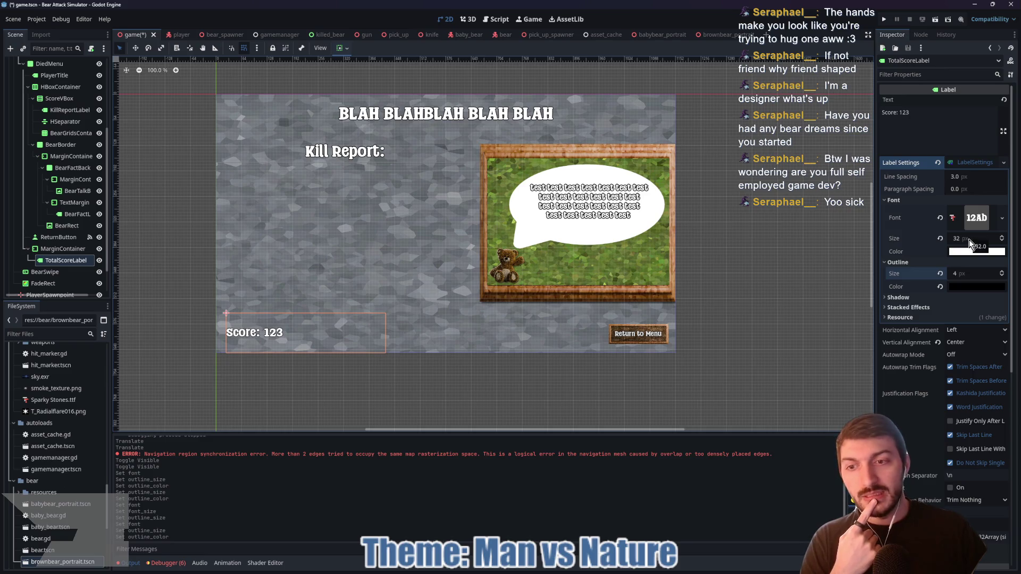
{"action": "left_click", "coordinate": [966, 275]}
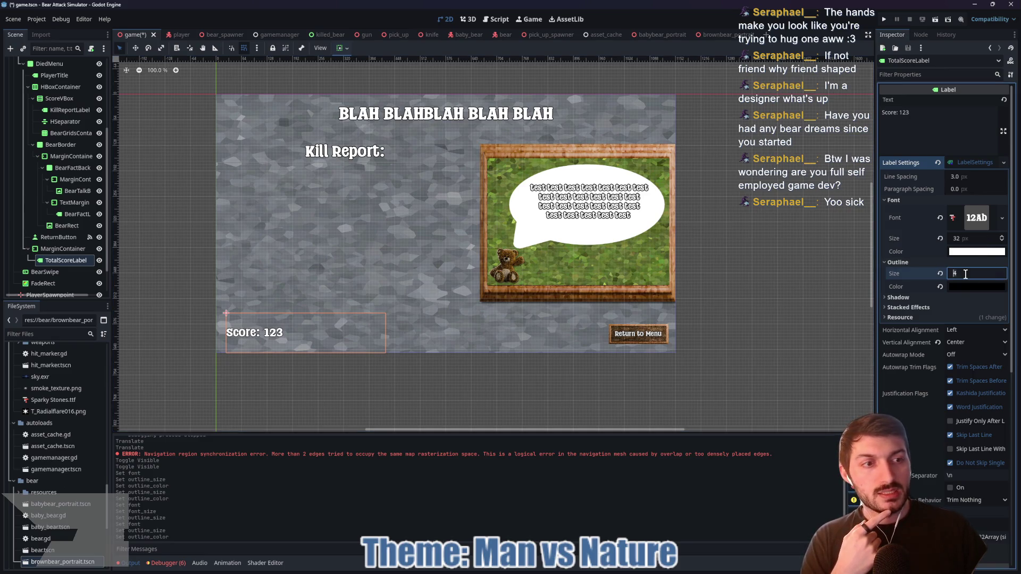
{"action": "type", "text": "6"}
{"action": "key", "text": "Return"}
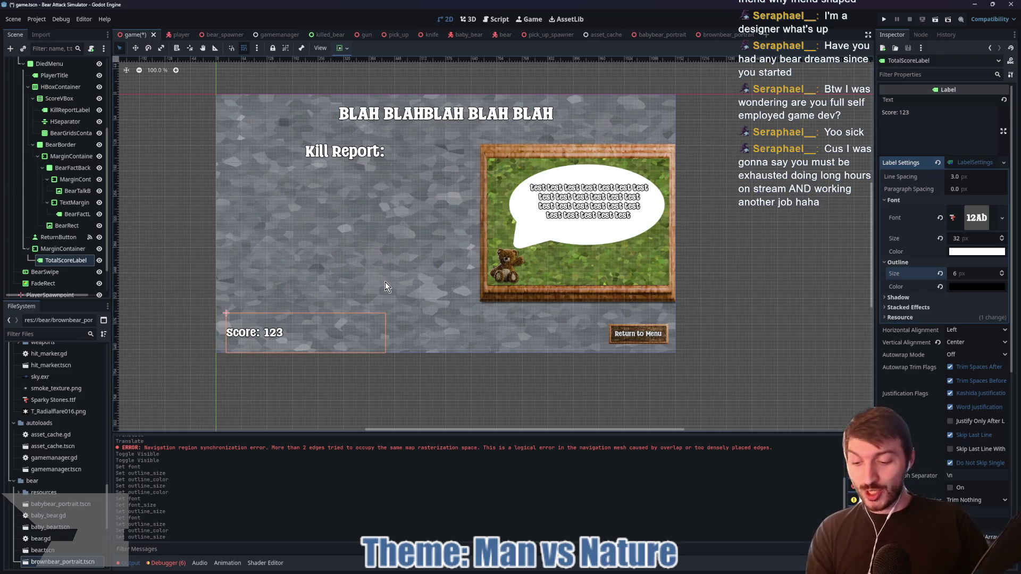
- Save game.tscn, zoom in on the bear, and select BearRect in the Scene tree
{"action": "key", "text": "ctrl+s"}
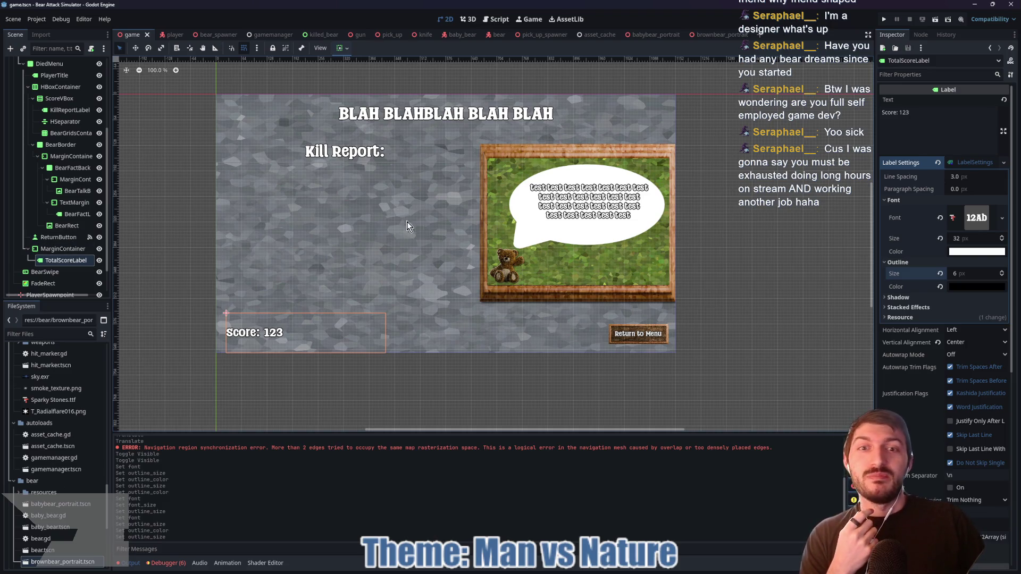
{"action": "scroll", "coordinate": [511, 279], "scroll_direction": "up", "scroll_amount": 3}
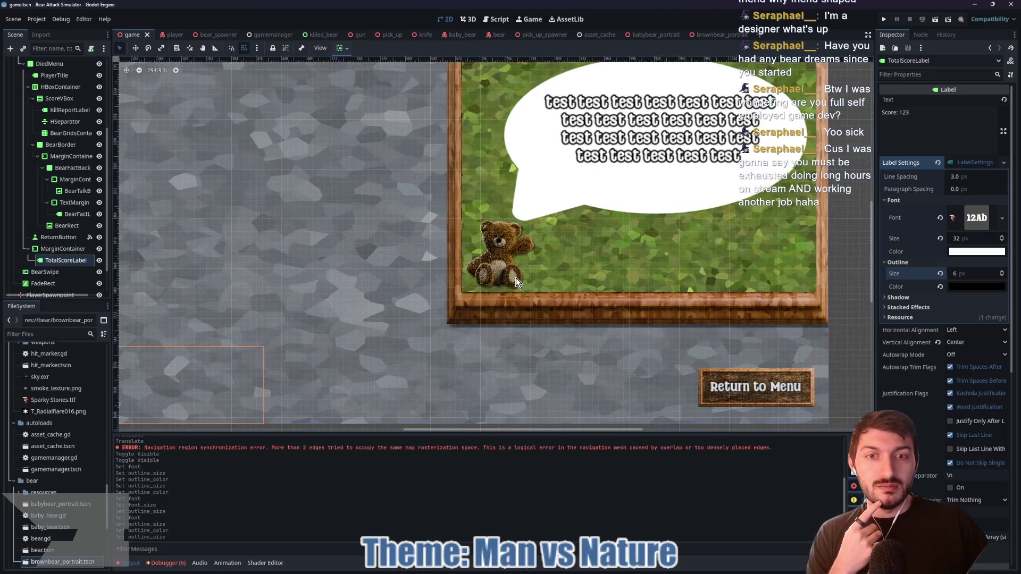
{"action": "scroll", "coordinate": [516, 277], "scroll_direction": "up", "scroll_amount": 3}
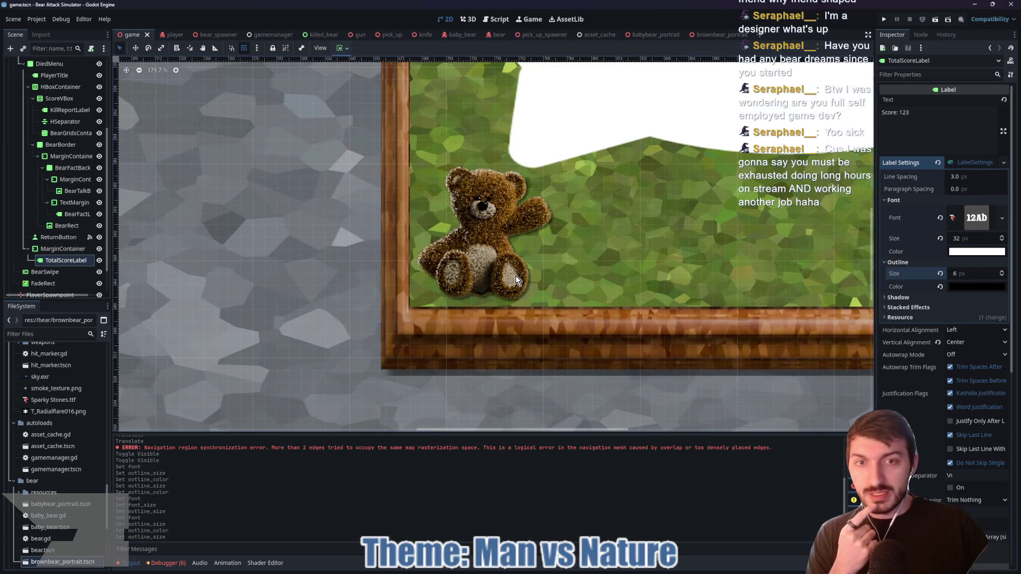
{"action": "scroll", "coordinate": [502, 273], "scroll_direction": "down", "scroll_amount": 3}
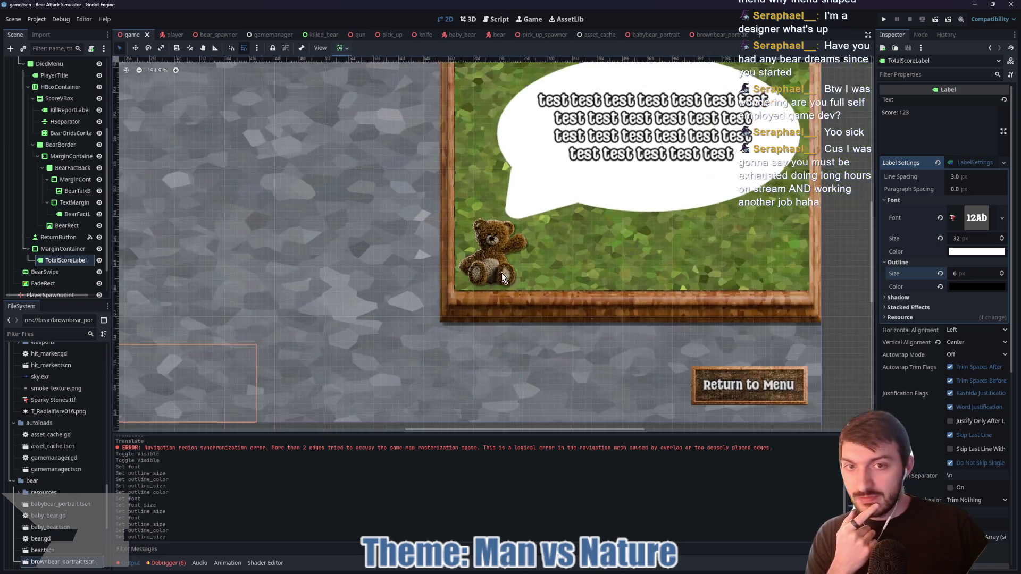
{"action": "left_click", "coordinate": [67, 225]}
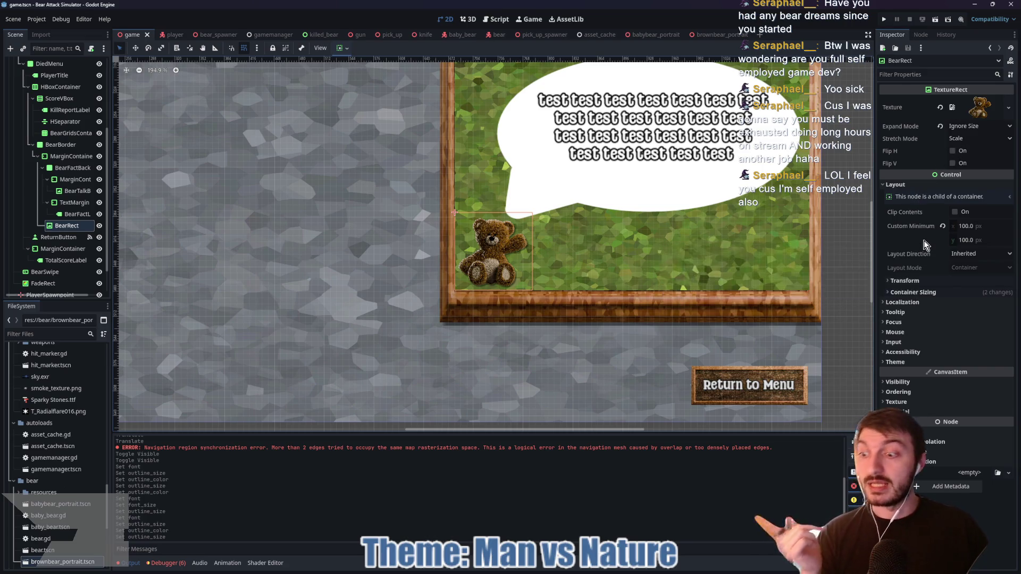
{"action": "mouse_move", "coordinate": [923, 242]}
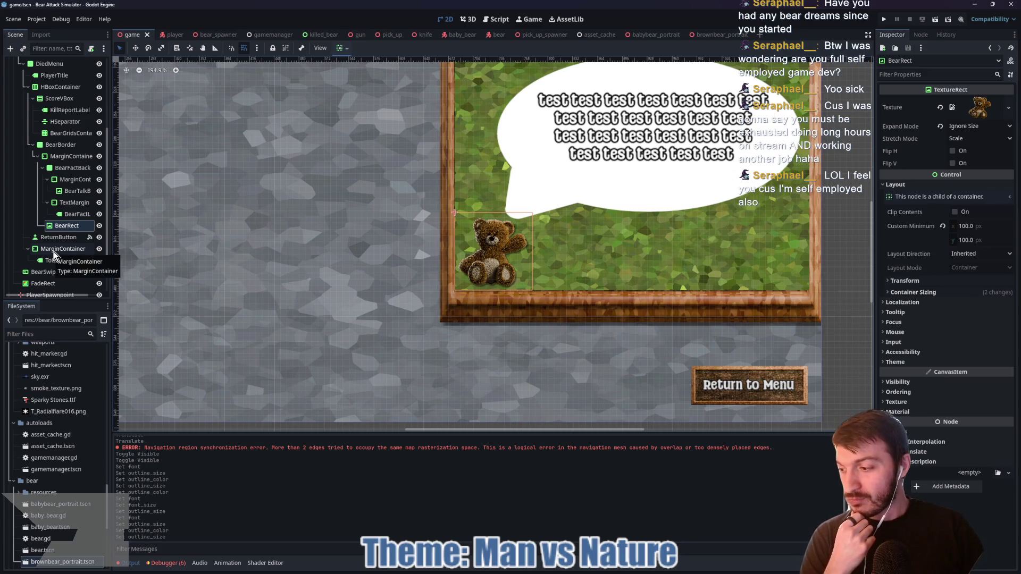
- Frame the death screen and select the HSeparator under the Kill Report heading
{"action": "scroll", "coordinate": [323, 265], "scroll_direction": "down", "scroll_amount": 3}
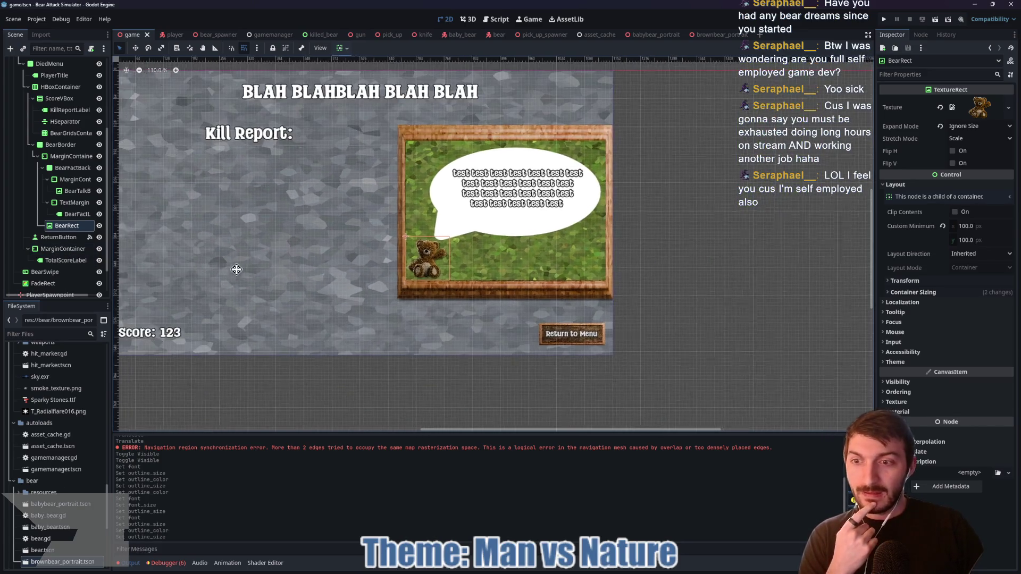
{"action": "left_click_drag", "start_coordinate": [234, 269], "coordinate": [353, 273]}
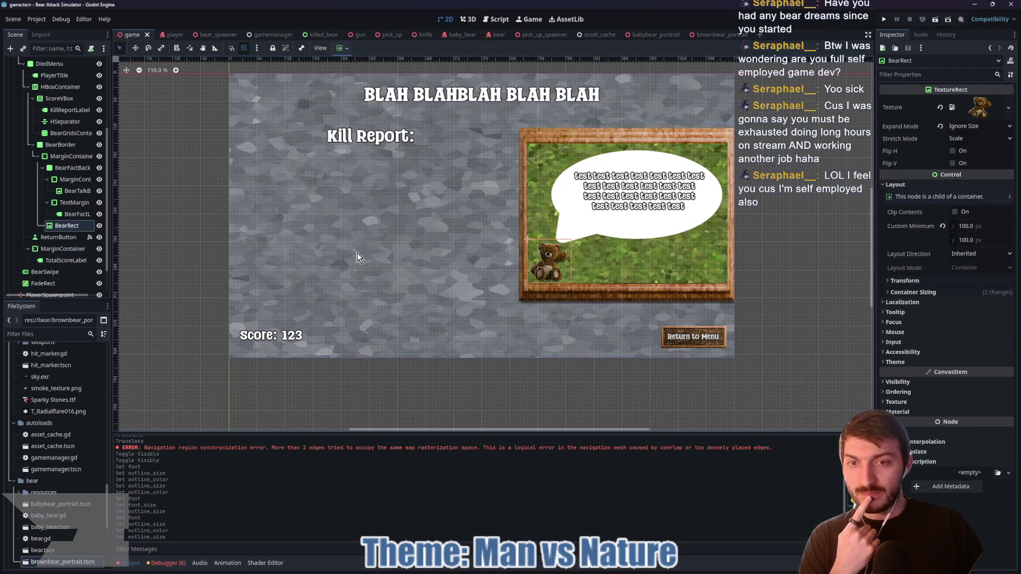
{"action": "mouse_move", "coordinate": [433, 240]}
{"action": "left_mouse_down"}
{"action": "mouse_move", "coordinate": [433, 272]}
{"action": "mouse_move", "coordinate": [433, 261]}
{"action": "left_mouse_up"}
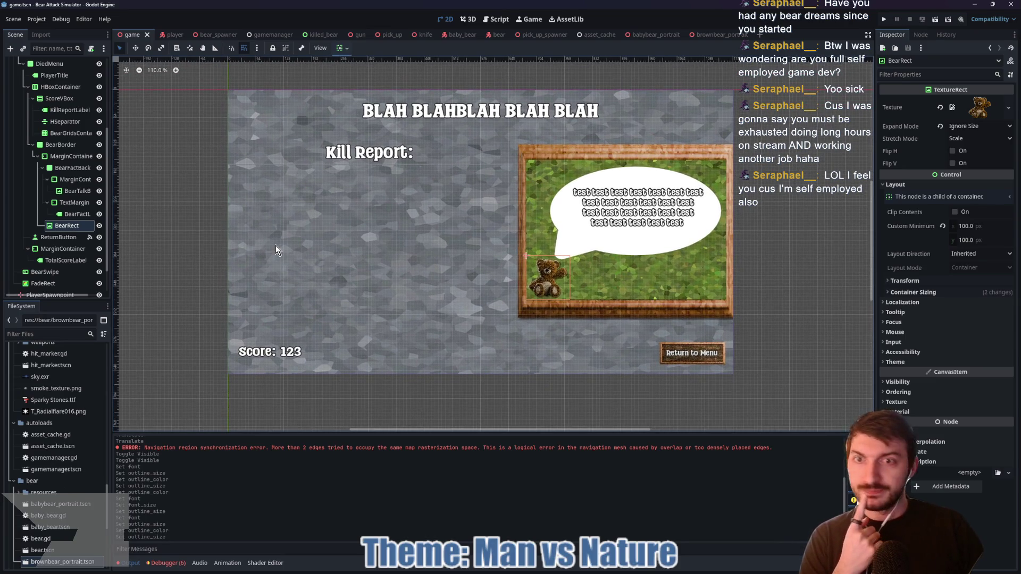
{"action": "left_click", "coordinate": [63, 122]}
- Assign a new StyleBoxLine to the HSeparator's Separator style override
{"action": "left_click", "coordinate": [909, 179]}
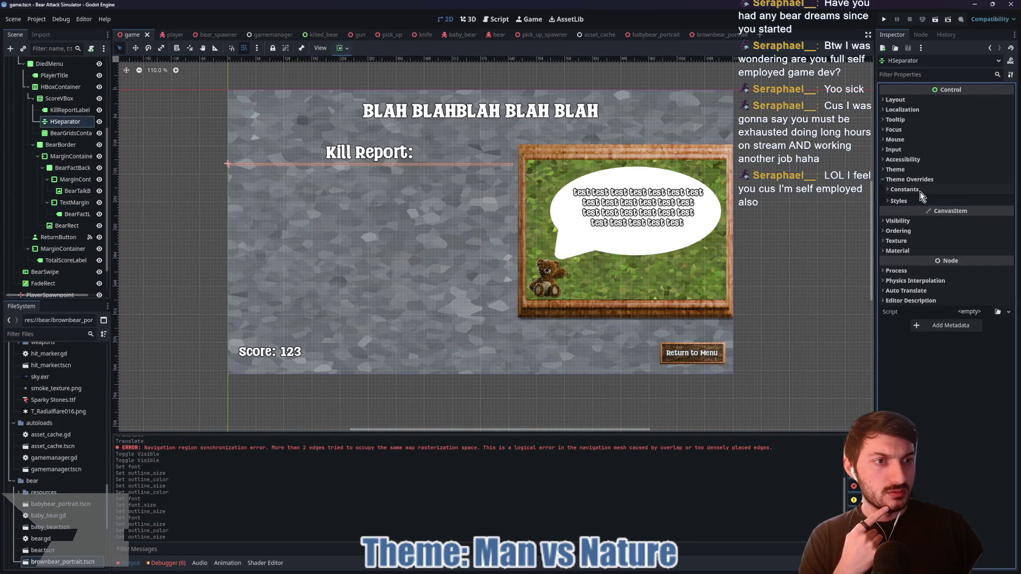
{"action": "left_click", "coordinate": [911, 202]}
{"action": "left_click", "coordinate": [971, 212]}
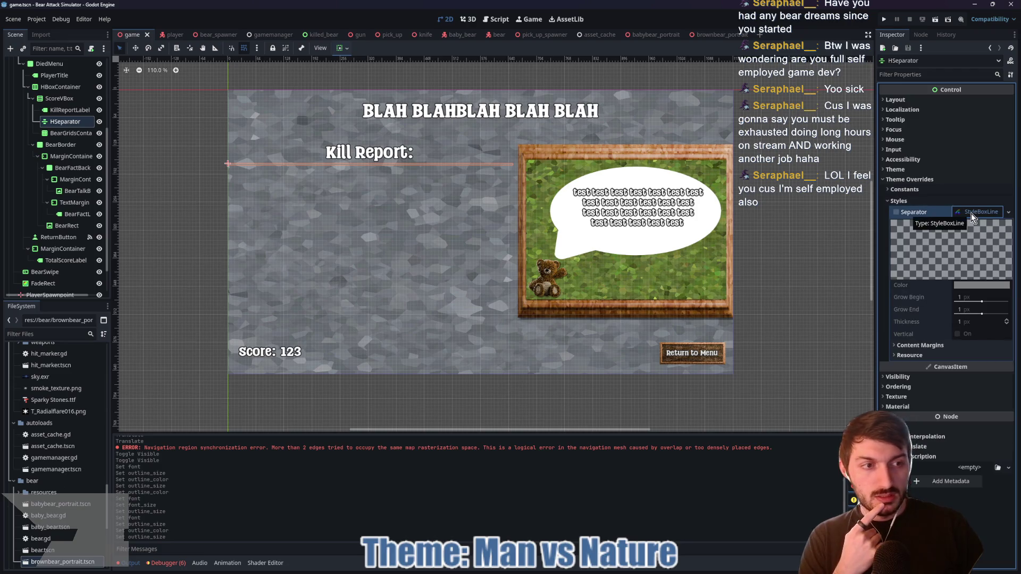
{"action": "right_click", "coordinate": [978, 213]}
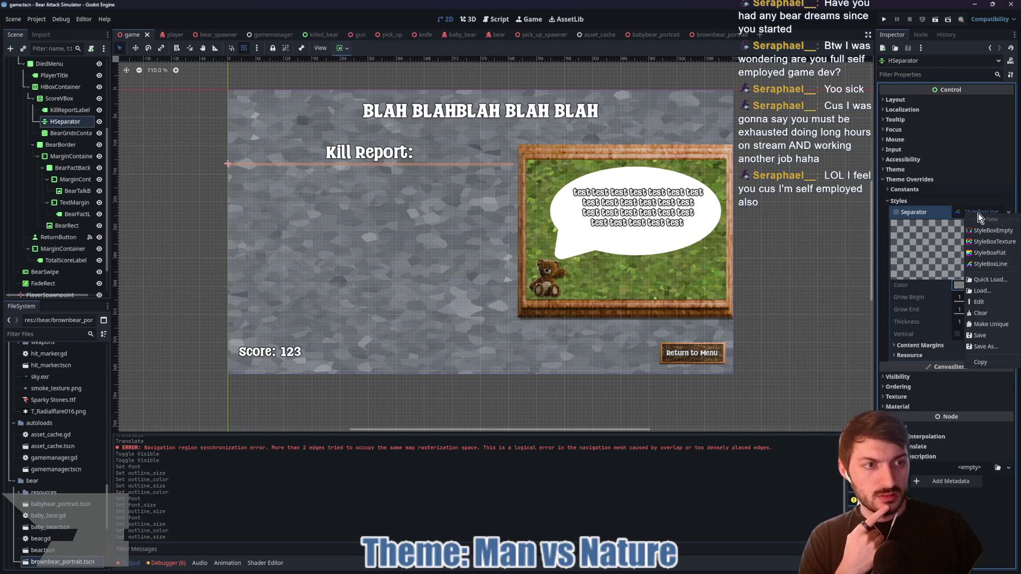
{"action": "left_click", "coordinate": [981, 263]}
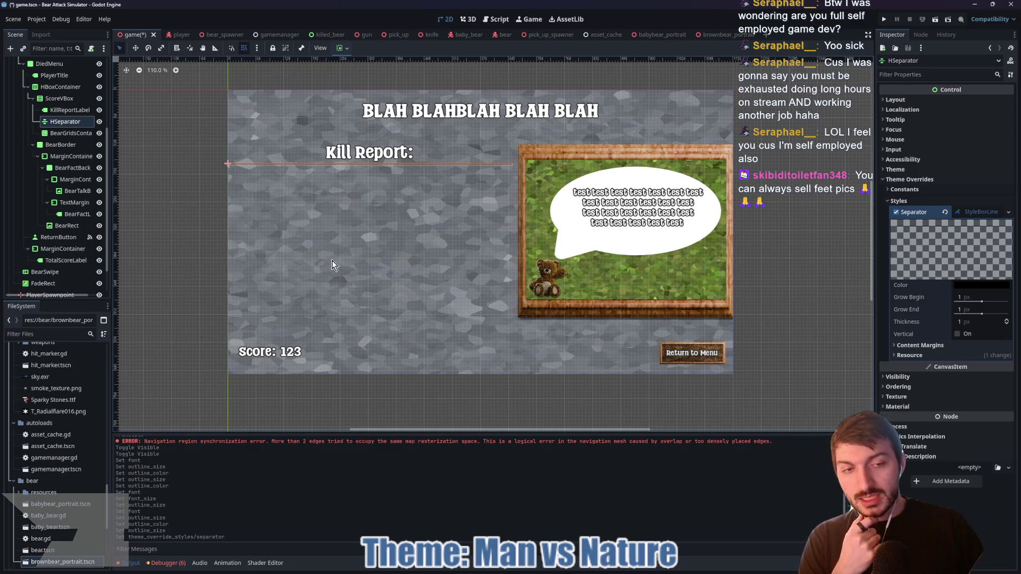
- Set the separator line's thickness to 4 px and deselect it to preview the line
{"action": "scroll", "coordinate": [345, 212], "scroll_direction": "up", "scroll_amount": 5}
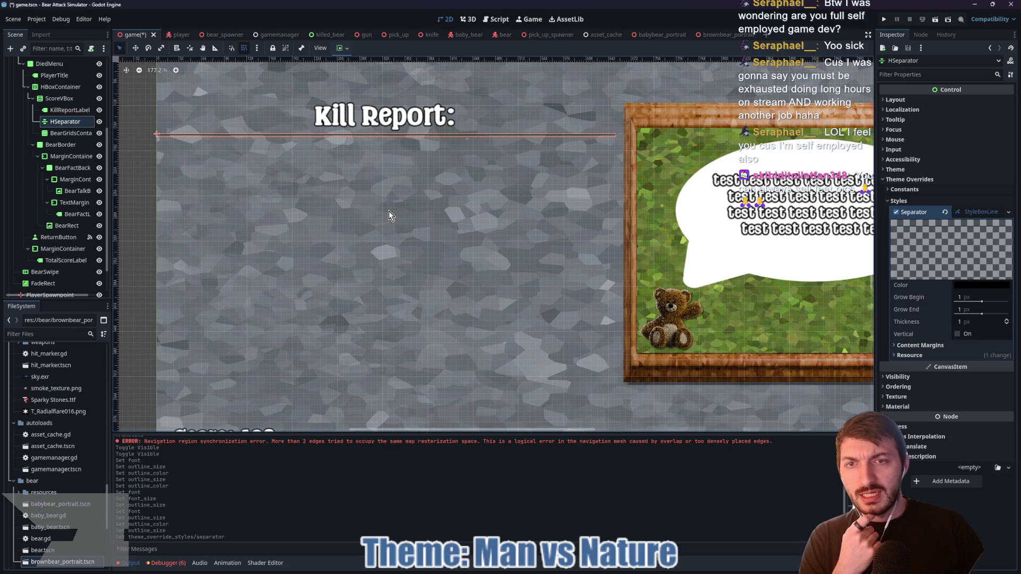
{"action": "scroll", "coordinate": [389, 215], "scroll_direction": "down", "scroll_amount": 1}
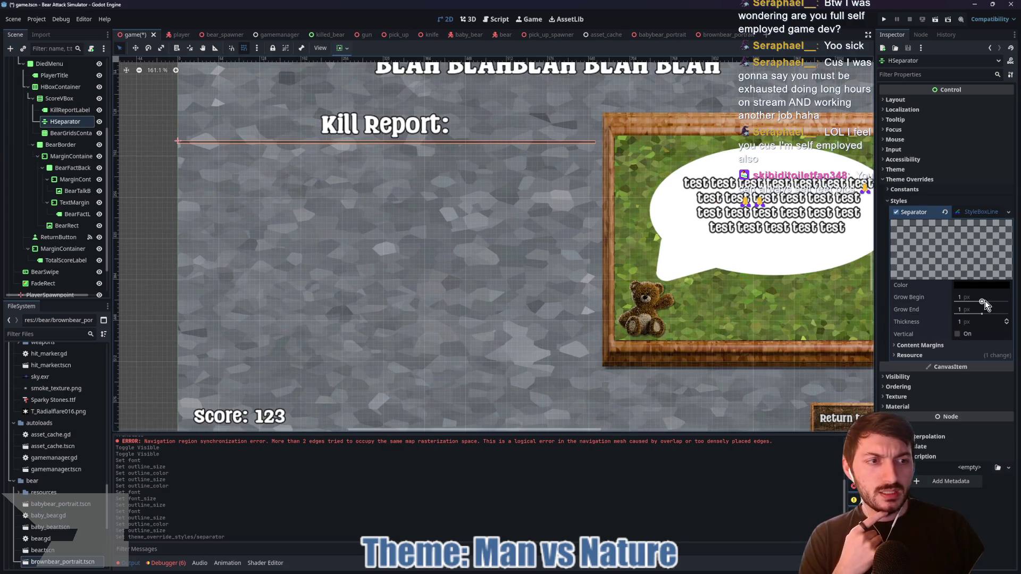
{"action": "left_click_drag", "start_coordinate": [985, 301], "coordinate": [990, 304]}
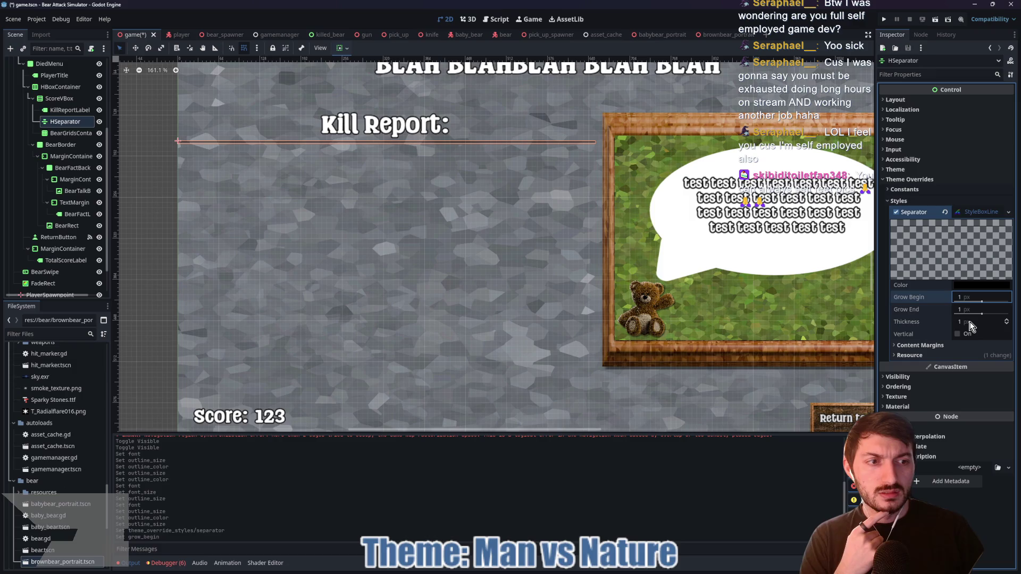
{"action": "mouse_move", "coordinate": [973, 322]}
{"action": "left_mouse_down"}
{"action": "mouse_move", "coordinate": [1000, 322]}
{"action": "mouse_move", "coordinate": [968, 322]}
{"action": "left_mouse_up"}
{"action": "type", "text": "6"}
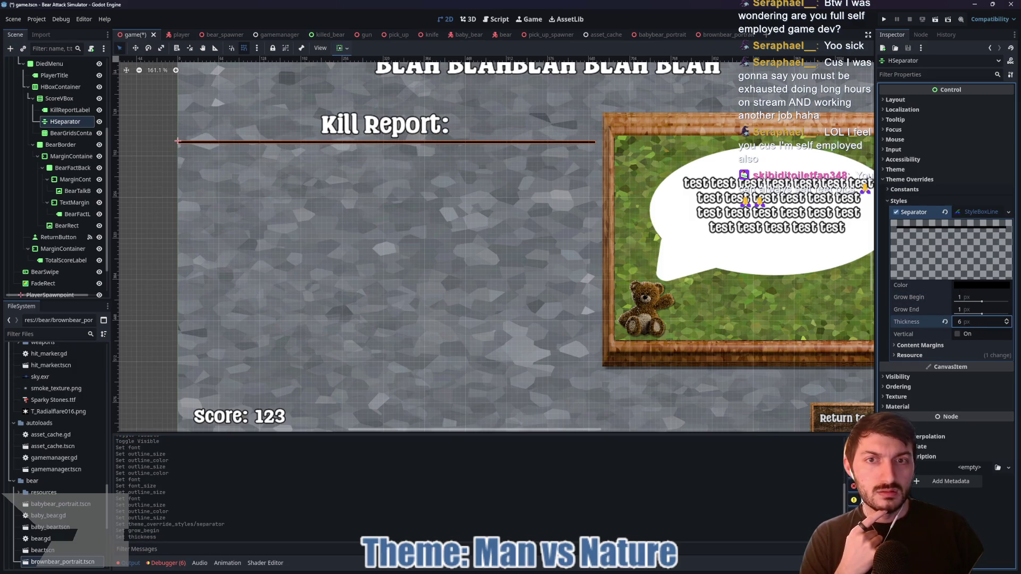
{"action": "left_click", "coordinate": [969, 321]}
{"action": "type", "text": "4"}
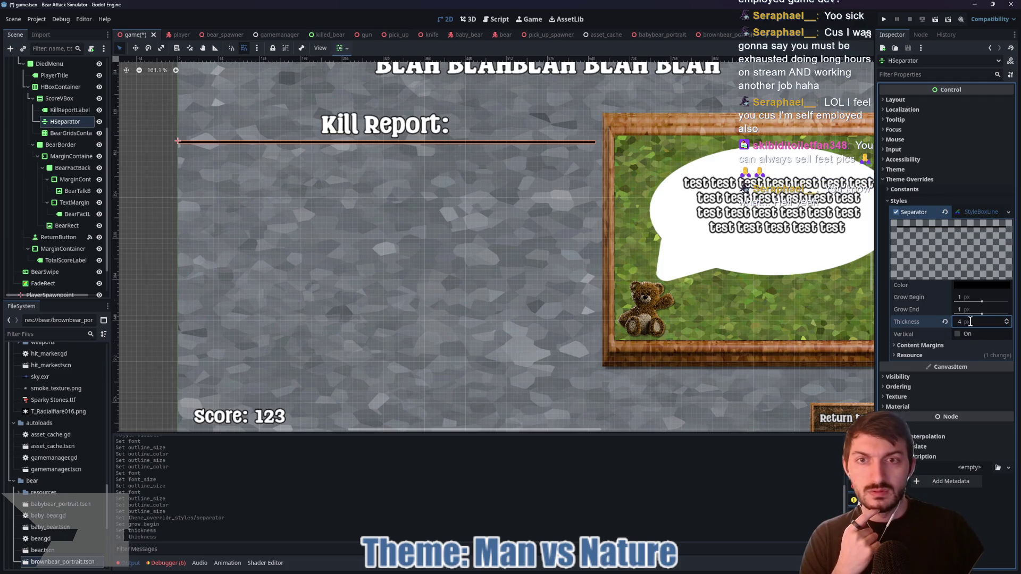
{"action": "key", "text": "Return"}
{"action": "scroll", "coordinate": [577, 316], "scroll_direction": "down", "scroll_amount": 2}
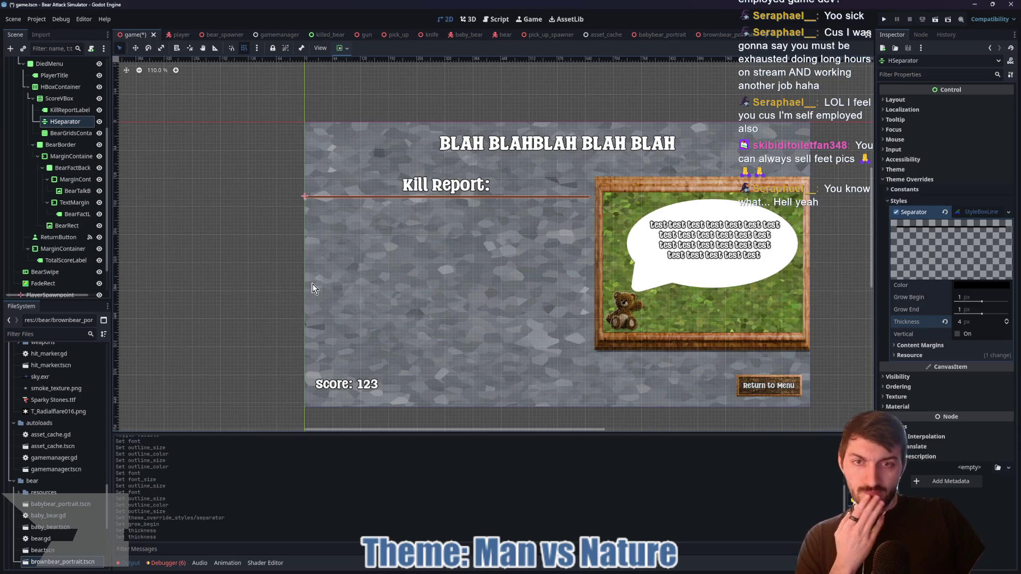
{"action": "left_click", "coordinate": [206, 235]}
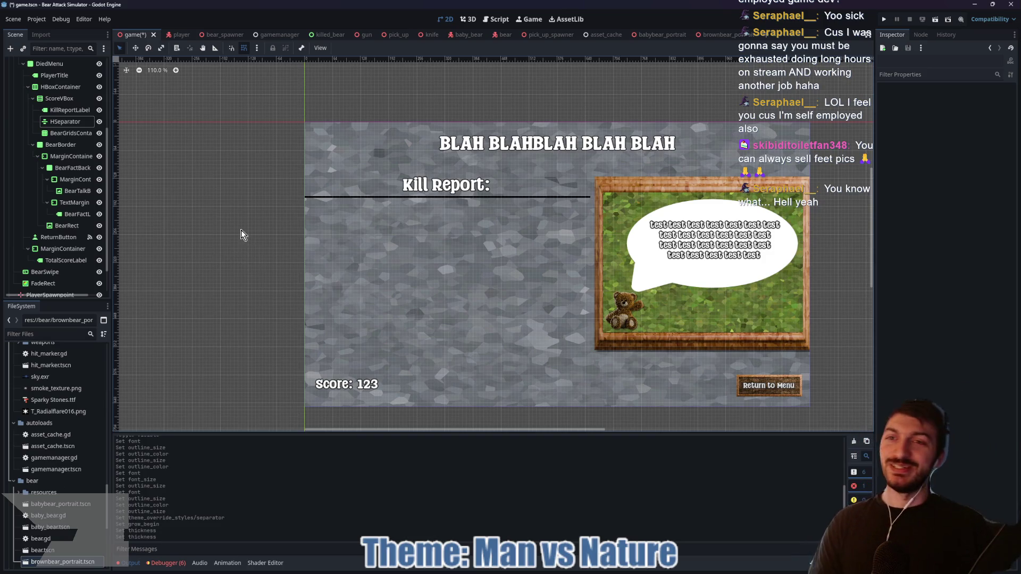
{"action": "key", "text": "ctrl+s"}
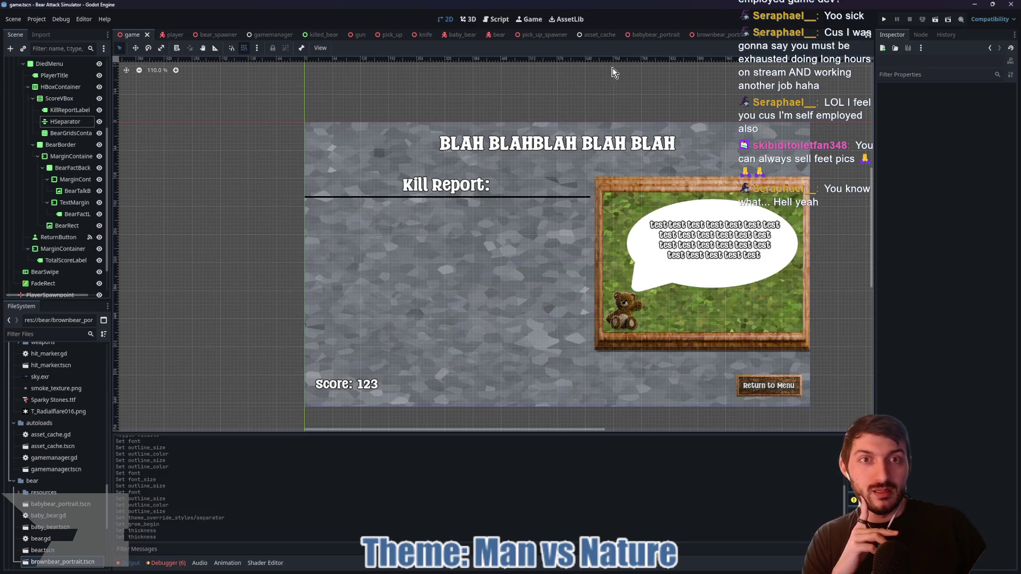
{"action": "left_click", "coordinate": [544, 35]}
{"action": "left_click", "coordinate": [449, 36]}
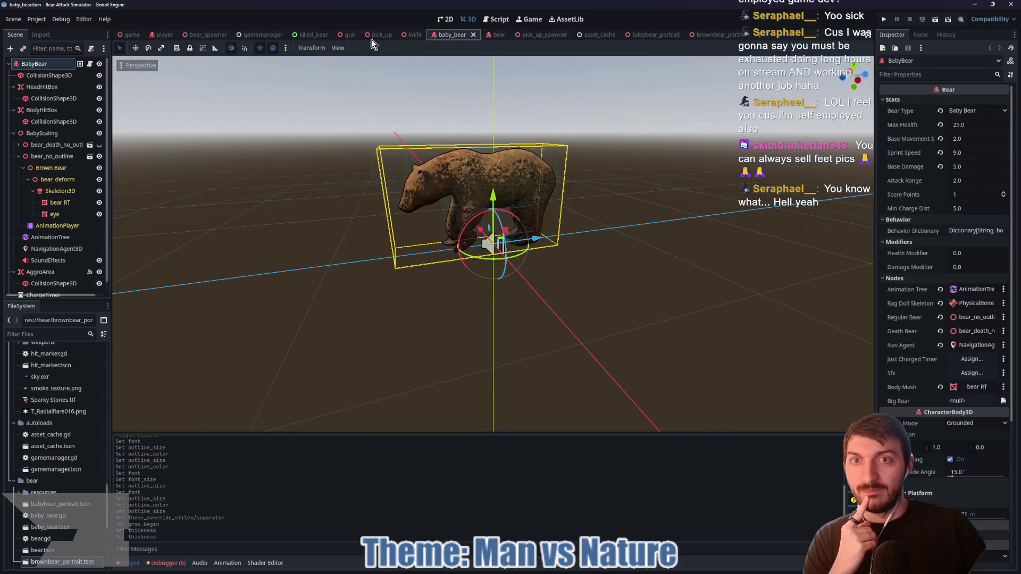
{"action": "left_click", "coordinate": [372, 36]}
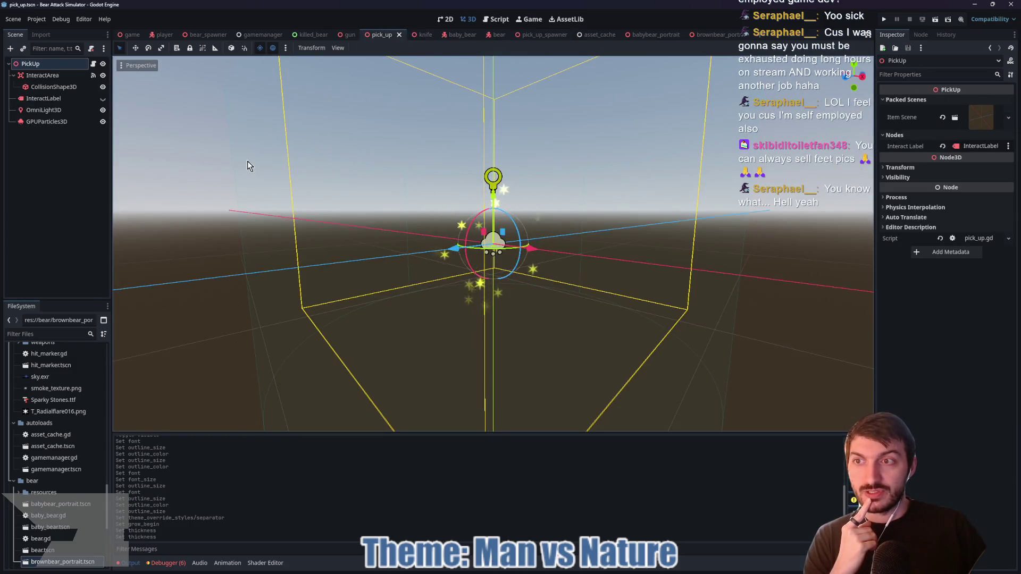
{"action": "left_click", "coordinate": [211, 37]}
{"action": "left_click", "coordinate": [163, 35]}
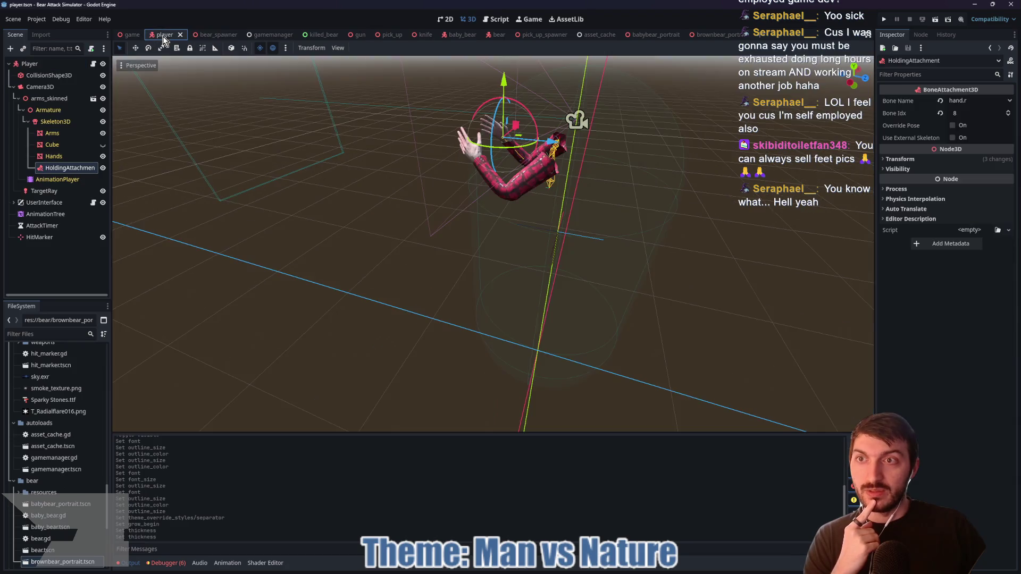
{"action": "scroll", "coordinate": [324, 184], "scroll_direction": "down", "scroll_amount": 3}
{"action": "left_click_drag", "start_coordinate": [285, 207], "coordinate": [331, 208]}
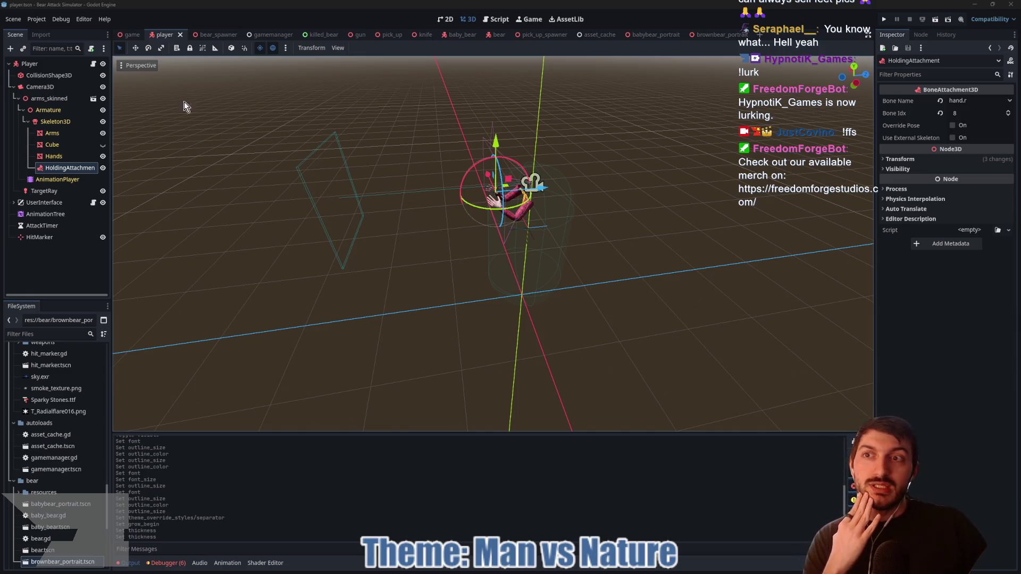
{"action": "left_click", "coordinate": [130, 34]}
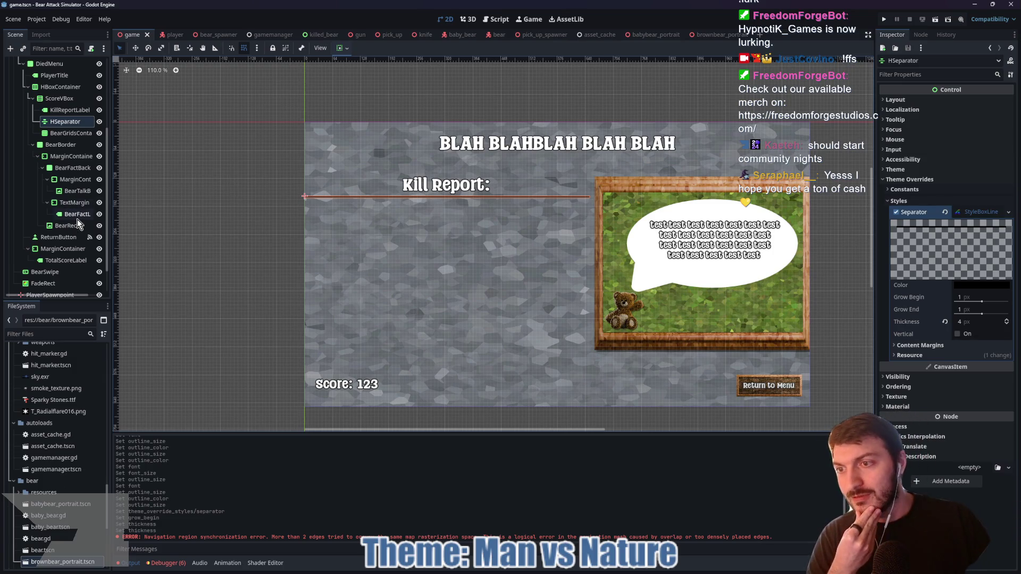
{"action": "scroll", "coordinate": [76, 219], "scroll_direction": "down", "scroll_amount": 3}
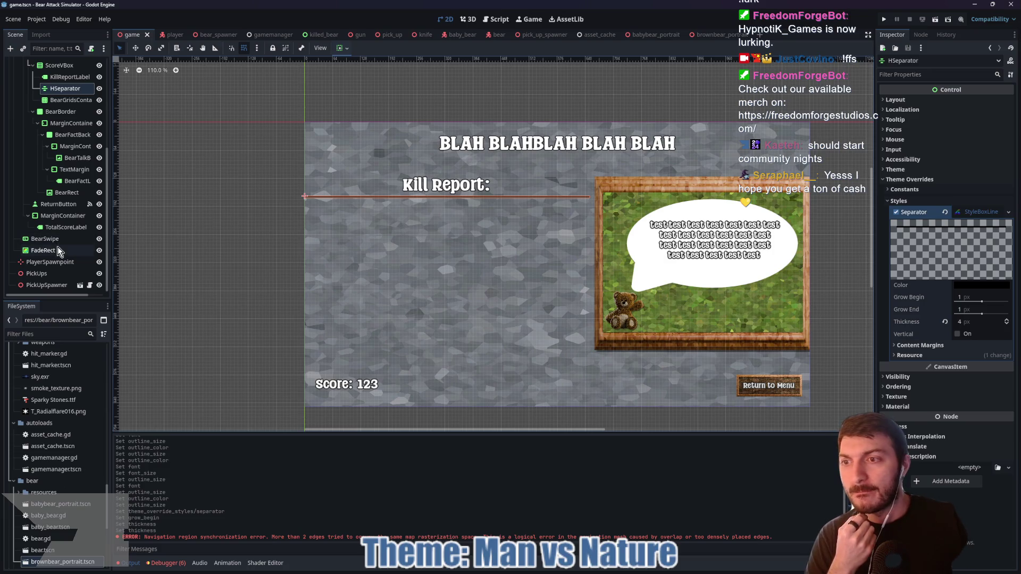
{"action": "left_click", "coordinate": [58, 215]}
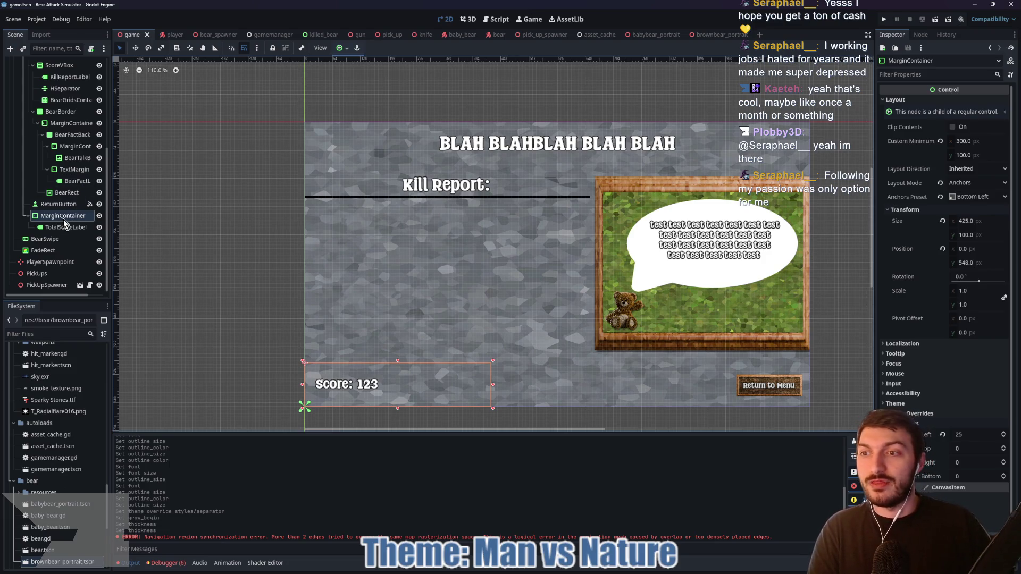
{"action": "left_click", "coordinate": [73, 168]}
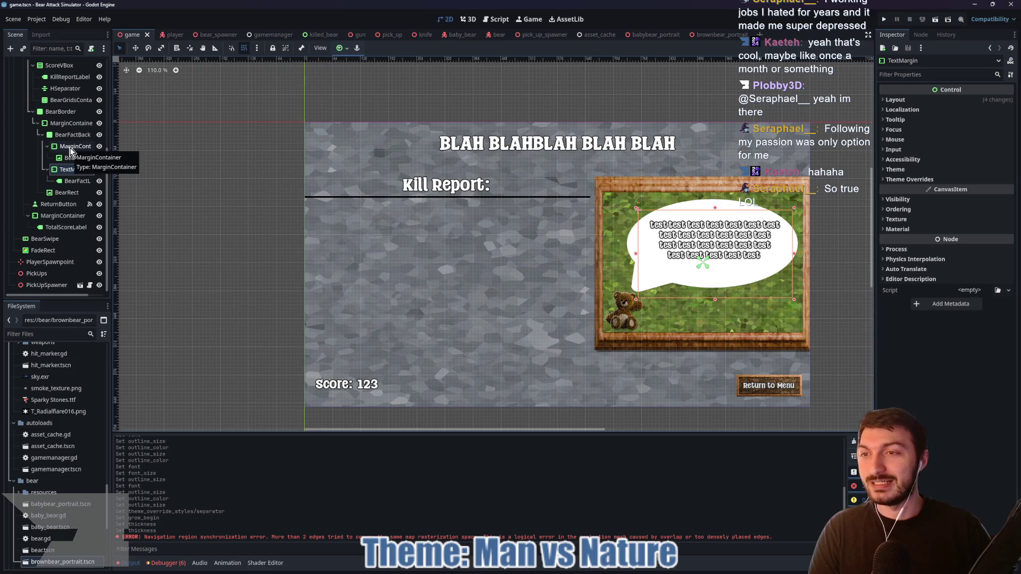
{"action": "left_click", "coordinate": [60, 90]}
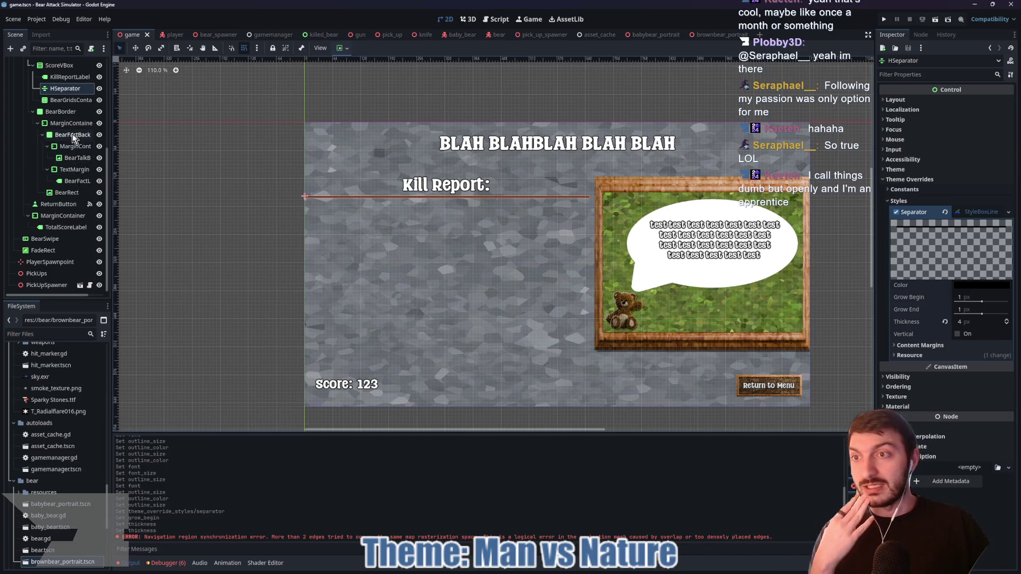
{"action": "scroll", "coordinate": [60, 122], "scroll_direction": "up", "scroll_amount": 3}
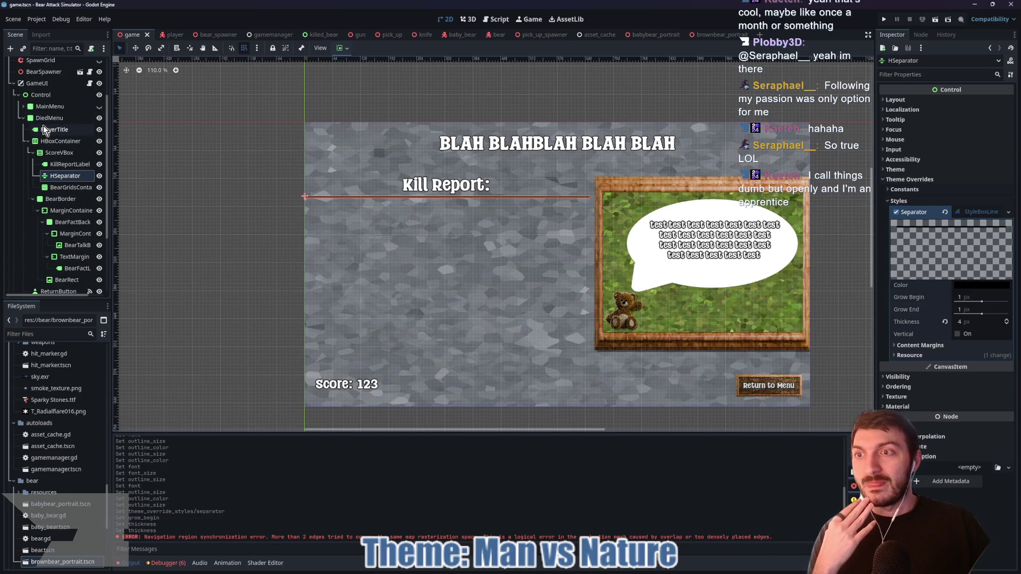
- Select DiedMenu and collapse its HBoxContainer and MarginContainer in the Scene tree
{"action": "left_click", "coordinate": [43, 120]}
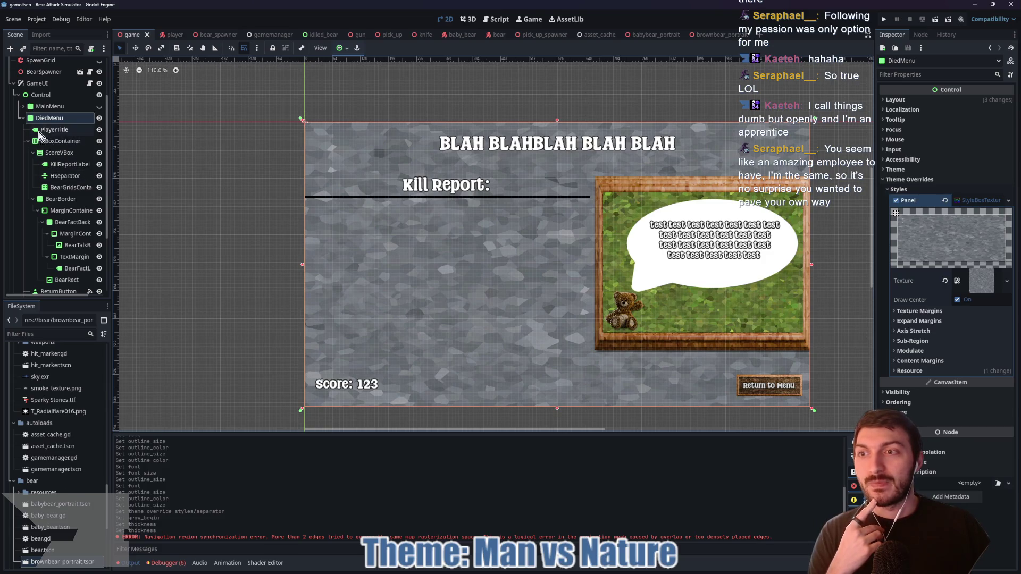
{"action": "left_click", "coordinate": [28, 140]}
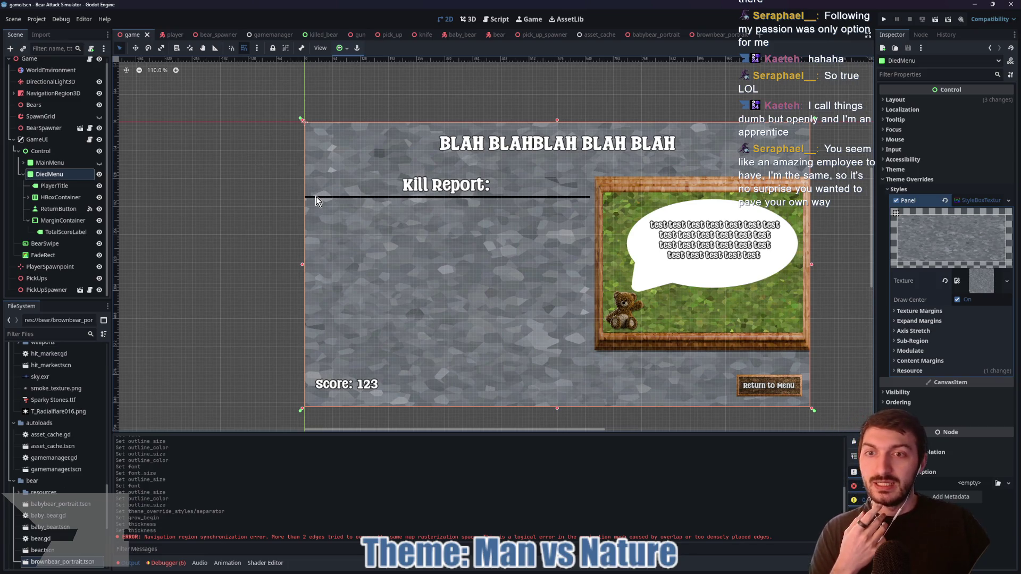
{"action": "scroll", "coordinate": [316, 196], "scroll_direction": "up", "scroll_amount": 1}
{"action": "scroll", "coordinate": [316, 193], "scroll_direction": "down", "scroll_amount": 2}
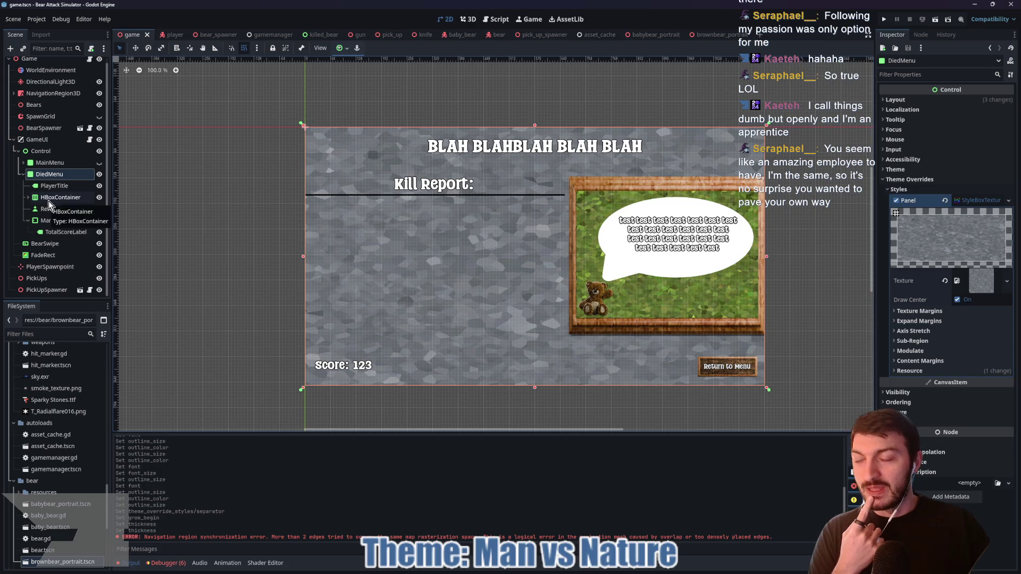
{"action": "left_click", "coordinate": [29, 221]}
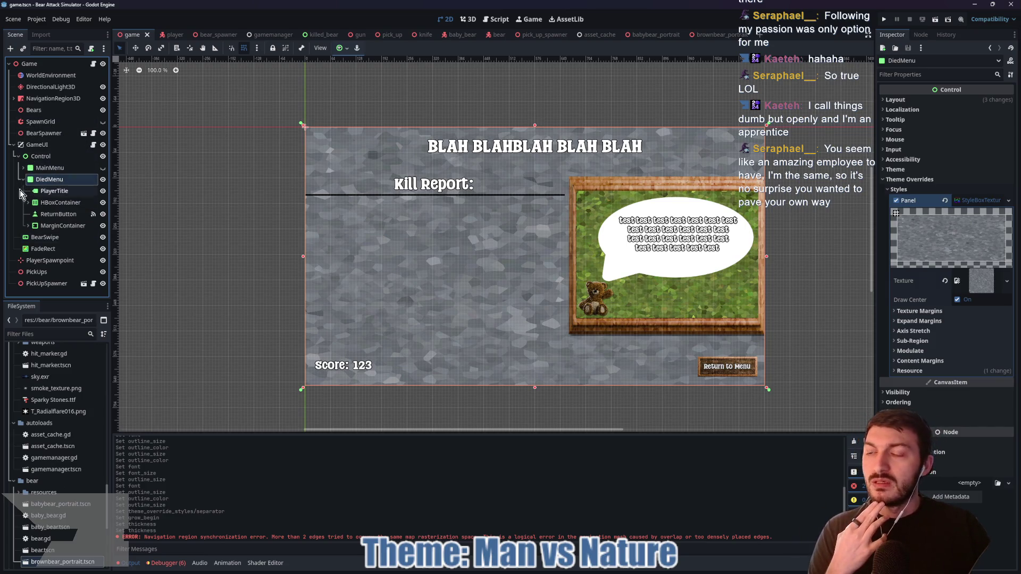
- Expand MainMenu and inspect the Settings separator's theme, style and constant overrides
{"action": "left_click", "coordinate": [23, 167]}
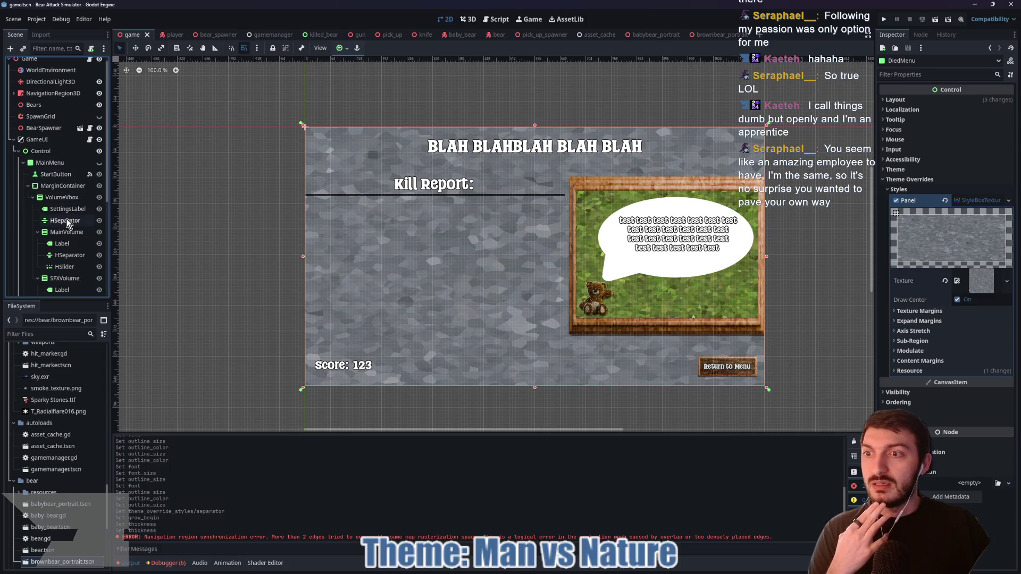
{"action": "left_click", "coordinate": [66, 221]}
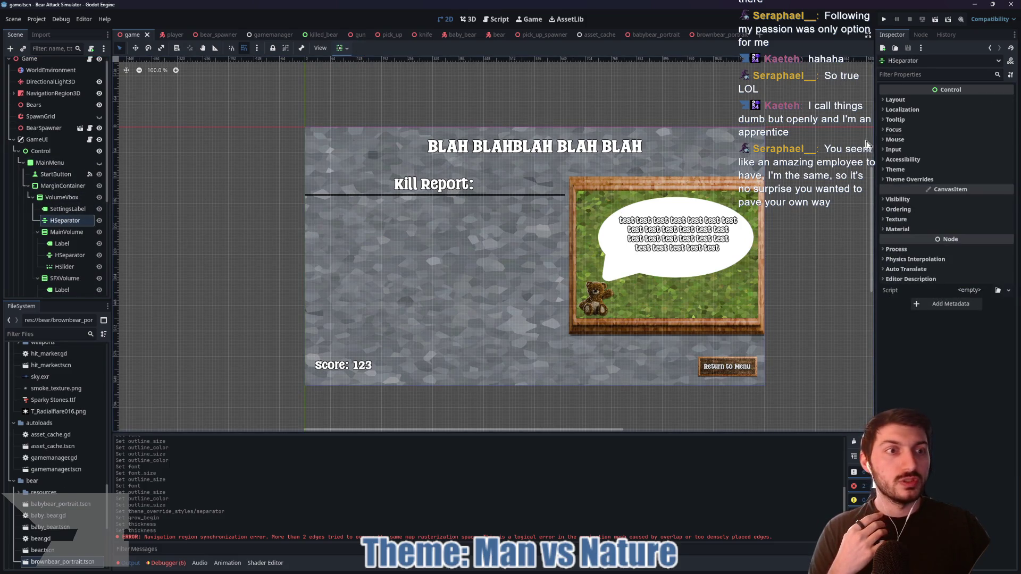
{"action": "left_click", "coordinate": [909, 180]}
{"action": "left_click", "coordinate": [910, 200]}
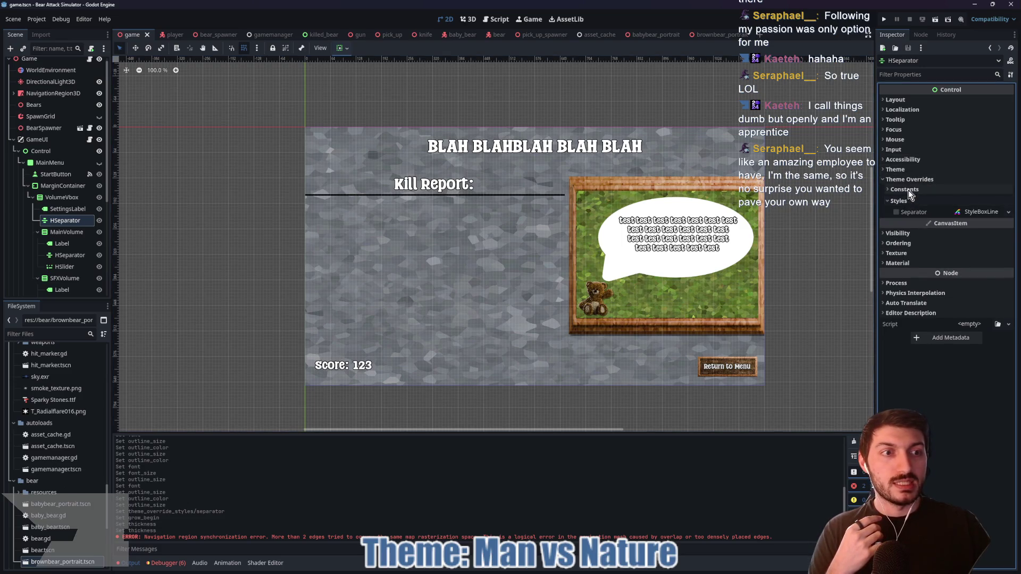
{"action": "left_click", "coordinate": [908, 190]}
{"action": "left_click", "coordinate": [904, 189]}
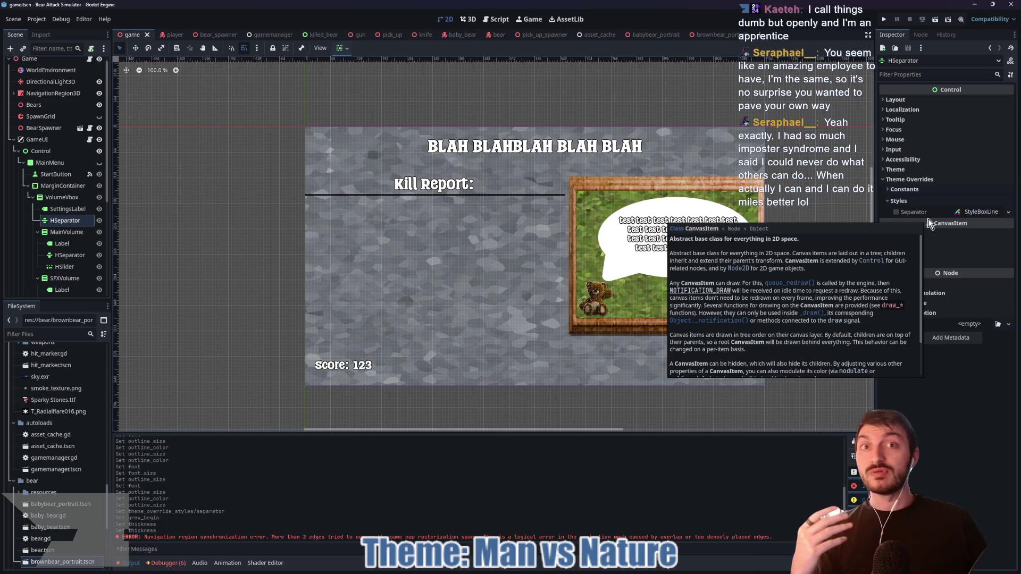
{"action": "left_click", "coordinate": [901, 202]}
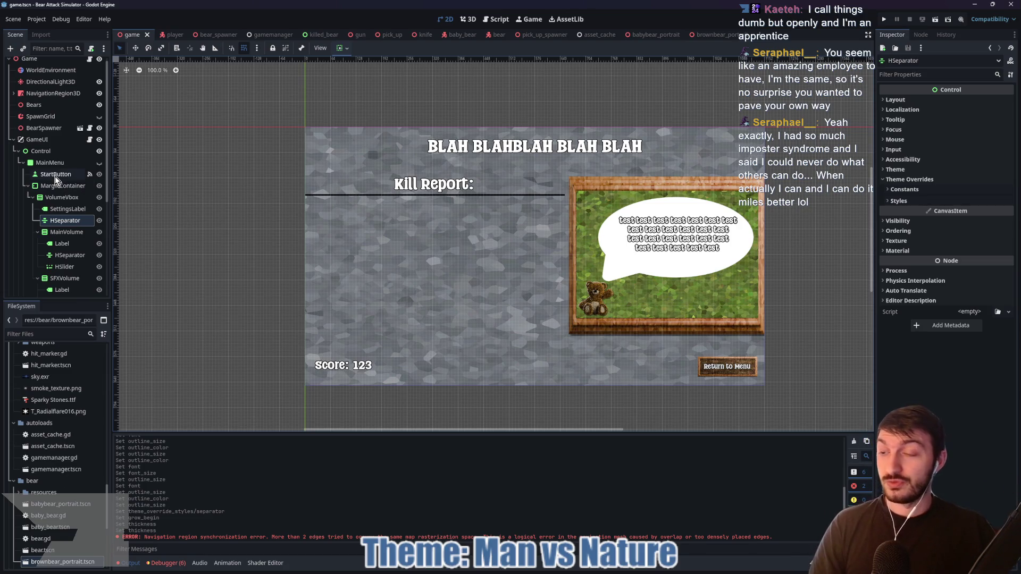
- Inspect the Control node, Settings label, Settings separator and music volume slider
{"action": "left_click", "coordinate": [42, 151]}
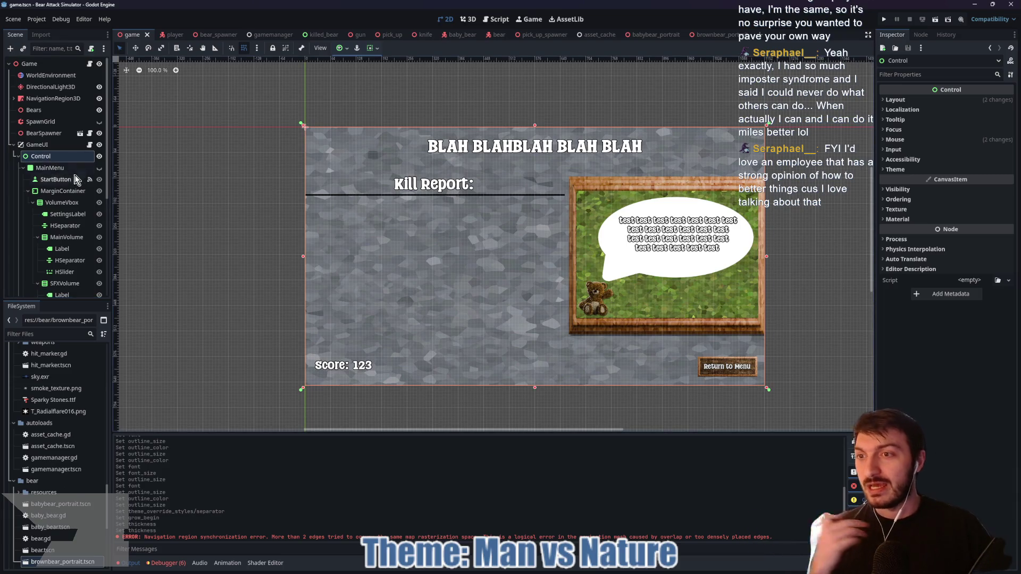
{"action": "left_click", "coordinate": [69, 225]}
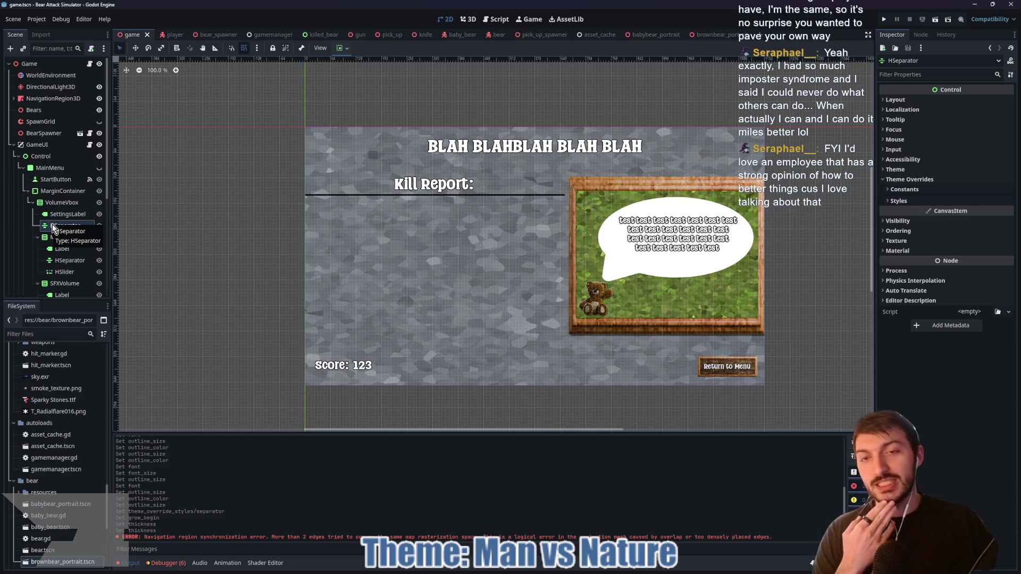
{"action": "left_click", "coordinate": [64, 214]}
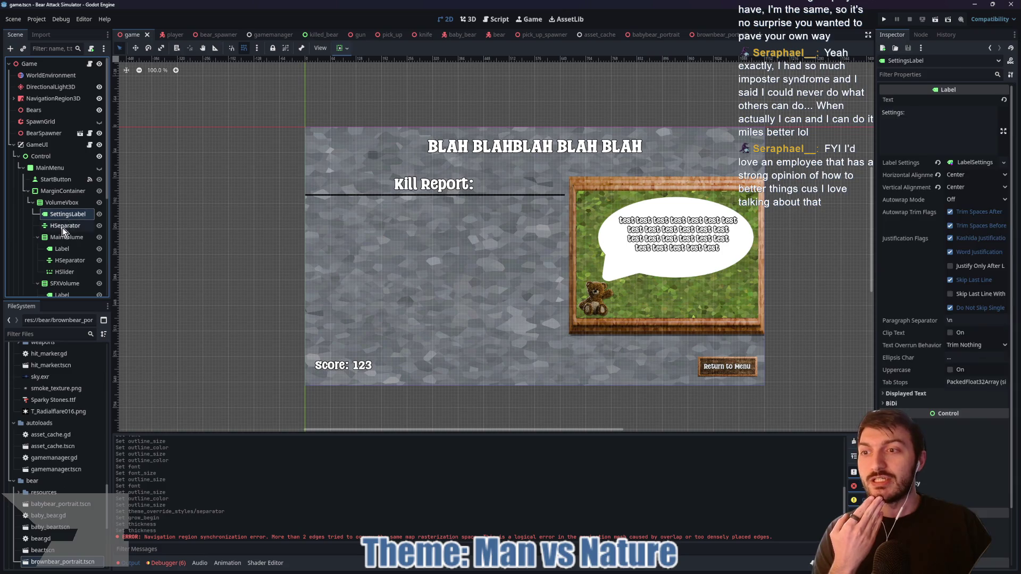
{"action": "left_click", "coordinate": [63, 226]}
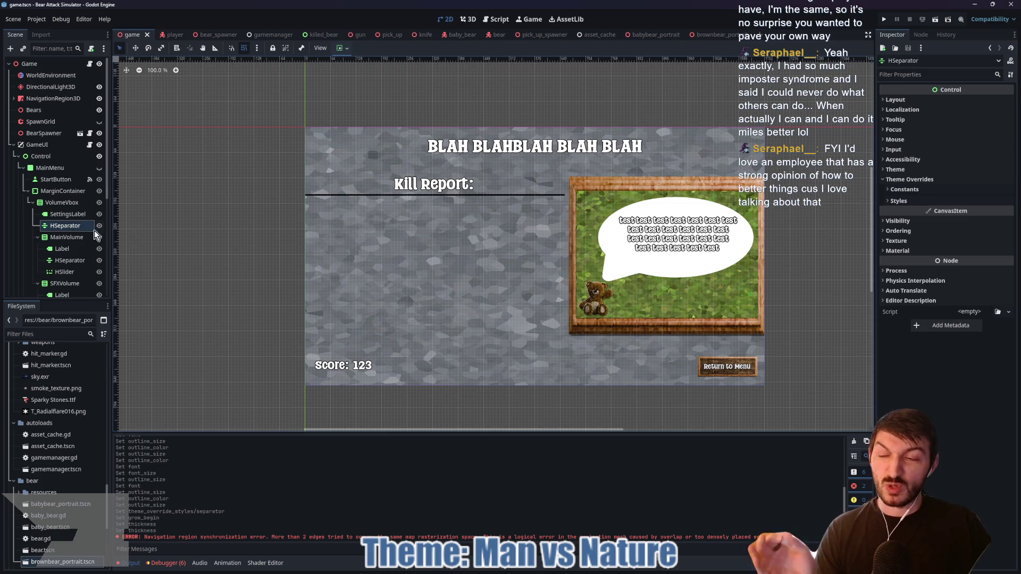
{"action": "left_click", "coordinate": [66, 260]}
{"action": "left_click", "coordinate": [66, 271]}
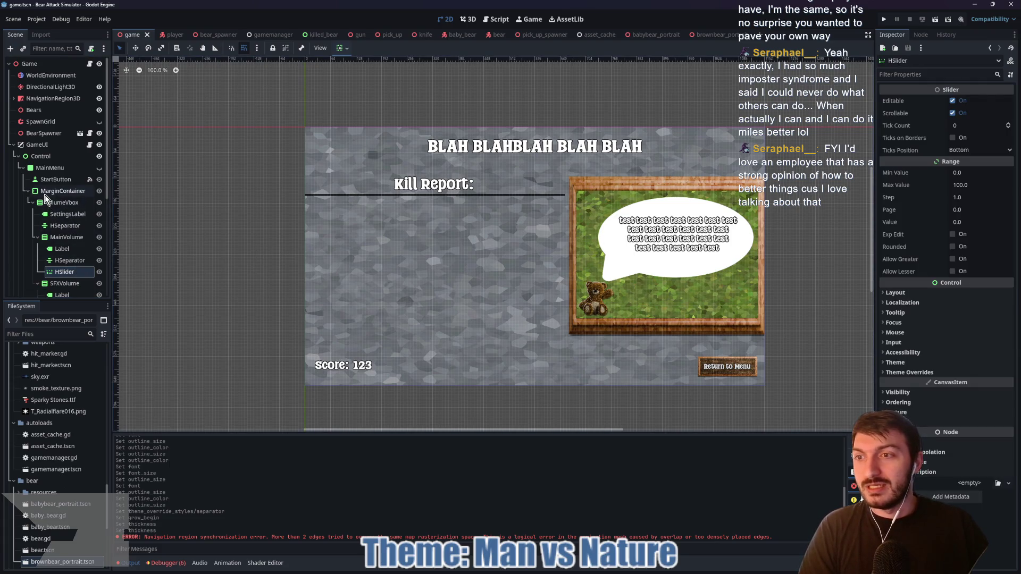
{"action": "scroll", "coordinate": [60, 215], "scroll_direction": "down", "scroll_amount": 2}
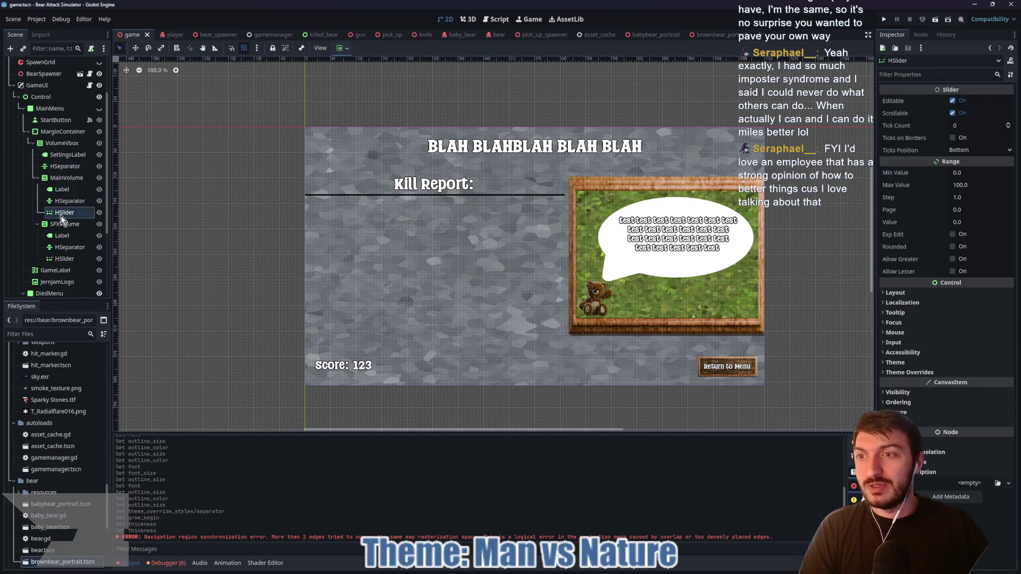
- Collapse MainMenu, expand DiedMenu's containers, and select the Kill Report separator
{"action": "left_click", "coordinate": [23, 110]}
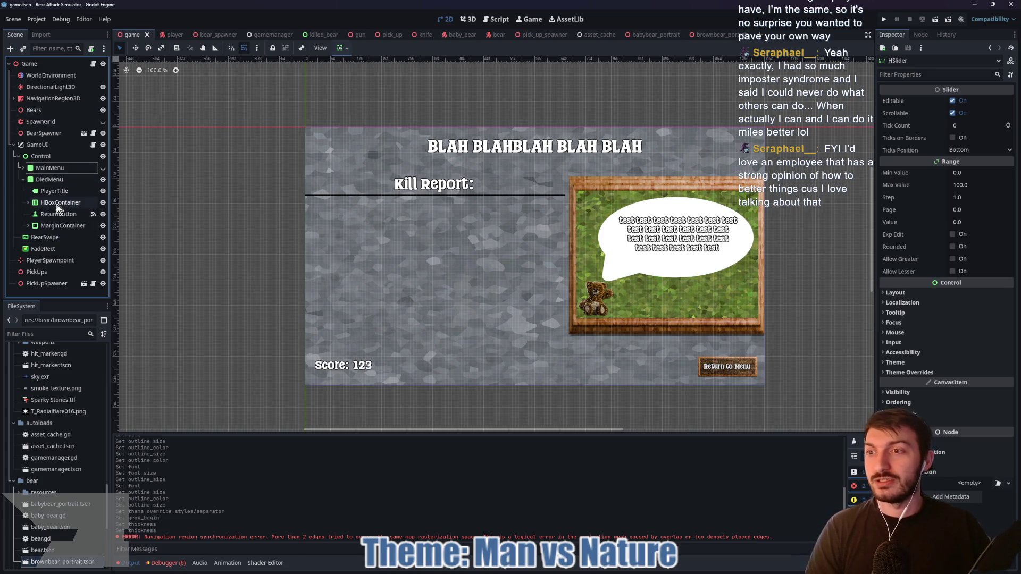
{"action": "left_click", "coordinate": [28, 202]}
{"action": "left_click", "coordinate": [65, 149]}
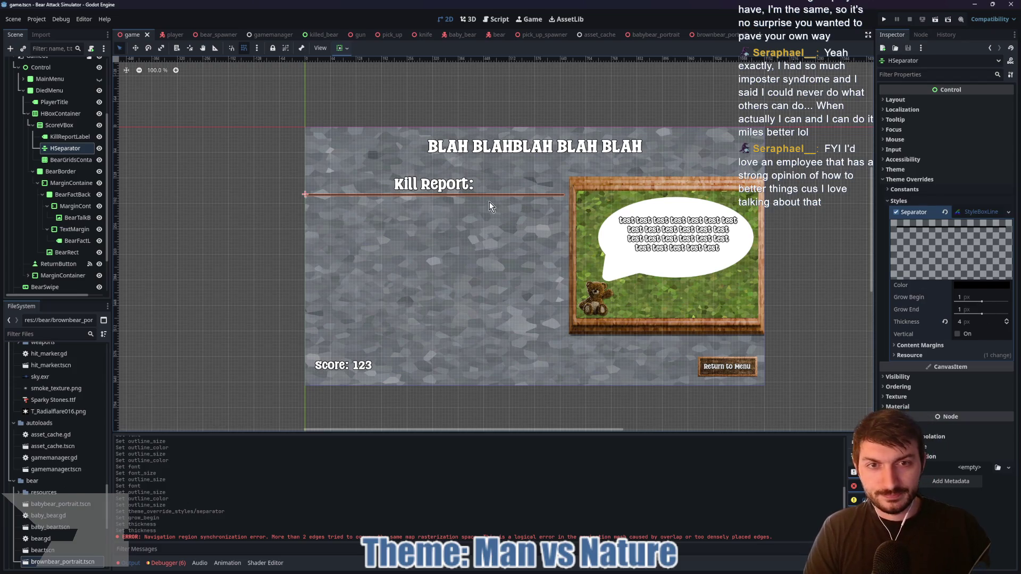
- Try shortening the separator line's right end, then undo the change
{"action": "scroll", "coordinate": [489, 202], "scroll_direction": "up", "scroll_amount": 1}
{"action": "scroll", "coordinate": [453, 228], "scroll_direction": "up", "scroll_amount": 1}
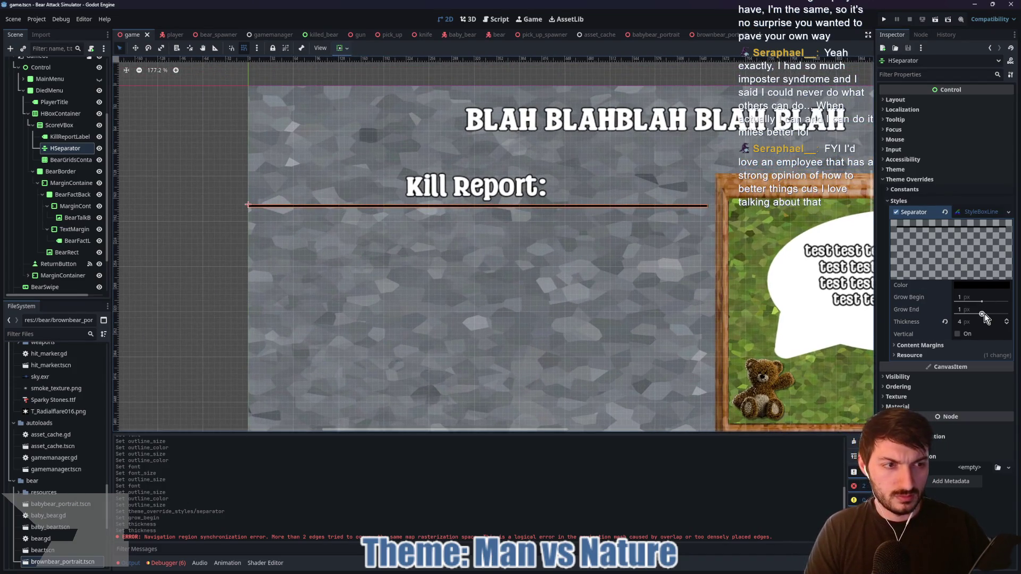
{"action": "mouse_move", "coordinate": [984, 313]}
{"action": "left_mouse_down"}
{"action": "mouse_move", "coordinate": [971, 295]}
{"action": "mouse_move", "coordinate": [980, 306]}
{"action": "left_mouse_up"}
{"action": "key", "text": "ctrl+z"}
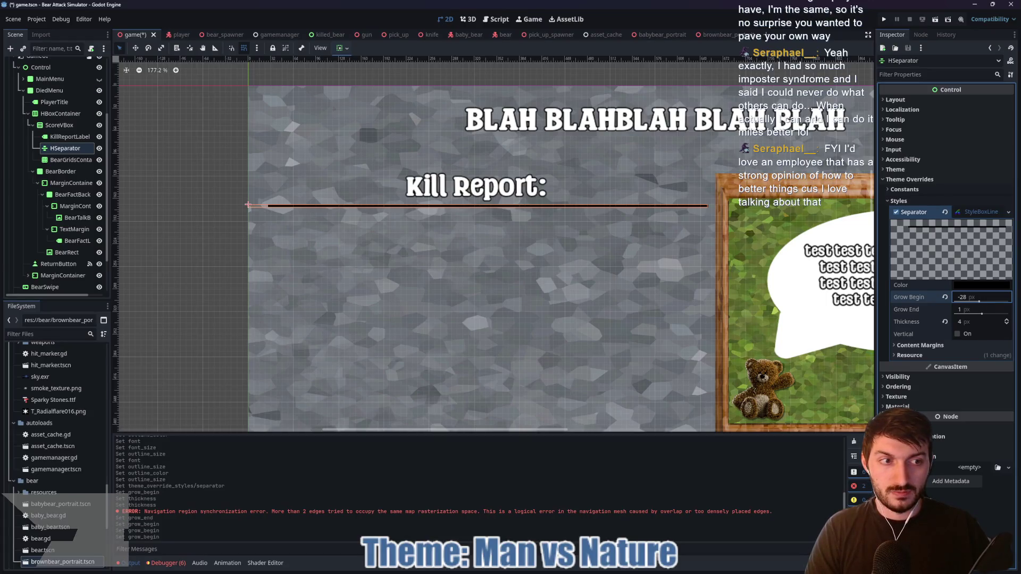
- Set Grow Begin to -4 px, save the game scene, and frame the whole death screen
{"action": "left_click", "coordinate": [971, 296]}
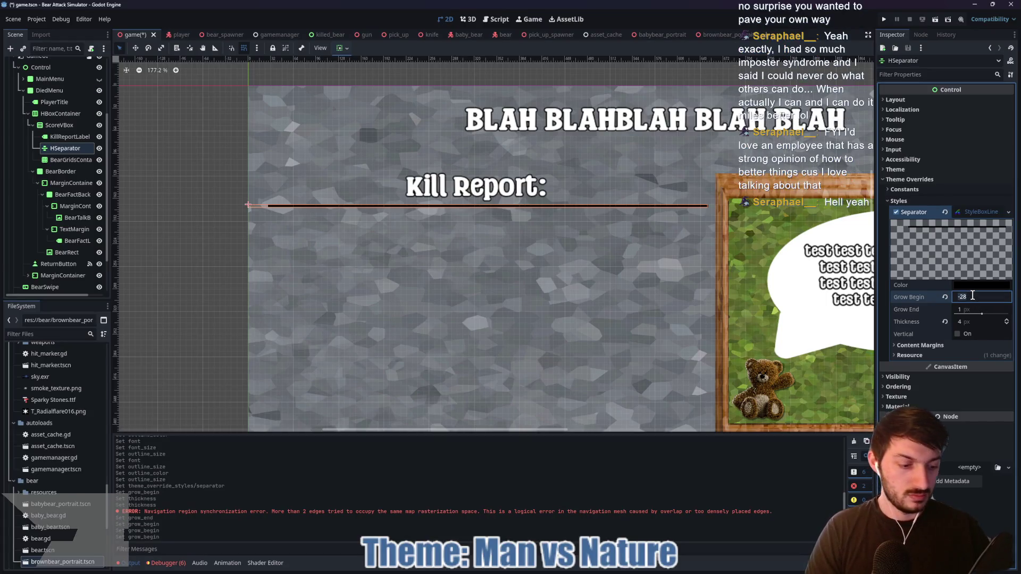
{"action": "type", "text": "-4"}
{"action": "key", "text": "Return"}
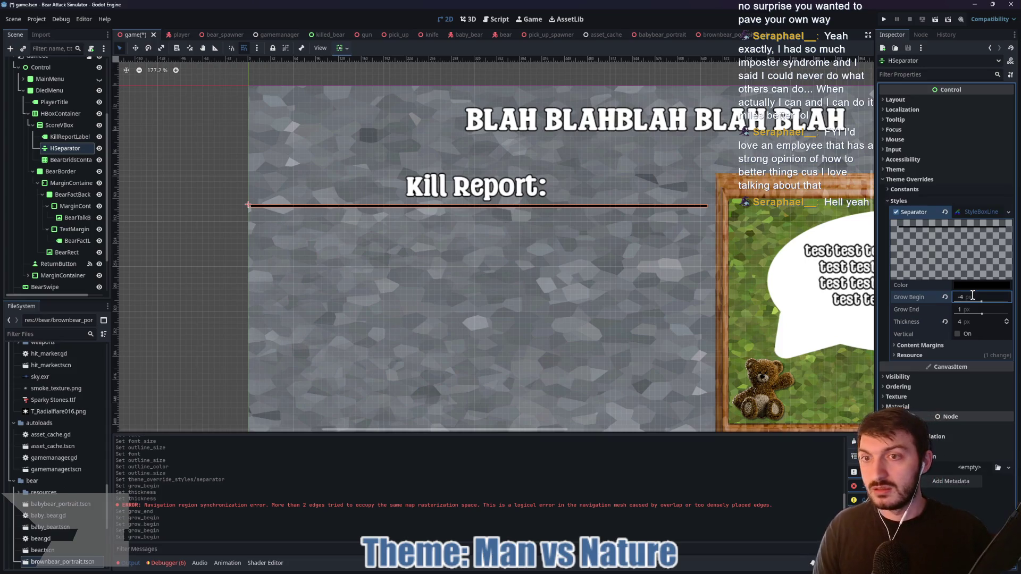
{"action": "key", "text": "ctrl+s"}
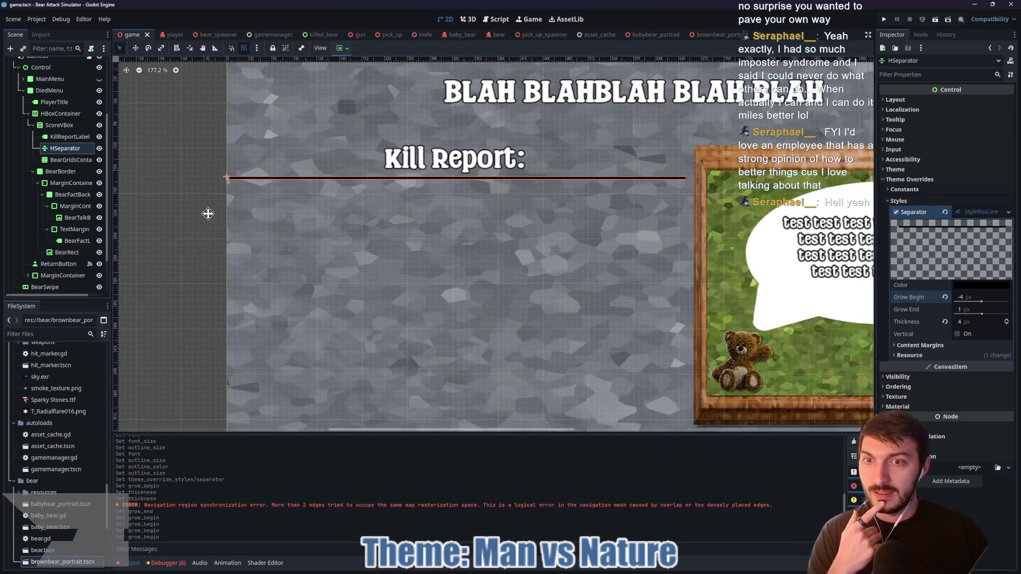
{"action": "scroll", "coordinate": [292, 235], "scroll_direction": "down", "scroll_amount": 2}
{"action": "mouse_move", "coordinate": [452, 258]}
{"action": "left_mouse_down"}
{"action": "mouse_move", "coordinate": [446, 241]}
{"action": "mouse_move", "coordinate": [467, 257]}
{"action": "mouse_move", "coordinate": [462, 266]}
{"action": "left_mouse_up"}
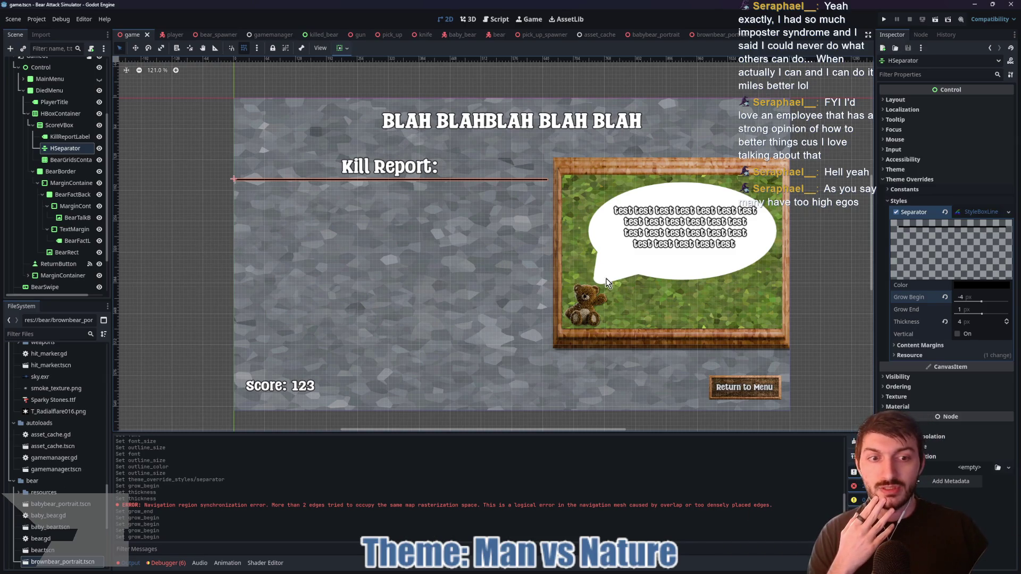
- Back in the game scene, hide DiedMenu, show MainMenu, and save
{"action": "left_click", "coordinate": [717, 34]}
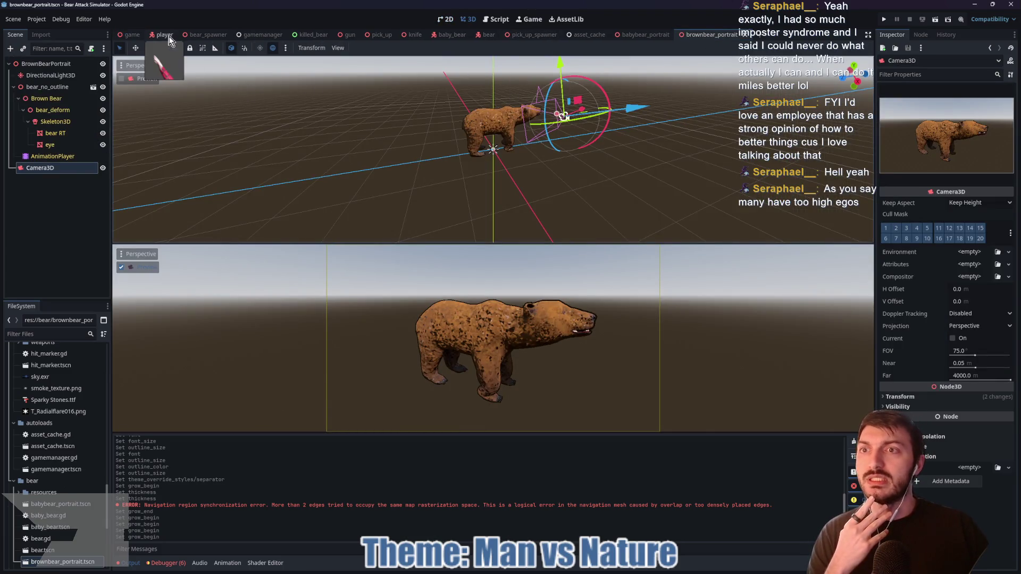
{"action": "left_click", "coordinate": [168, 35]}
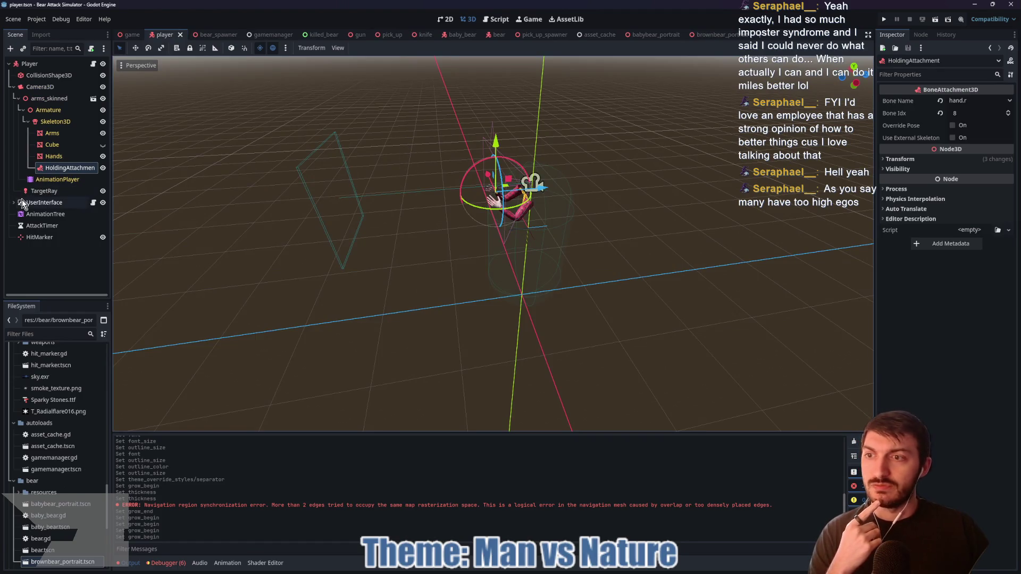
{"action": "left_click", "coordinate": [129, 35]}
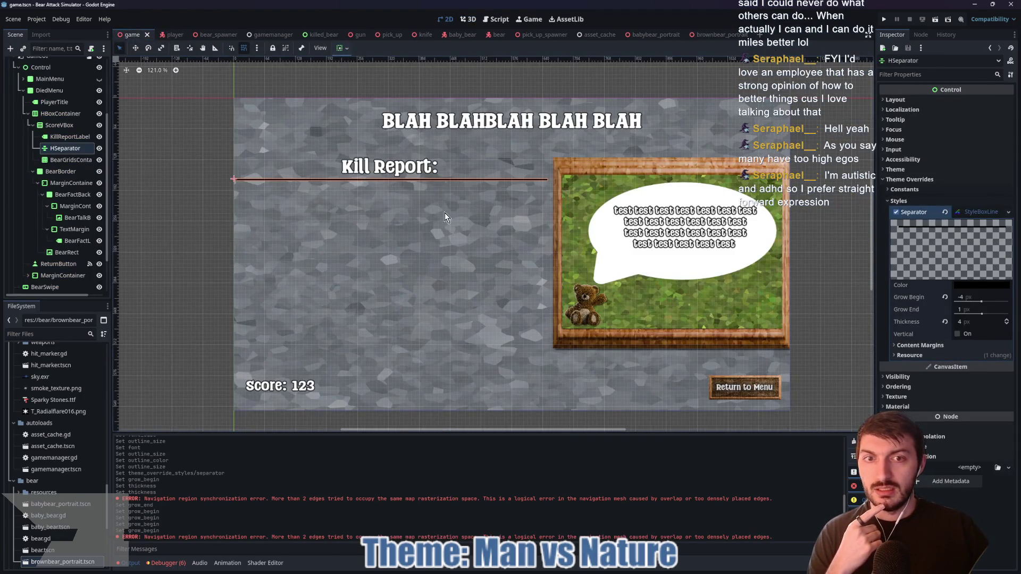
{"action": "scroll", "coordinate": [58, 176], "scroll_direction": "up", "scroll_amount": 3}
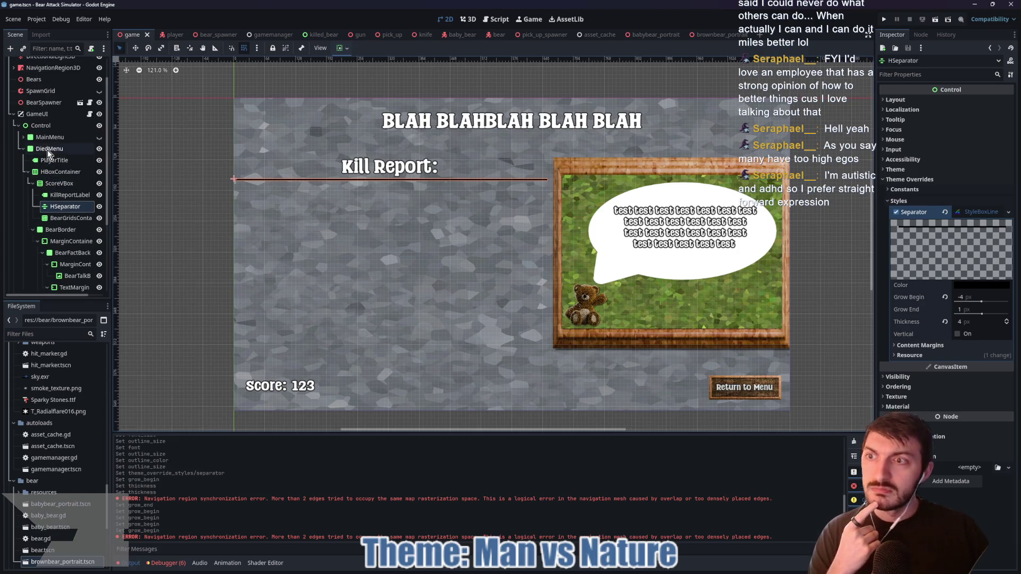
{"action": "left_click", "coordinate": [99, 149]}
{"action": "left_click", "coordinate": [99, 137]}
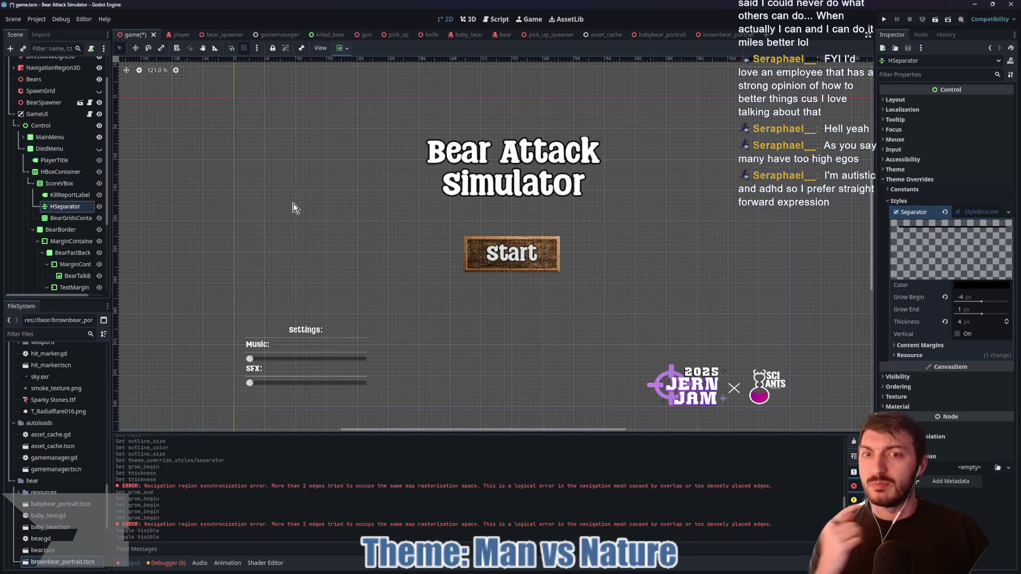
{"action": "key", "text": "ctrl+s"}
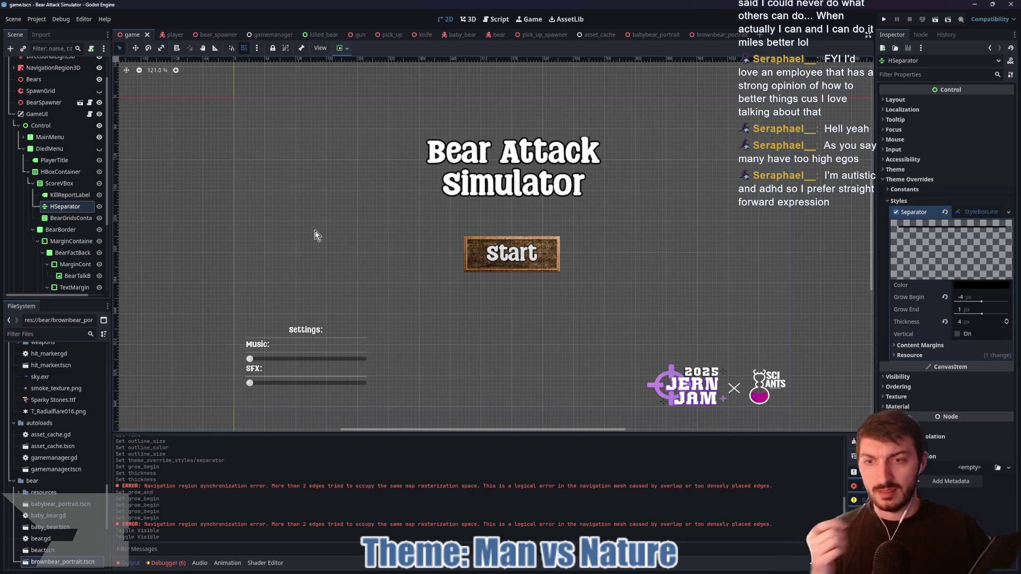
- Collapse the Kill Report separator's line style and the DiedMenu node, then expand MainMenu
{"action": "left_click", "coordinate": [61, 199]}
{"action": "left_click", "coordinate": [62, 208]}
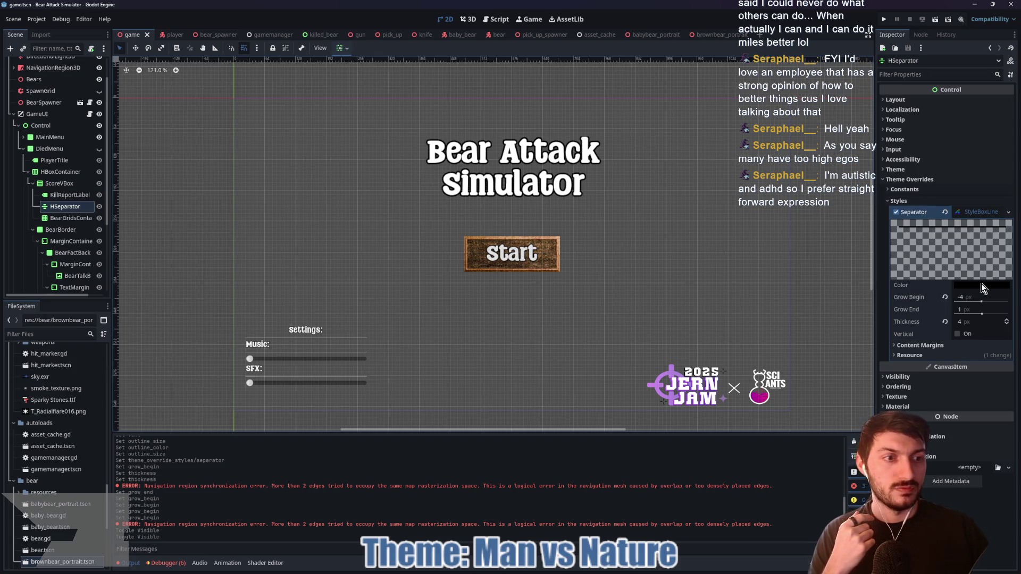
{"action": "left_click", "coordinate": [979, 212]}
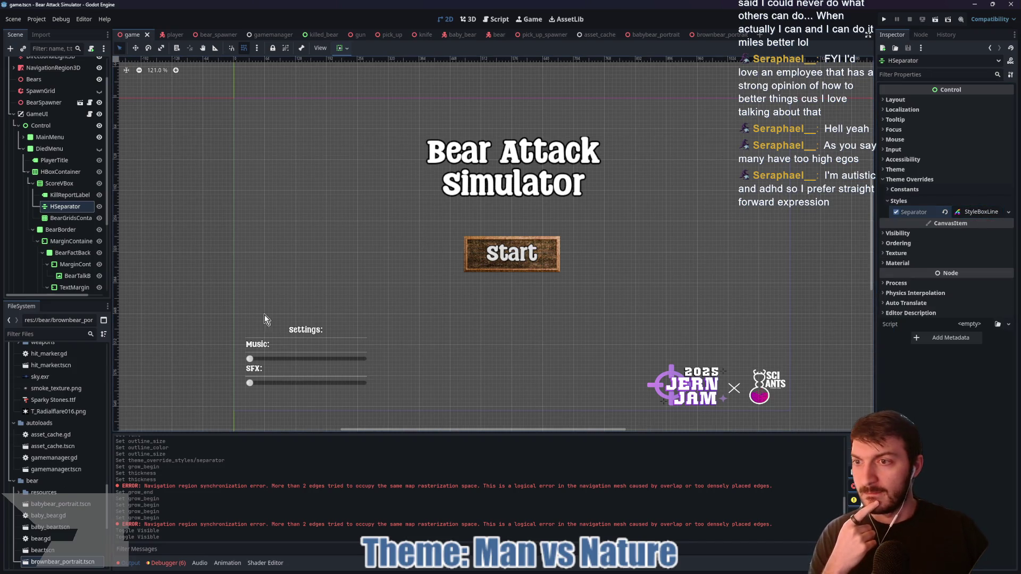
{"action": "left_click", "coordinate": [22, 149]}
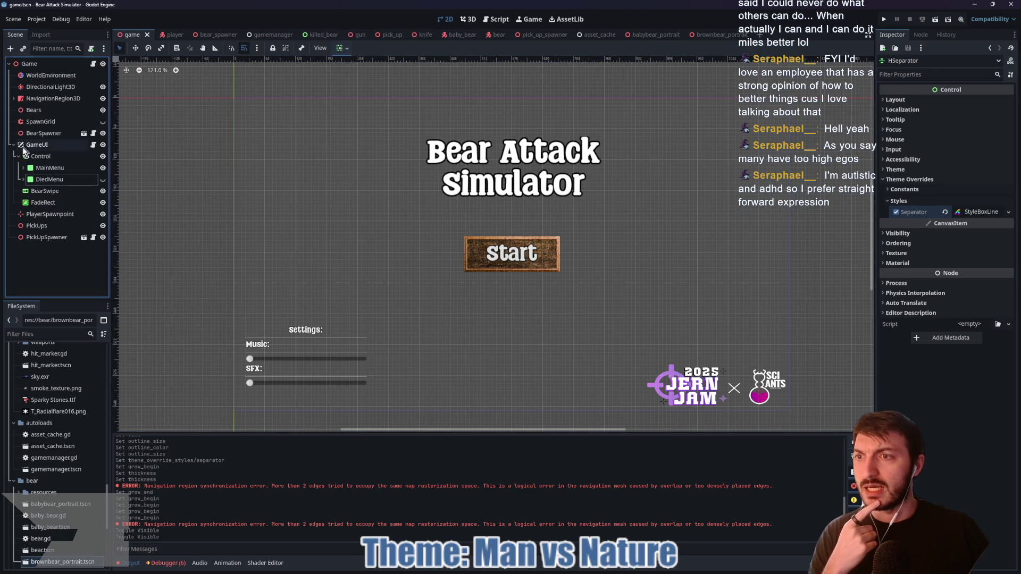
{"action": "left_click", "coordinate": [23, 167]}
- Select the Settings separator and open its Separator style override options
{"action": "scroll", "coordinate": [90, 230], "scroll_direction": "down", "scroll_amount": 2}
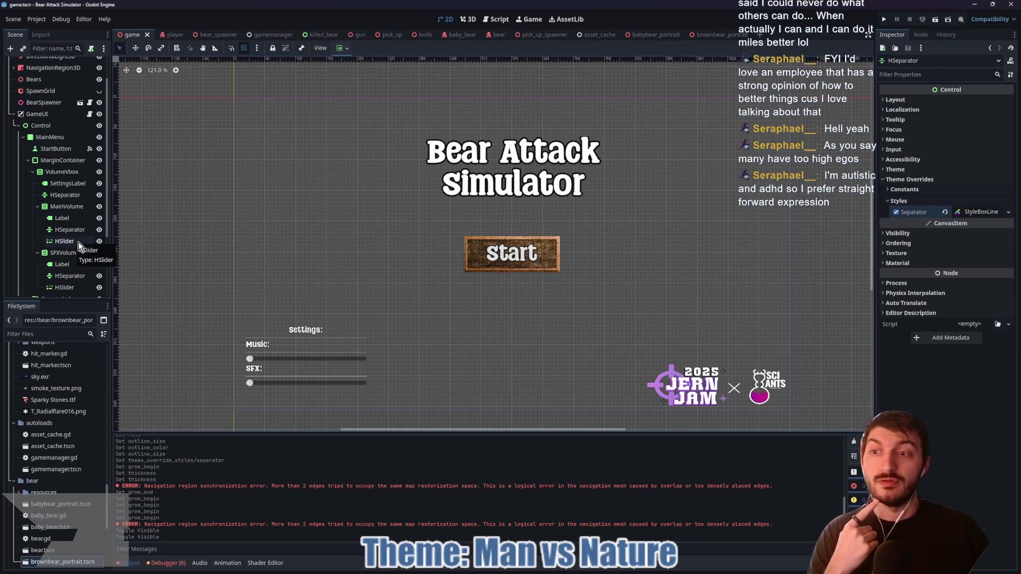
{"action": "left_click", "coordinate": [69, 195]}
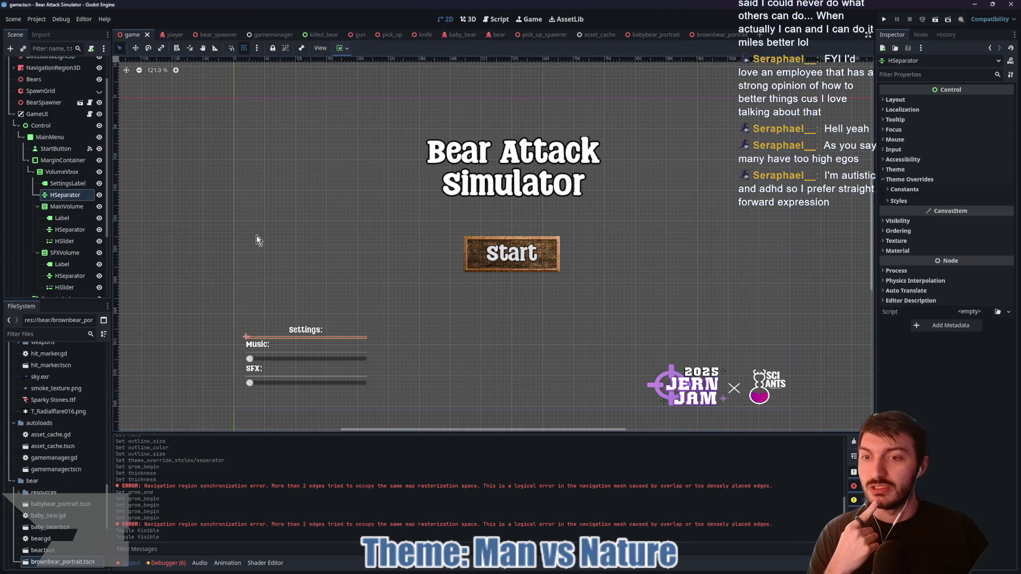
{"action": "left_click", "coordinate": [930, 188]}
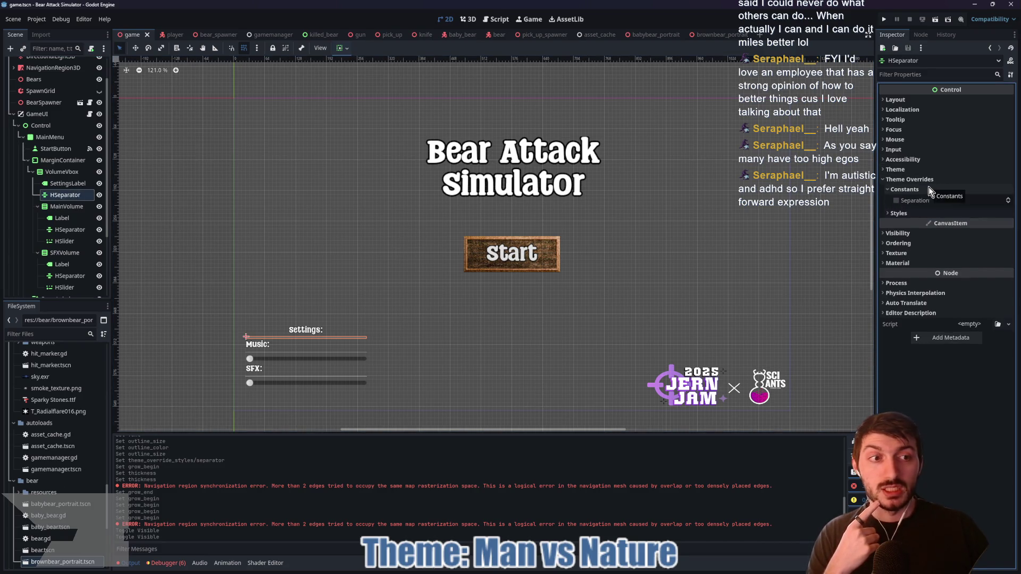
{"action": "left_click", "coordinate": [915, 213]}
{"action": "left_click", "coordinate": [976, 228]}
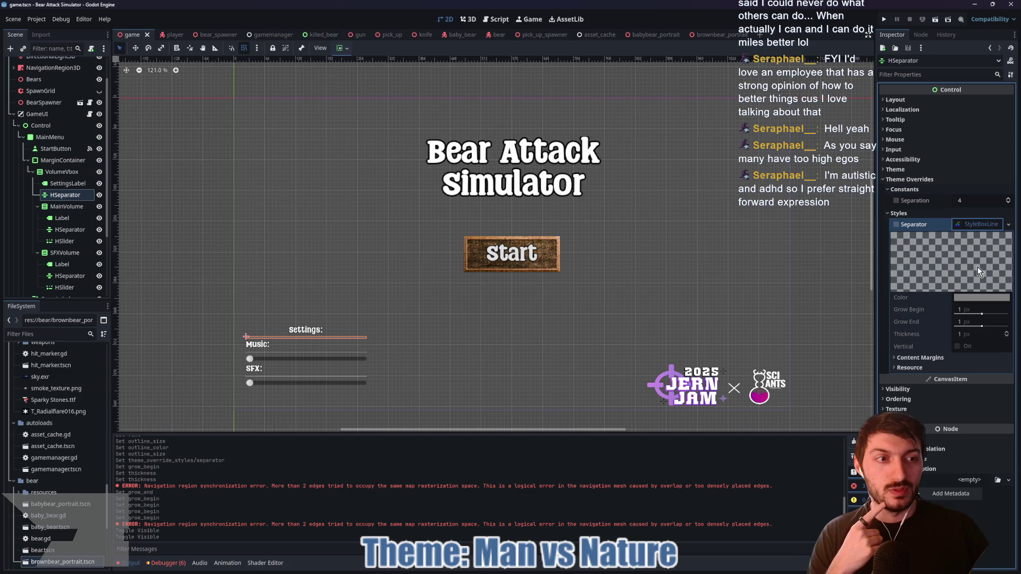
{"action": "right_click", "coordinate": [972, 228]}
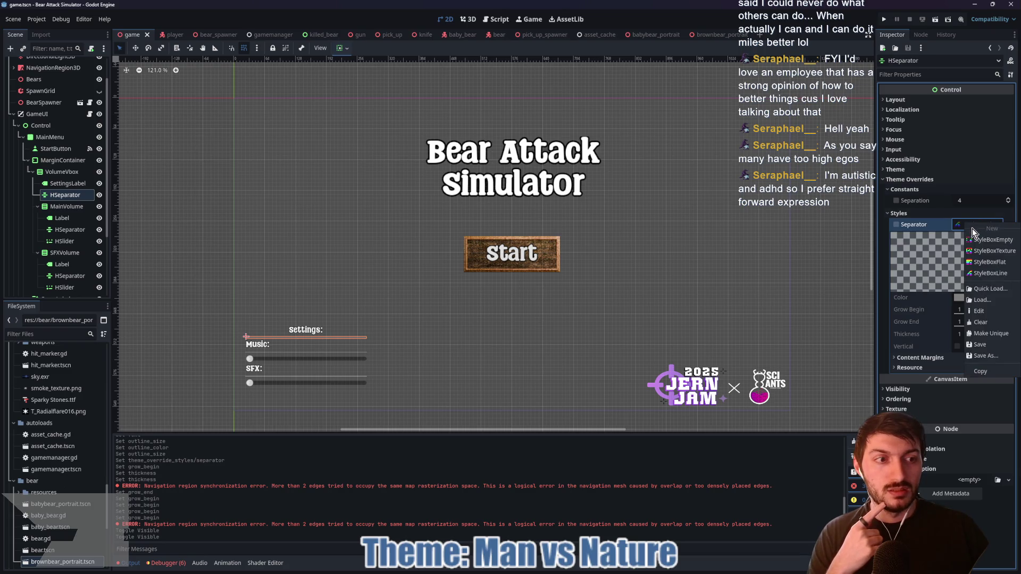
{"action": "left_click", "coordinate": [985, 261]}
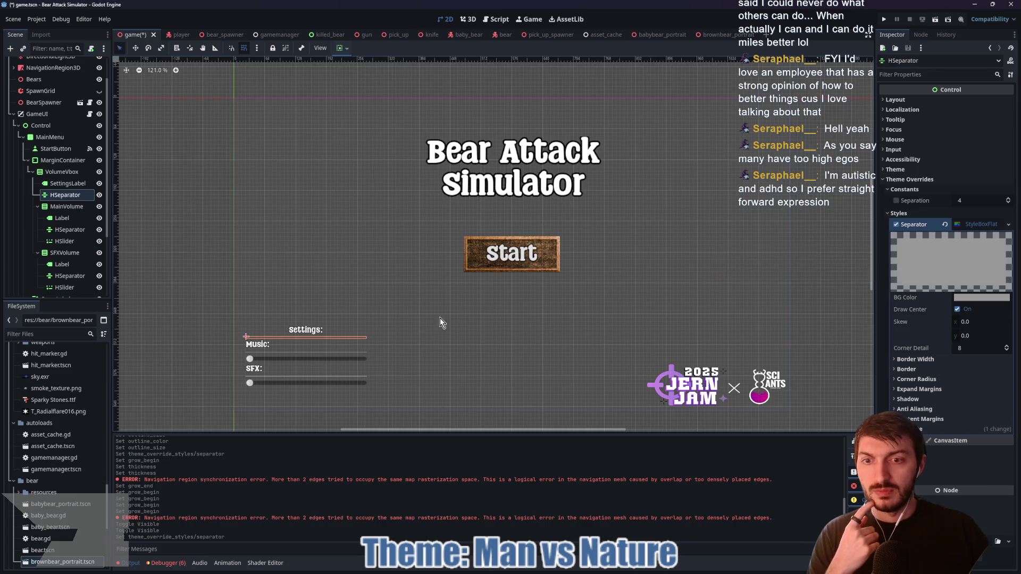
{"action": "scroll", "coordinate": [359, 345], "scroll_direction": "up", "scroll_amount": 6}
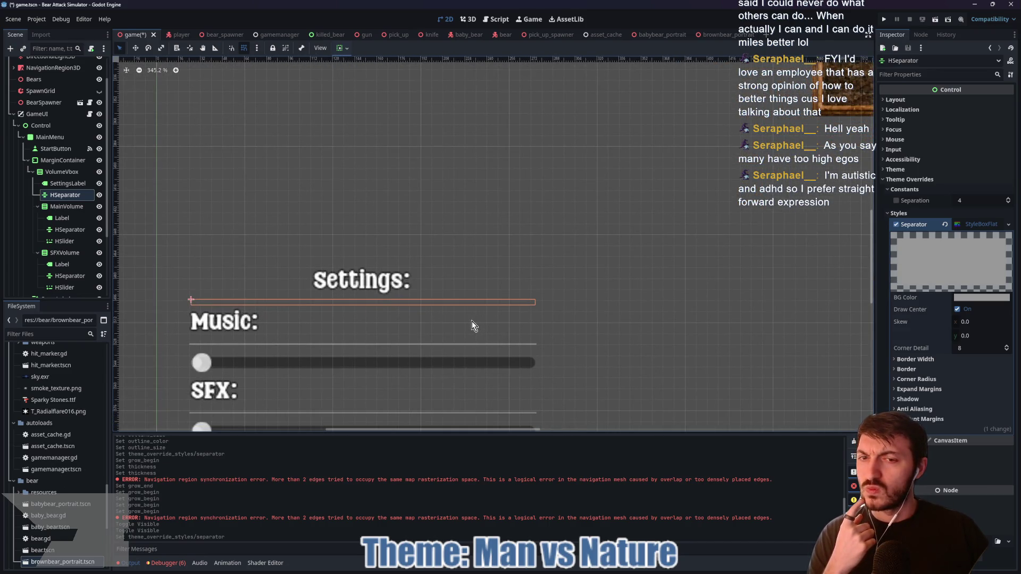
{"action": "left_click", "coordinate": [981, 298]}
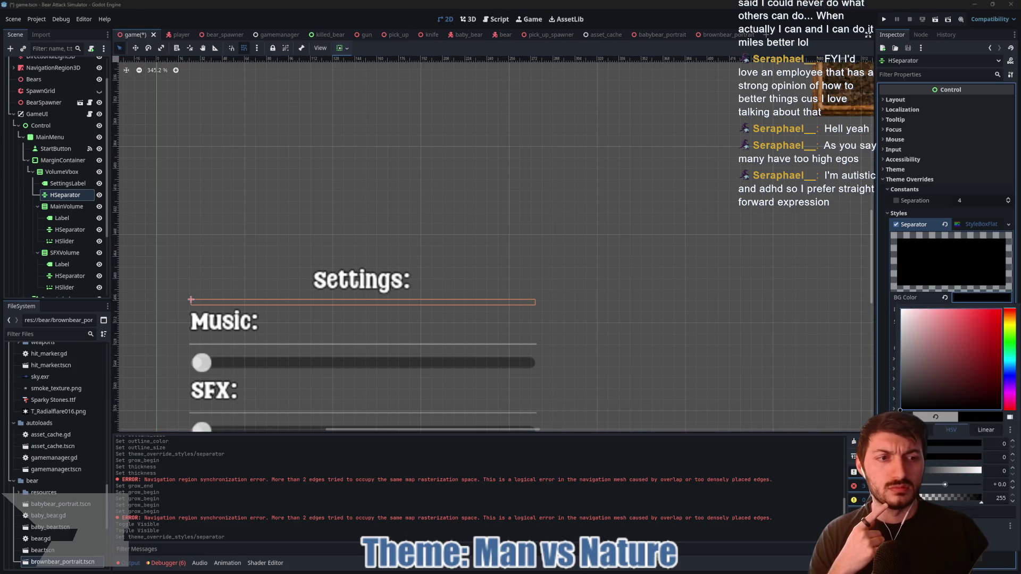
{"action": "left_click", "coordinate": [970, 225]}
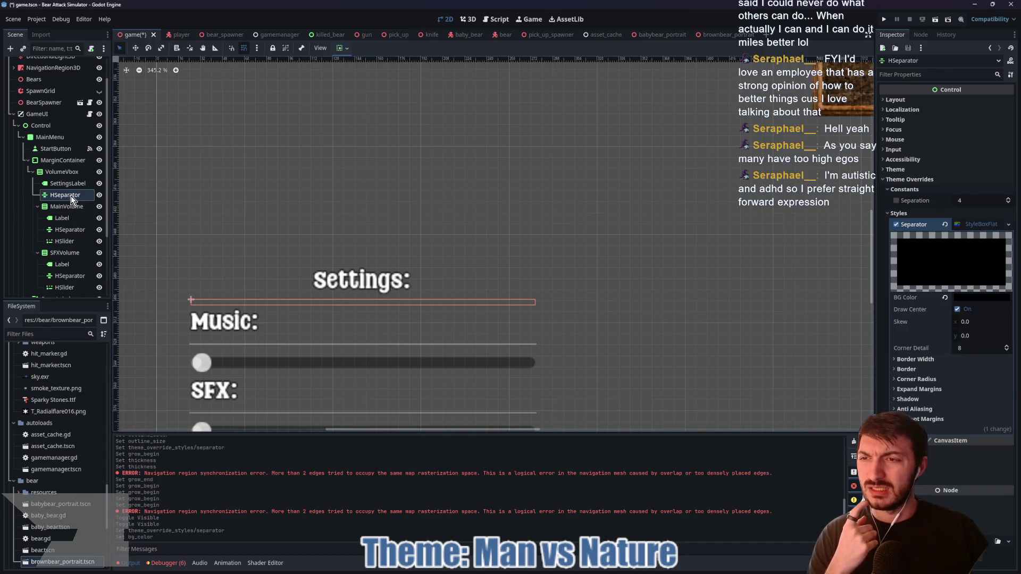
{"action": "scroll", "coordinate": [348, 324], "scroll_direction": "up", "scroll_amount": 6}
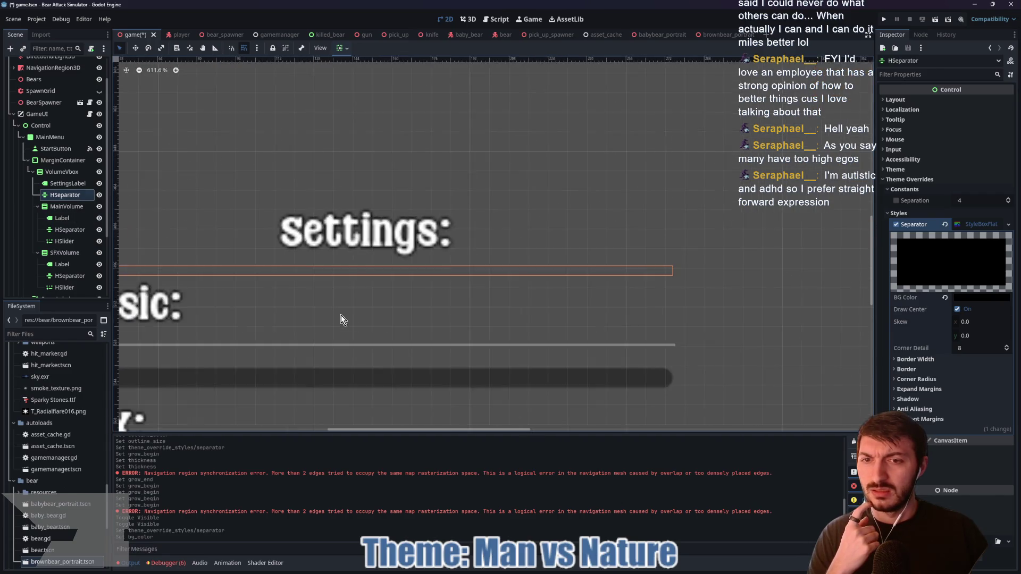
{"action": "scroll", "coordinate": [340, 315], "scroll_direction": "down", "scroll_amount": 6}
{"action": "mouse_move", "coordinate": [331, 313]}
{"action": "left_mouse_down"}
{"action": "mouse_move", "coordinate": [337, 297]}
{"action": "mouse_move", "coordinate": [365, 297]}
{"action": "left_mouse_up"}
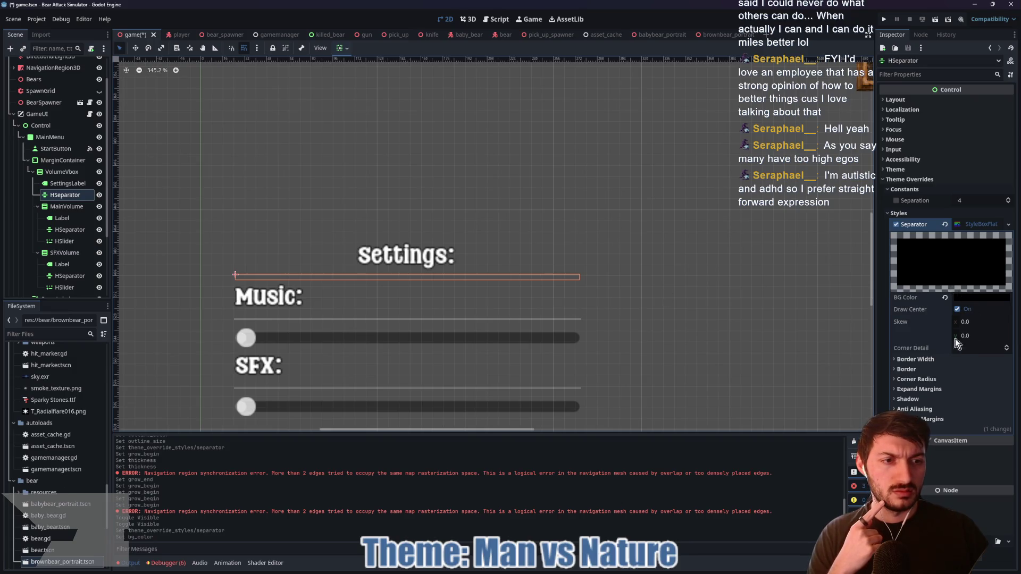
{"action": "left_click", "coordinate": [975, 225]}
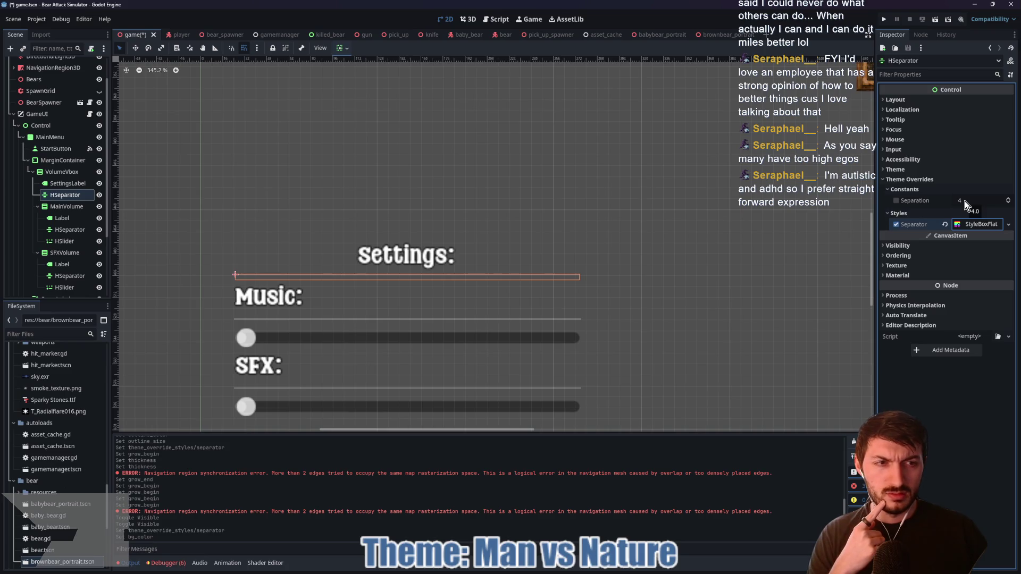
{"action": "left_click", "coordinate": [962, 226]}
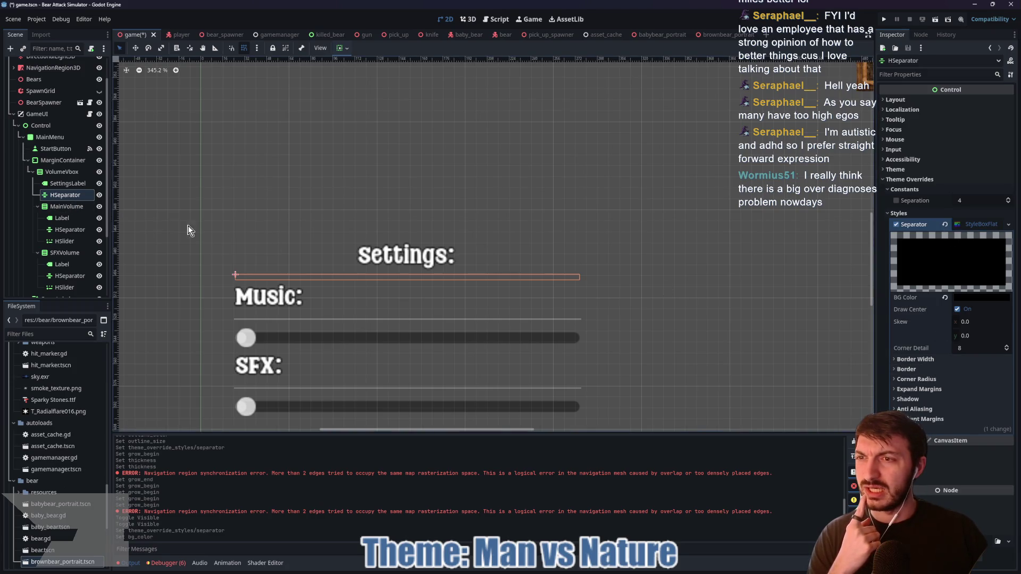
{"action": "scroll", "coordinate": [417, 235], "scroll_direction": "down", "scroll_amount": 7}
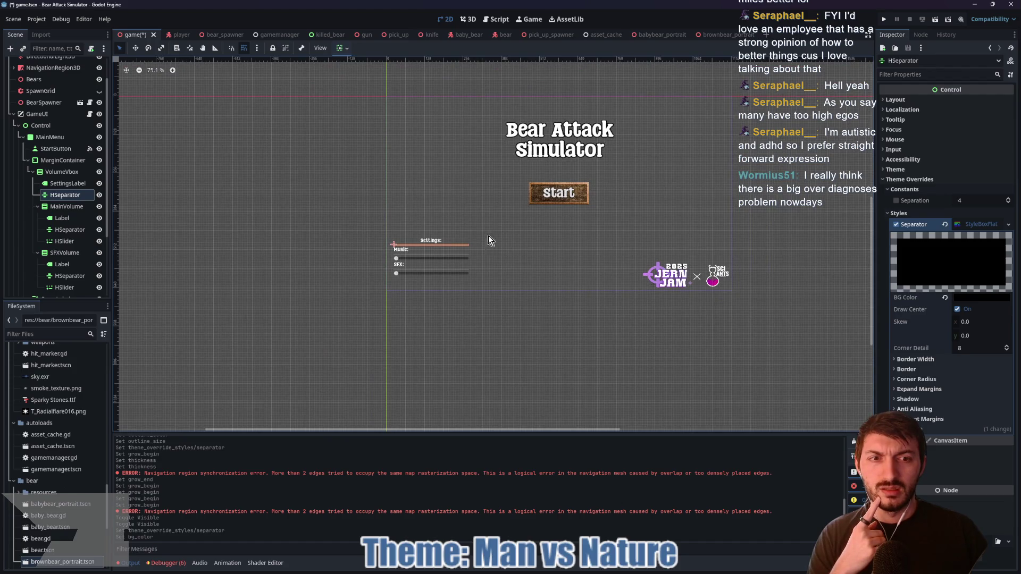
{"action": "left_click", "coordinate": [100, 195]}
{"action": "left_click", "coordinate": [100, 195]}
{"action": "scroll", "coordinate": [395, 250], "scroll_direction": "up", "scroll_amount": 6}
{"action": "scroll", "coordinate": [405, 265], "scroll_direction": "up", "scroll_amount": 3}
{"action": "scroll", "coordinate": [477, 260], "scroll_direction": "down", "scroll_amount": 3}
{"action": "scroll", "coordinate": [417, 258], "scroll_direction": "up", "scroll_amount": 3}
{"action": "scroll", "coordinate": [614, 262], "scroll_direction": "up", "scroll_amount": 3}
{"action": "scroll", "coordinate": [615, 262], "scroll_direction": "right", "scroll_amount": 1}
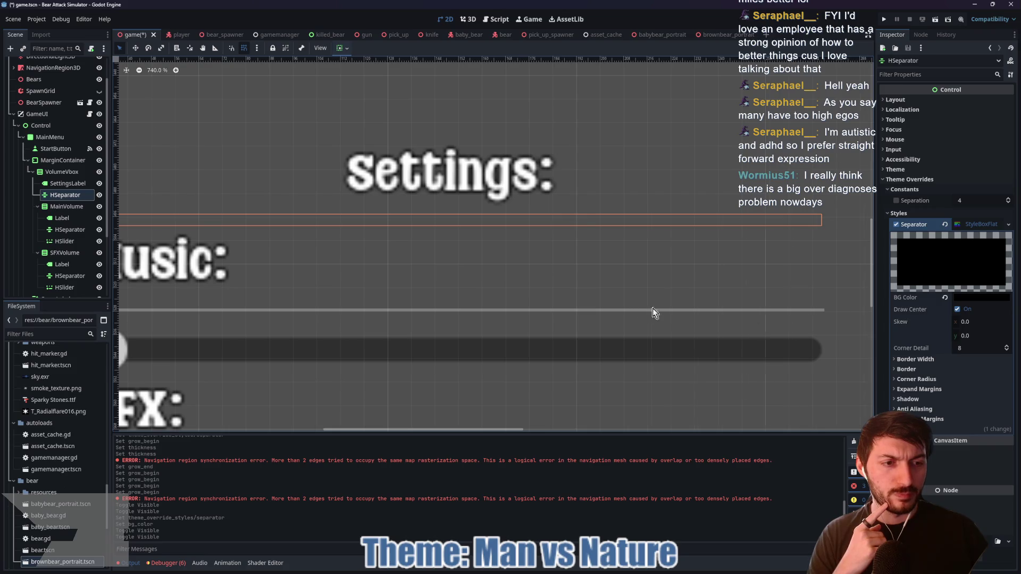
{"action": "scroll", "coordinate": [645, 312], "scroll_direction": "left", "scroll_amount": 5}
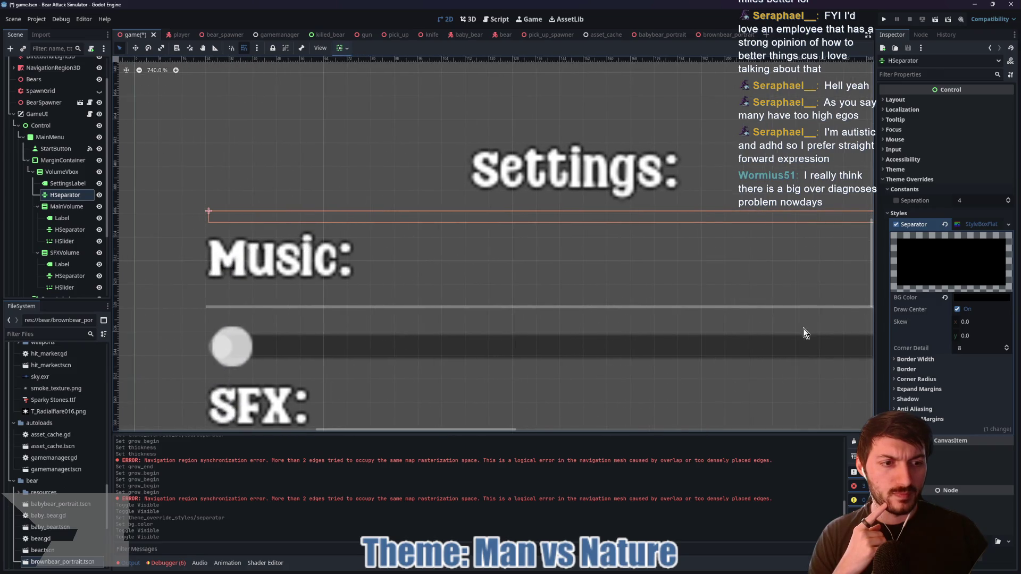
{"action": "left_click", "coordinate": [975, 227]}
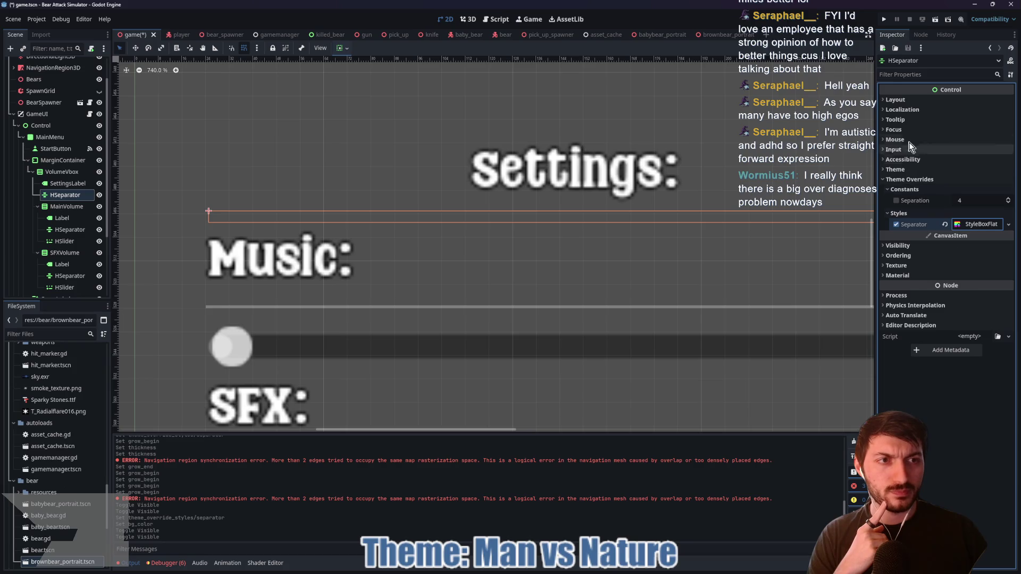
{"action": "left_click", "coordinate": [904, 100]}
{"action": "left_click", "coordinate": [904, 100]}
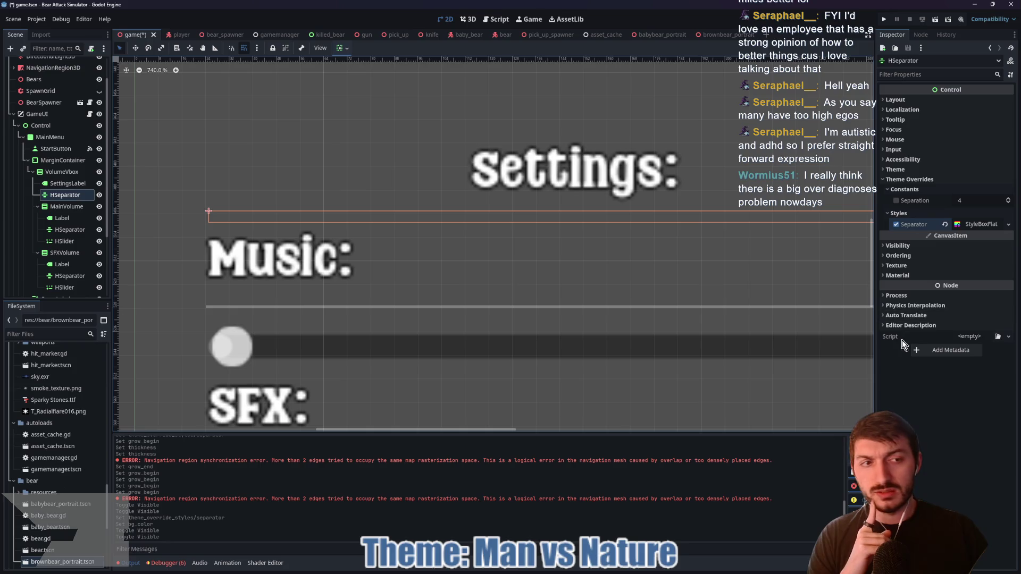
{"action": "left_click", "coordinate": [977, 225]}
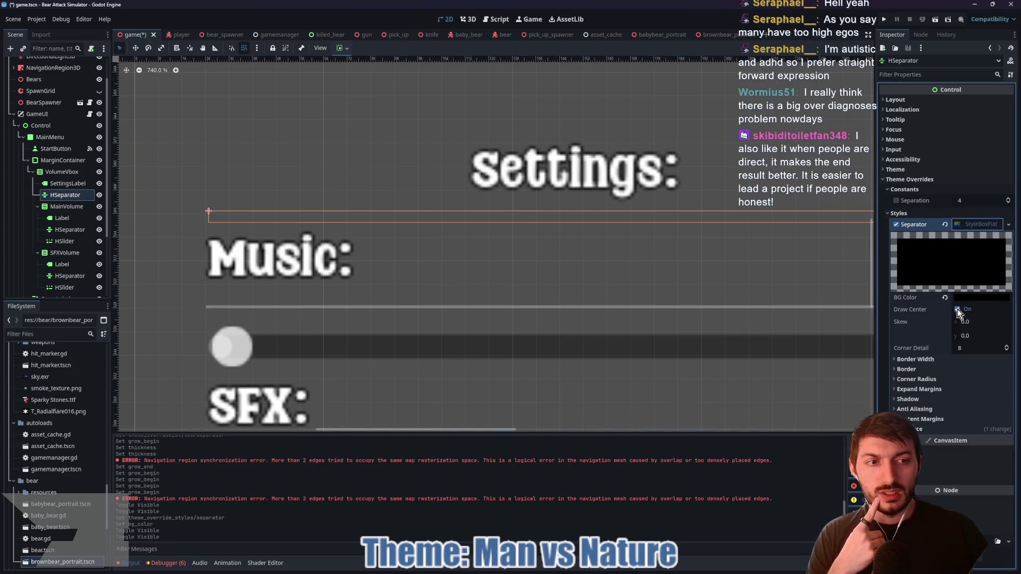
{"action": "left_click", "coordinate": [920, 360]}
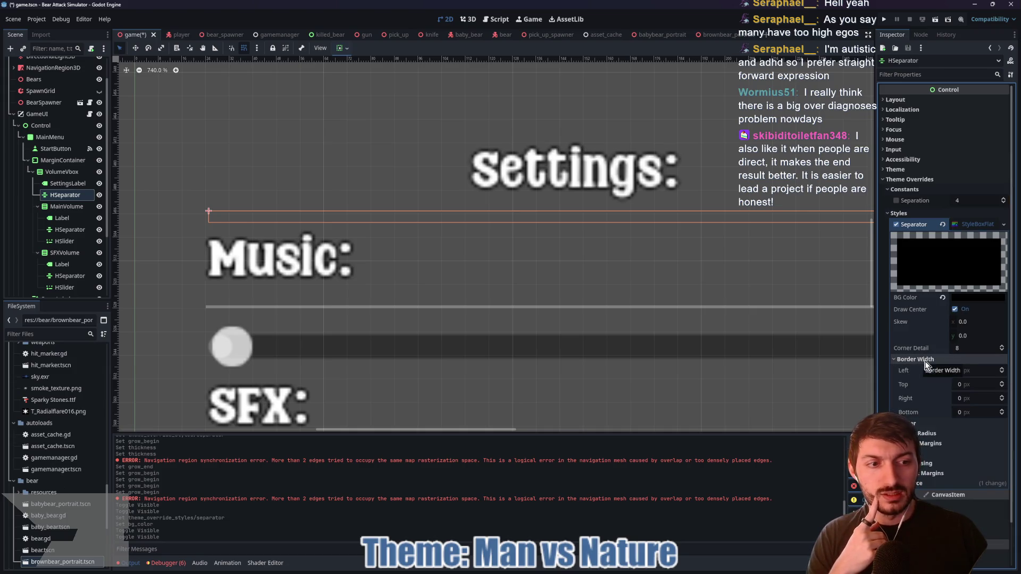
{"action": "left_click", "coordinate": [941, 361]}
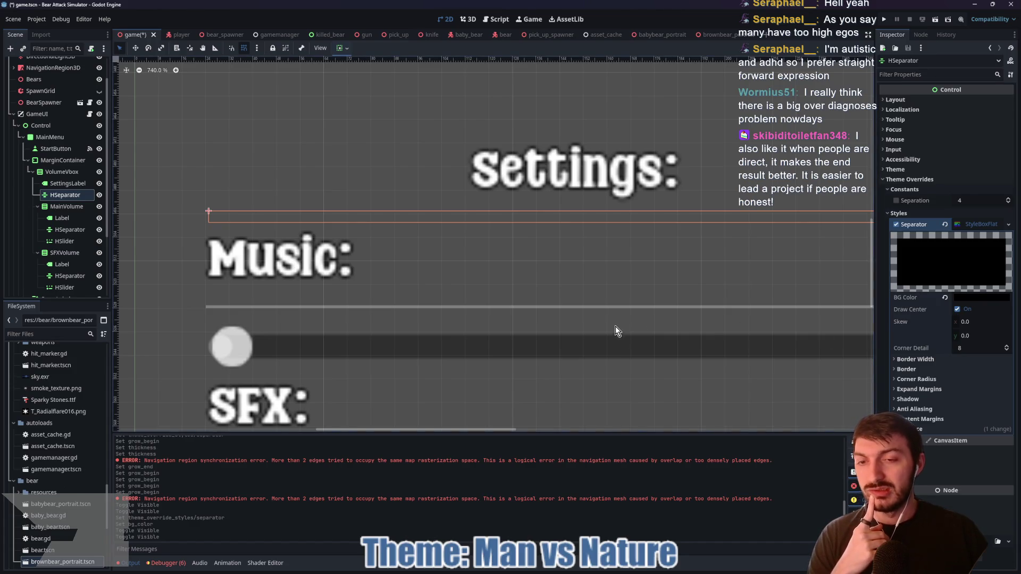
{"action": "scroll", "coordinate": [616, 327], "scroll_direction": "down", "scroll_amount": 3}
{"action": "left_click_drag", "start_coordinate": [577, 315], "coordinate": [560, 302]}
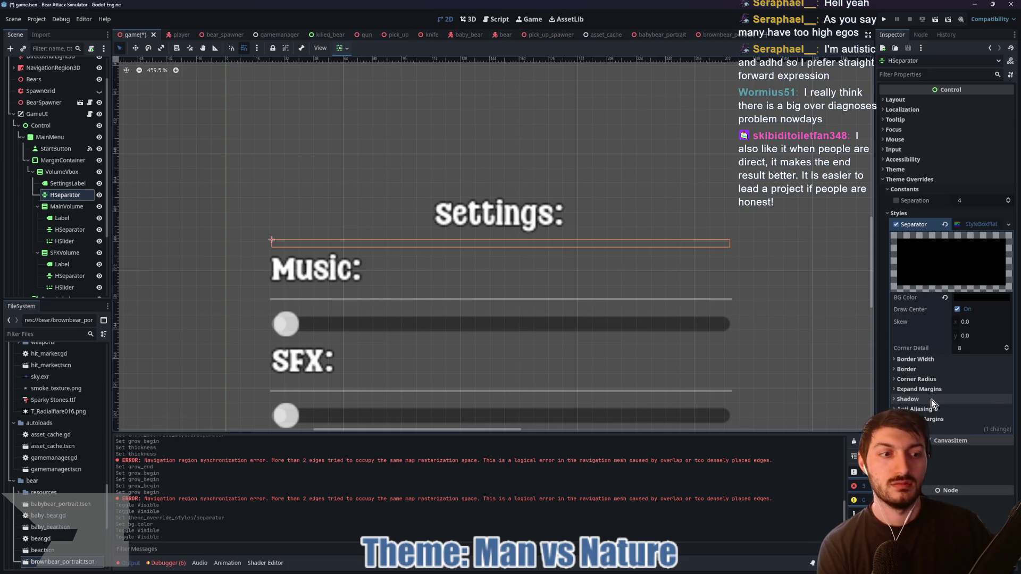
{"action": "left_click", "coordinate": [71, 229]}
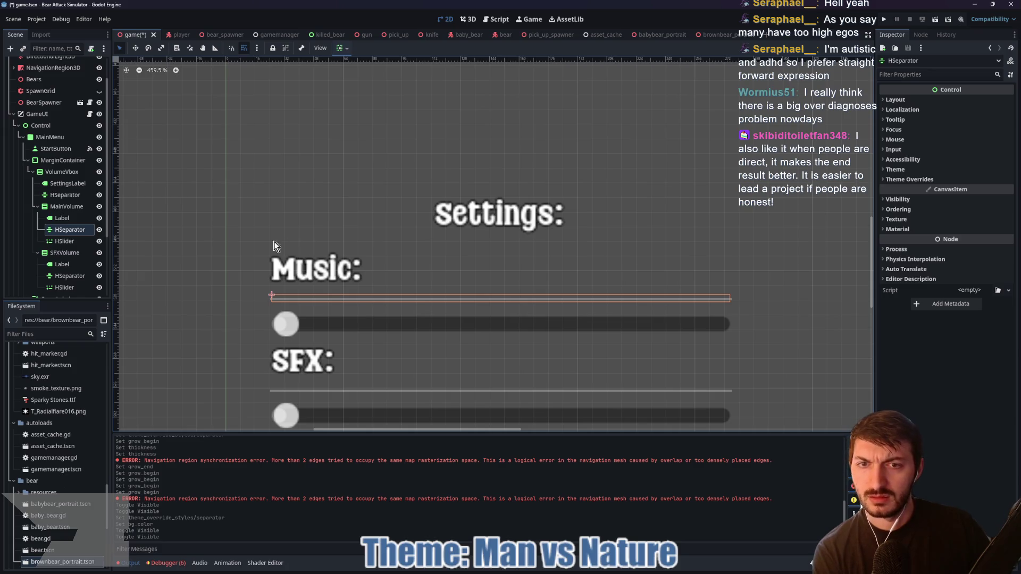
{"action": "left_click", "coordinate": [58, 196]}
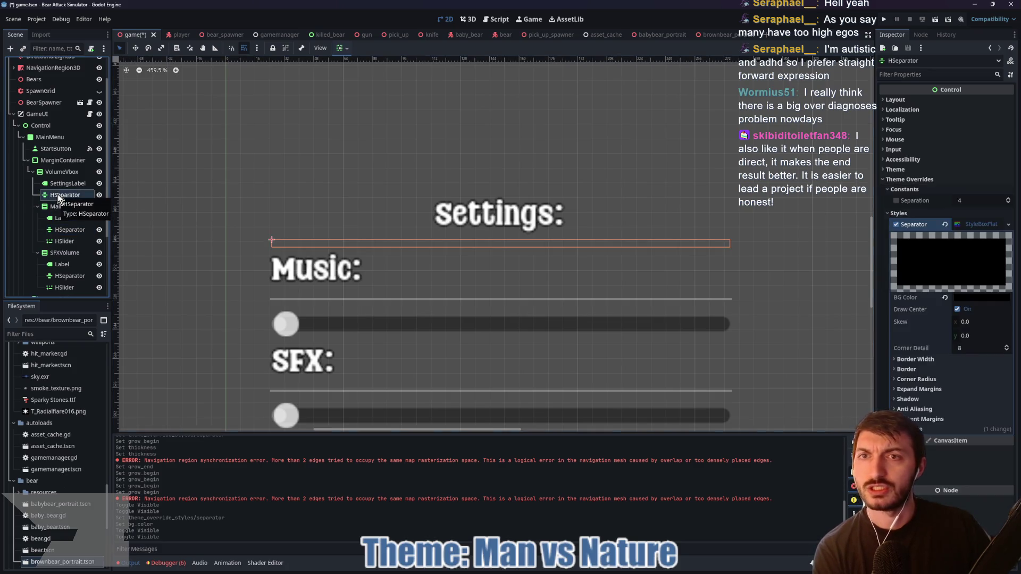
{"action": "mouse_move", "coordinate": [967, 202]}
{"action": "left_mouse_down"}
{"action": "mouse_move", "coordinate": [982, 203]}
{"action": "mouse_move", "coordinate": [968, 205]}
{"action": "left_mouse_up"}
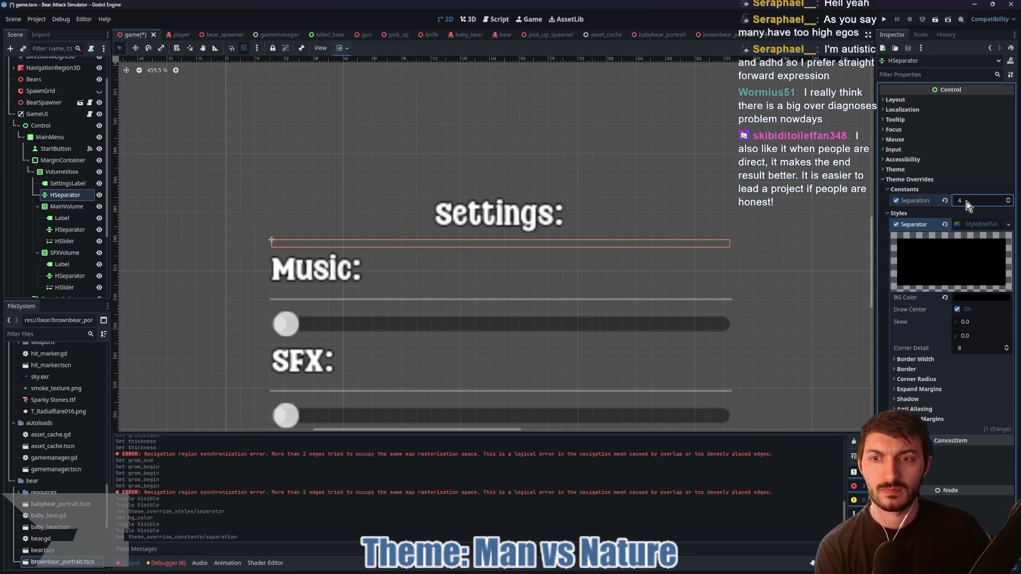
{"action": "left_click", "coordinate": [945, 200]}
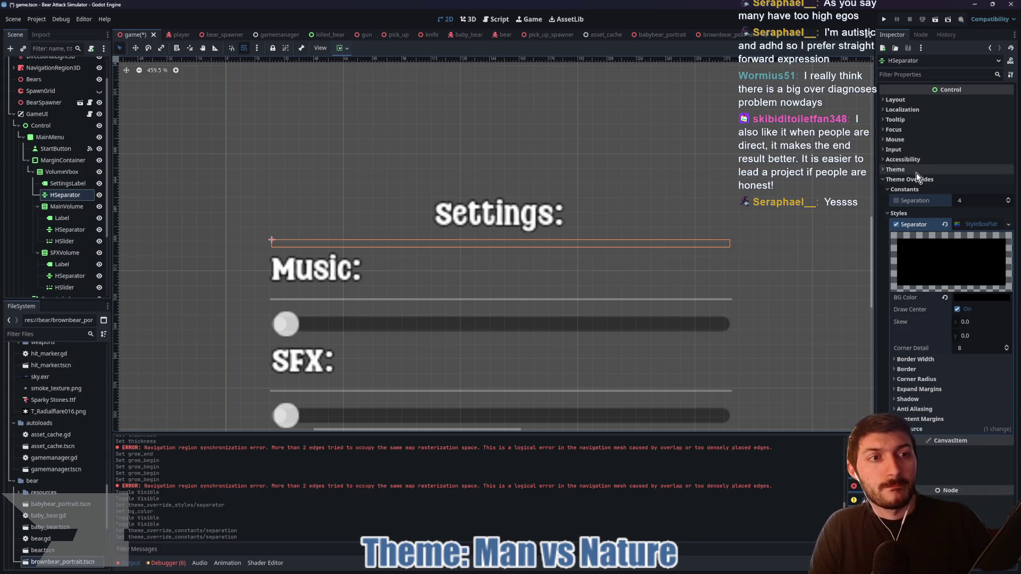
{"action": "left_click", "coordinate": [904, 159]}
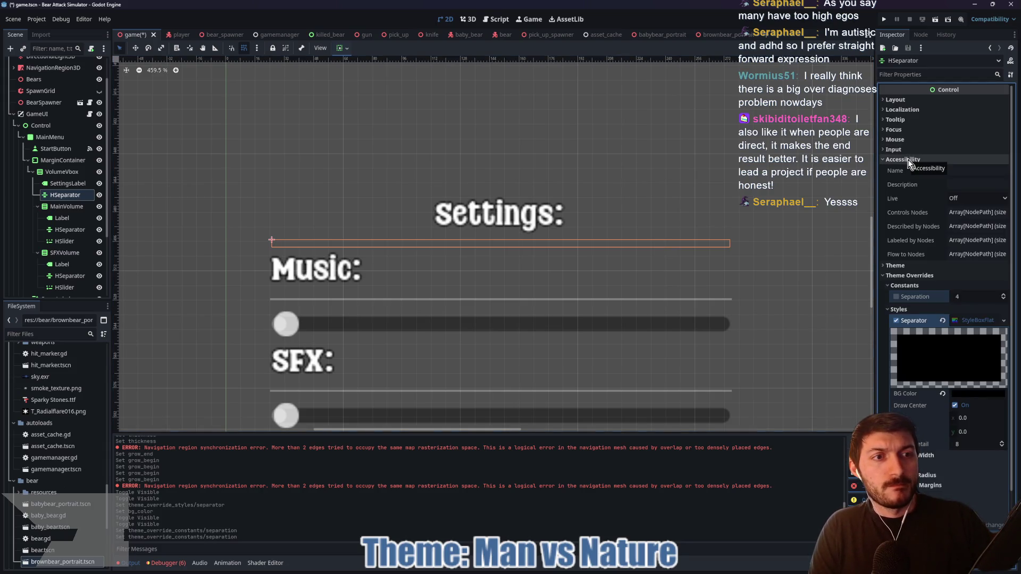
{"action": "left_click", "coordinate": [906, 159]}
{"action": "left_click", "coordinate": [898, 149]}
{"action": "left_click", "coordinate": [899, 149]}
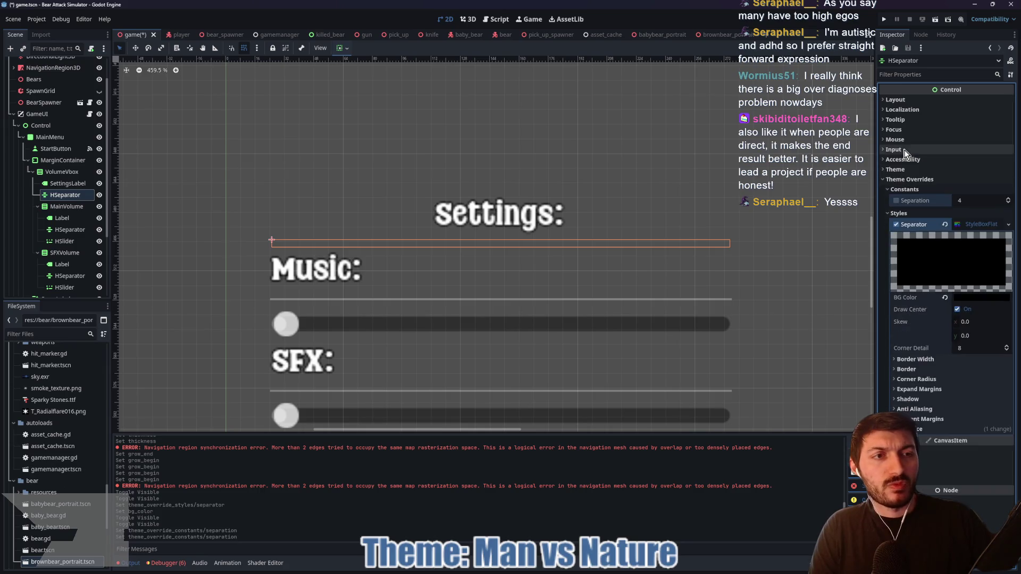
{"action": "left_click", "coordinate": [901, 140]}
{"action": "left_click", "coordinate": [900, 139]}
{"action": "left_click", "coordinate": [898, 130]}
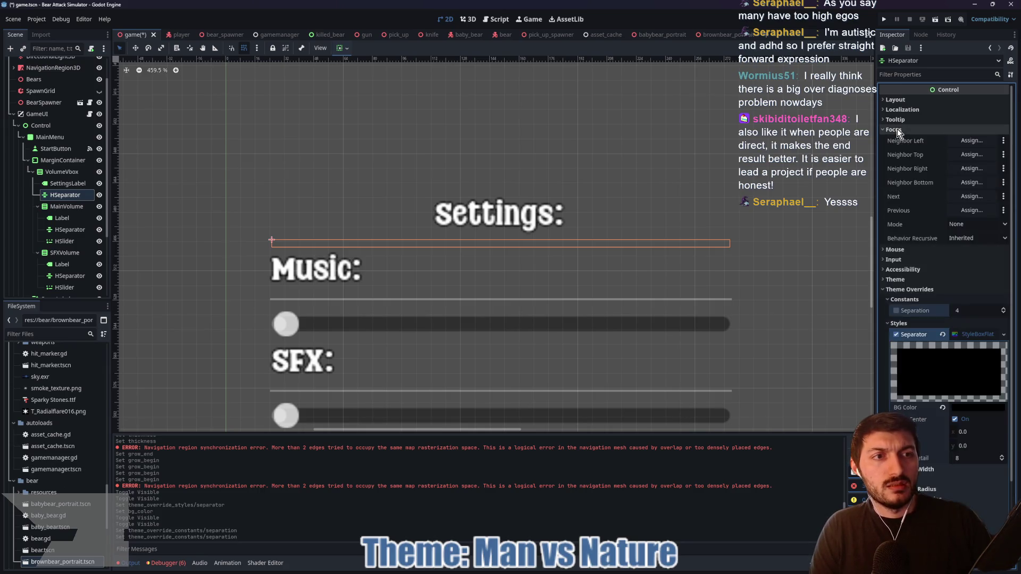
{"action": "left_click", "coordinate": [898, 129]}
{"action": "left_click", "coordinate": [898, 120]}
{"action": "left_click", "coordinate": [898, 122]}
{"action": "left_click", "coordinate": [898, 110]}
{"action": "left_click", "coordinate": [898, 111]}
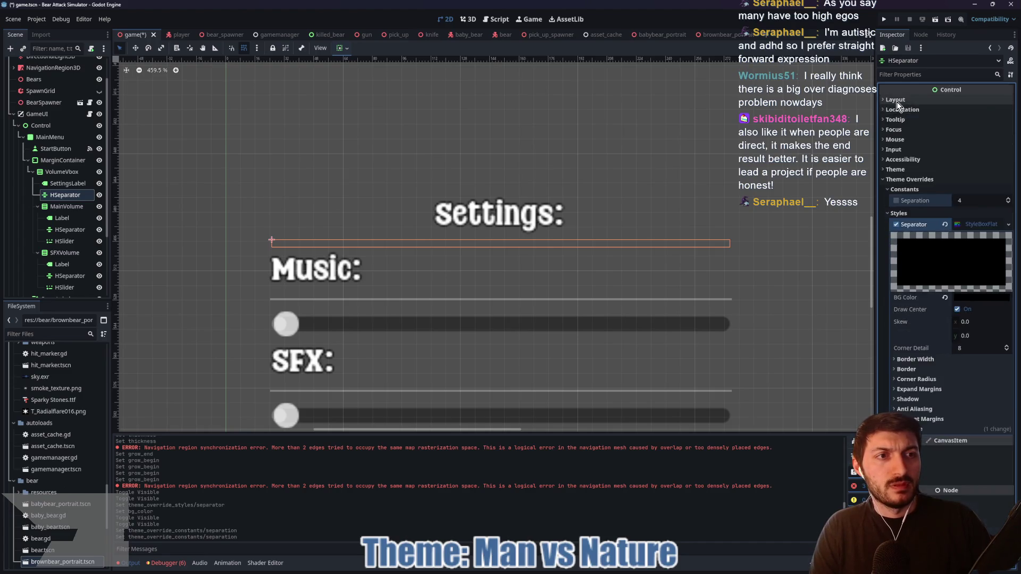
{"action": "left_click", "coordinate": [896, 101]}
{"action": "left_click", "coordinate": [896, 101]}
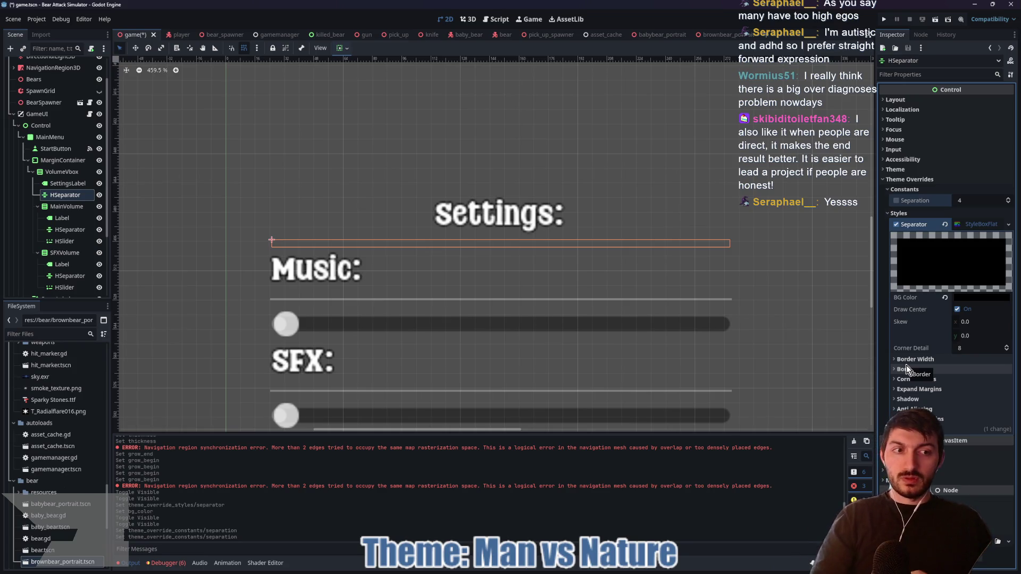
{"action": "left_click", "coordinate": [957, 309]}
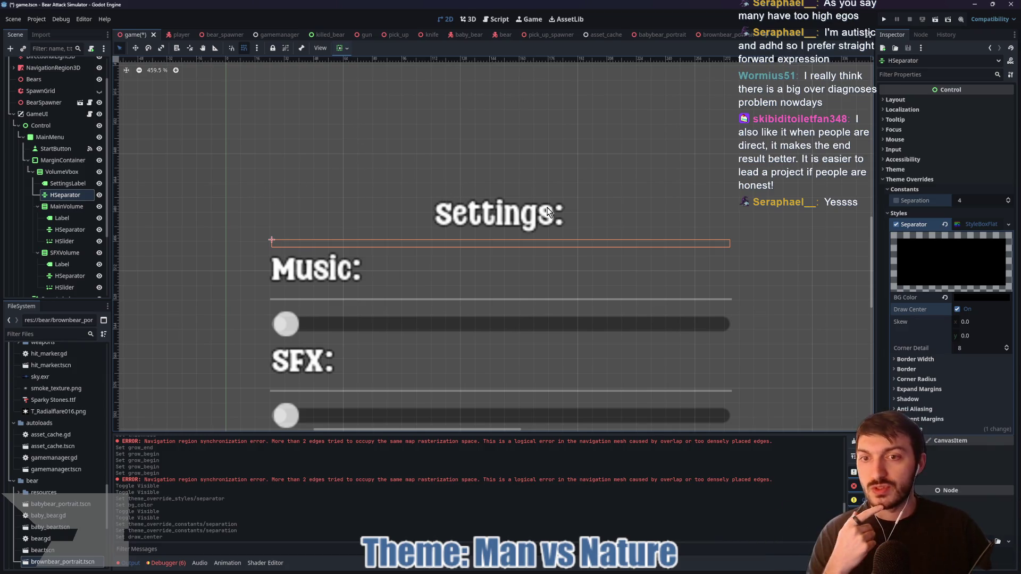
{"action": "left_click", "coordinate": [927, 360]}
{"action": "left_click", "coordinate": [927, 360]}
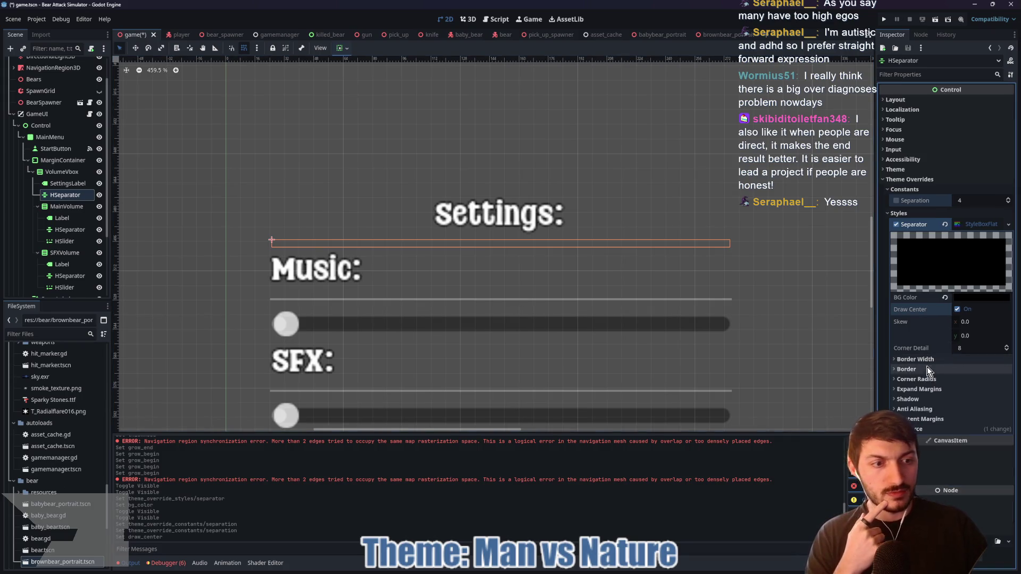
- Set the flat style's top and bottom expand margins to 2 px, then to 1 px
{"action": "left_click", "coordinate": [924, 372]}
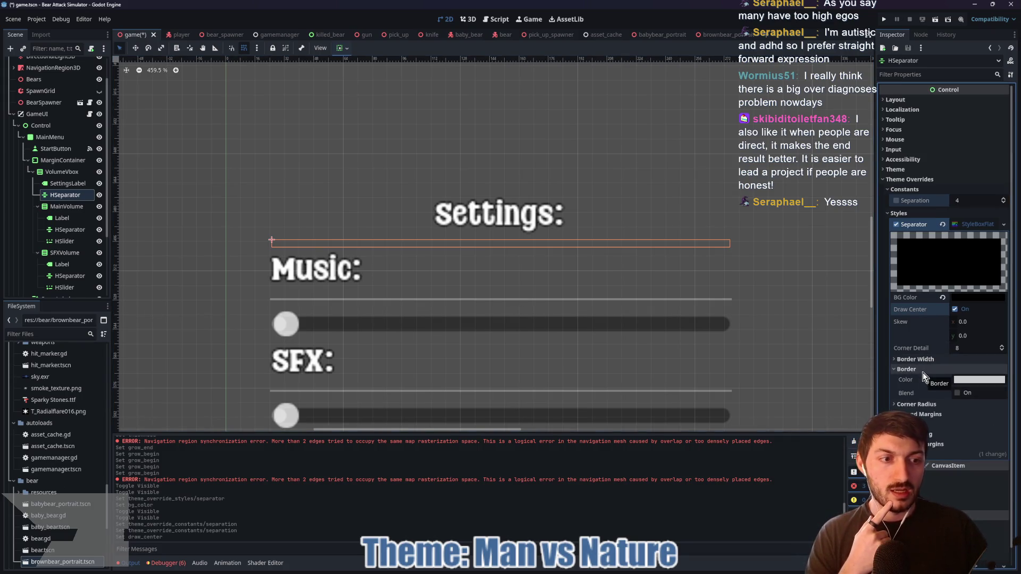
{"action": "left_click", "coordinate": [923, 372]}
{"action": "left_click", "coordinate": [924, 385]}
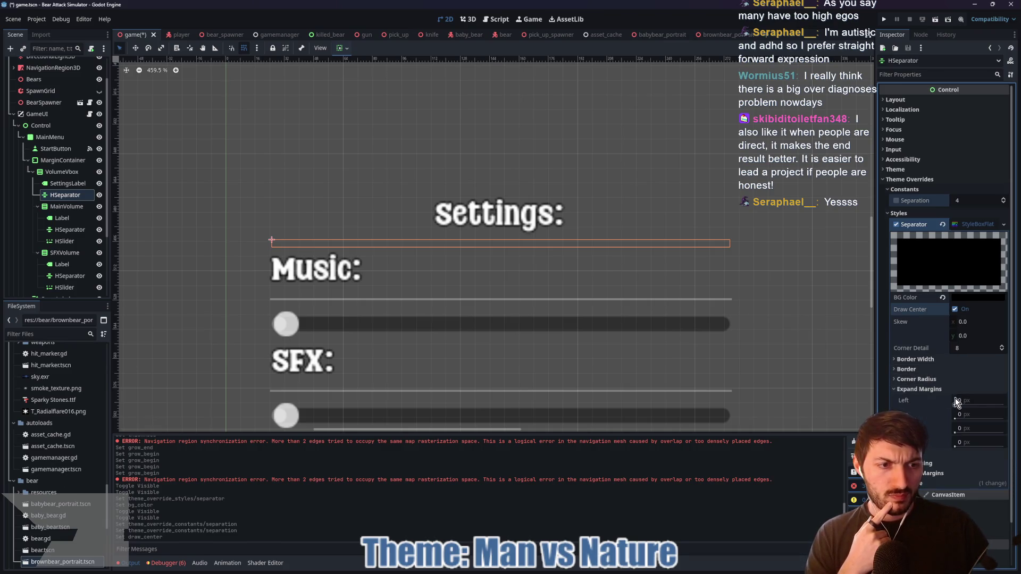
{"action": "mouse_move", "coordinate": [959, 417]}
{"action": "left_mouse_down"}
{"action": "mouse_move", "coordinate": [981, 417]}
{"action": "mouse_move", "coordinate": [957, 419]}
{"action": "left_mouse_up"}
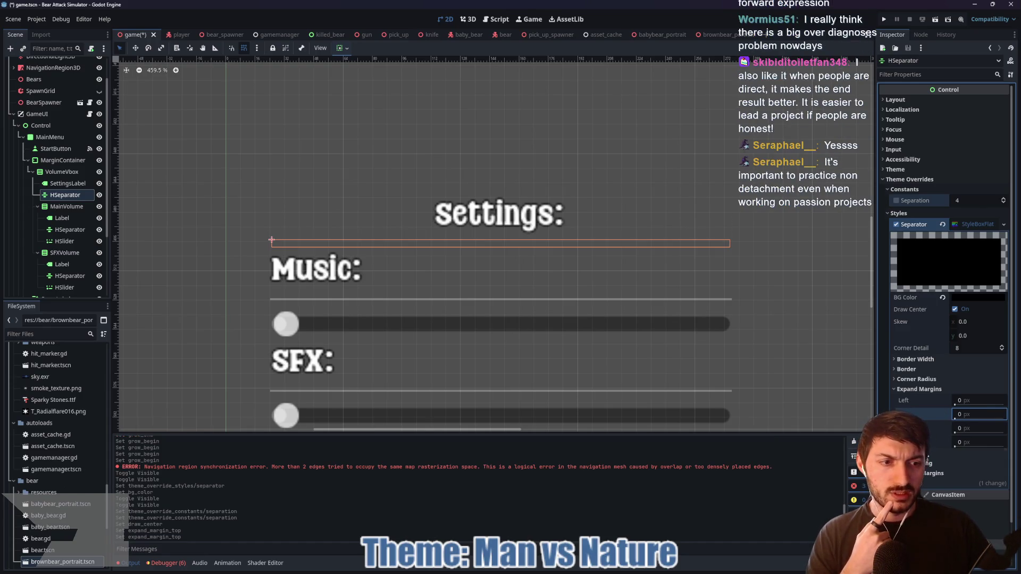
{"action": "left_click", "coordinate": [970, 415]}
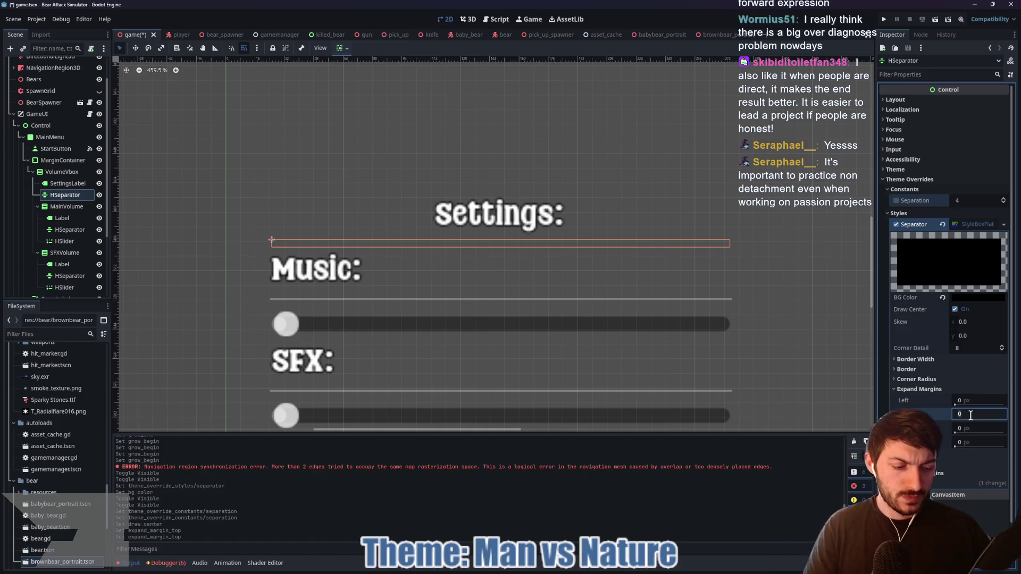
{"action": "type", "text": "2"}
{"action": "key", "text": "Tab"}
{"action": "type", "text": "2"}
{"action": "key", "text": "Return"}
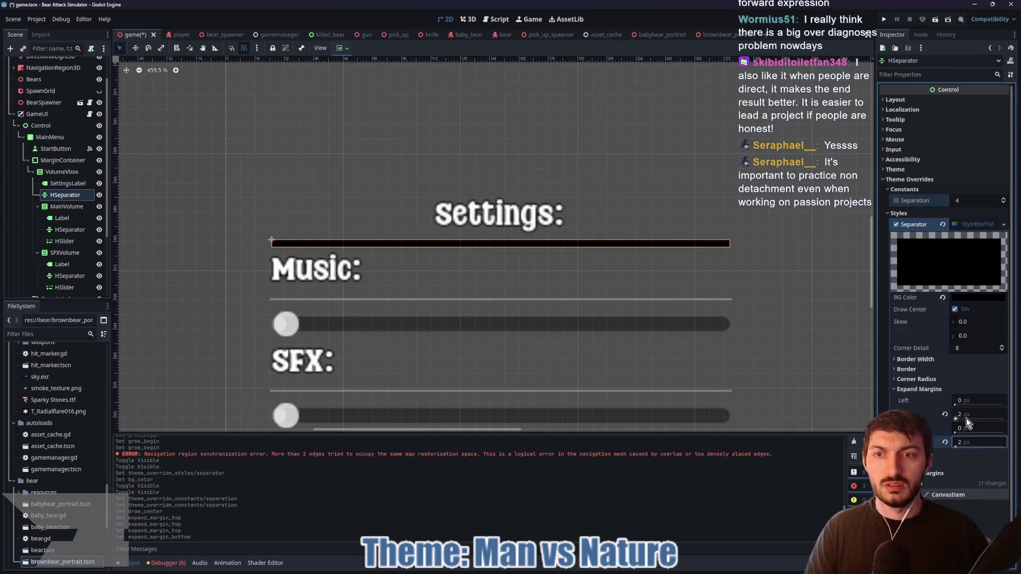
{"action": "left_click", "coordinate": [970, 414]}
{"action": "type", "text": "1"}
{"action": "key", "text": "Tab"}
{"action": "key", "text": "Tab"}
{"action": "type", "text": "1"}
{"action": "key", "text": "Return"}
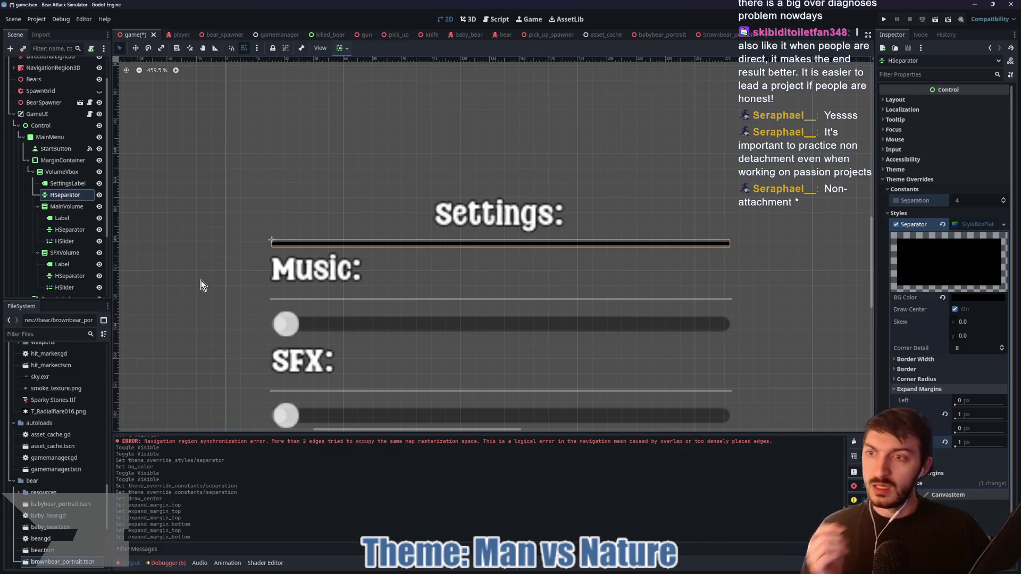
- Select the Settings separator and revert its StyleBoxFlat Separator override
{"action": "left_click", "coordinate": [66, 229]}
{"action": "left_click", "coordinate": [904, 170]}
{"action": "left_click", "coordinate": [905, 170]}
{"action": "left_click", "coordinate": [910, 179]}
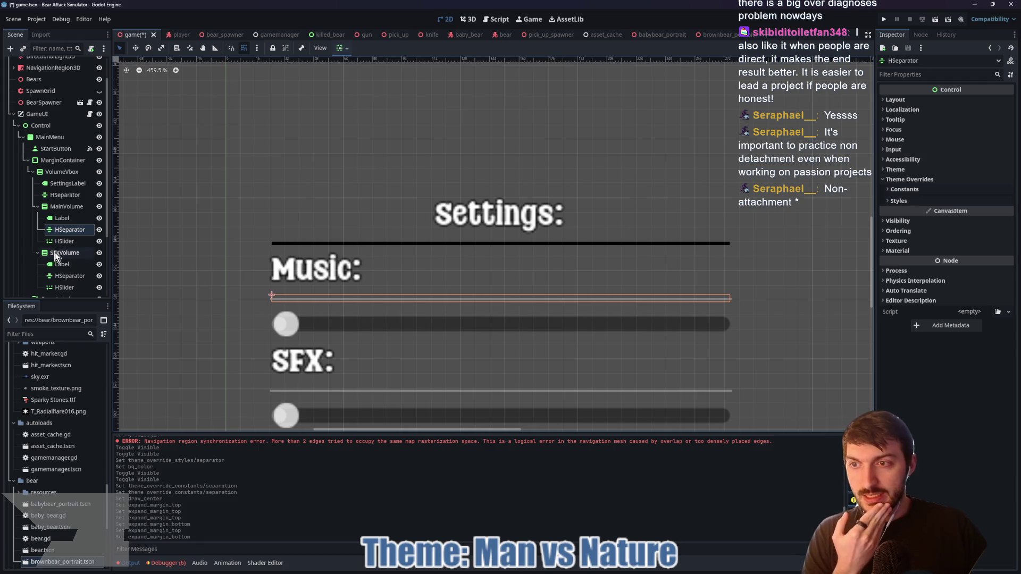
{"action": "left_click", "coordinate": [64, 194]}
{"action": "left_click", "coordinate": [918, 190]}
{"action": "left_click", "coordinate": [910, 201]}
{"action": "left_click", "coordinate": [910, 201]}
{"action": "left_click", "coordinate": [910, 201]}
{"action": "left_click", "coordinate": [911, 201]}
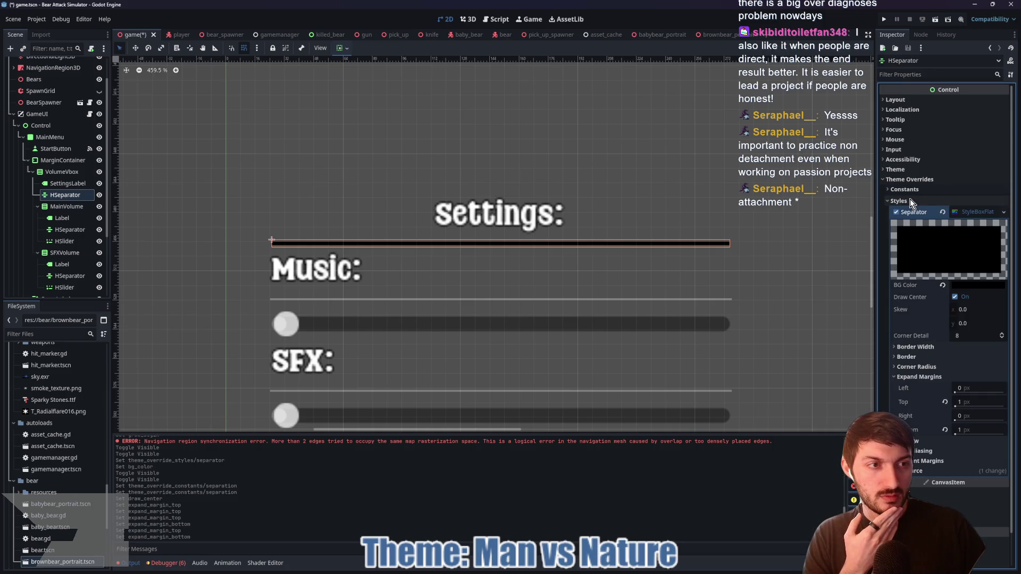
{"action": "left_click", "coordinate": [942, 212]}
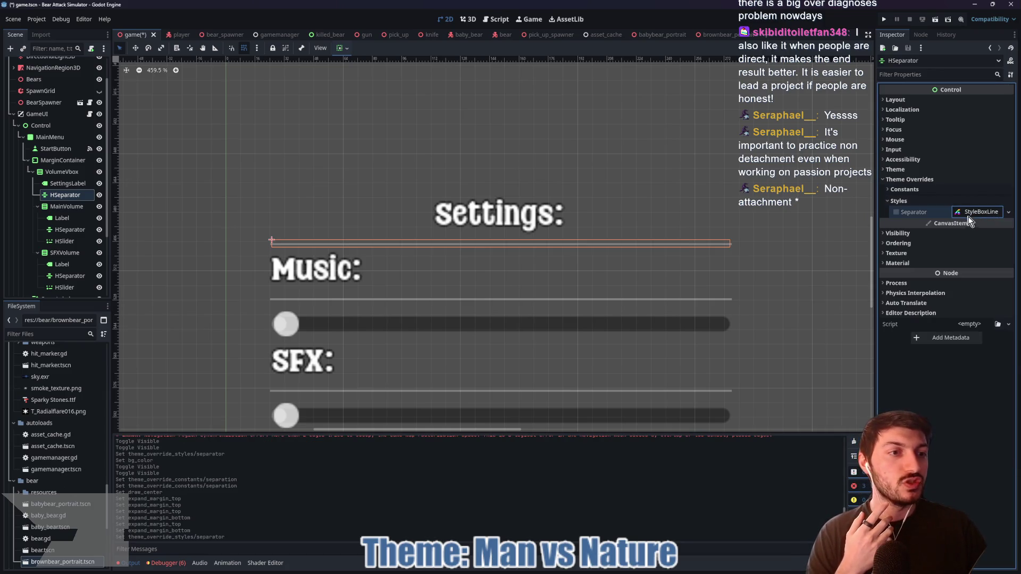
- Give the separator a new StyleBoxLine 2 px thick with Grow Begin and Grow End of 2
{"action": "left_click", "coordinate": [972, 212]}
{"action": "left_click", "coordinate": [984, 264]}
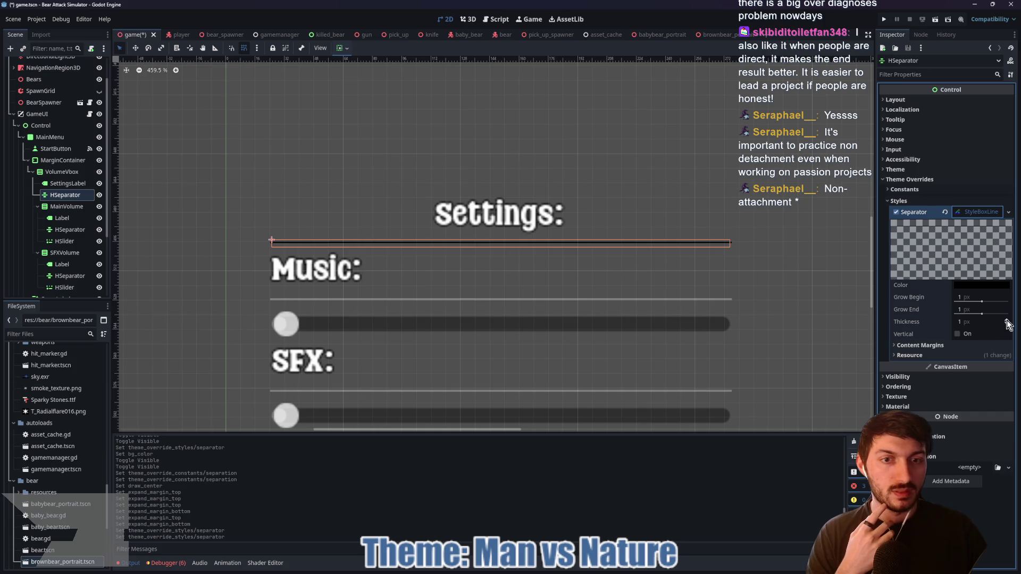
{"action": "left_click", "coordinate": [1006, 319]}
{"action": "left_click", "coordinate": [967, 297]}
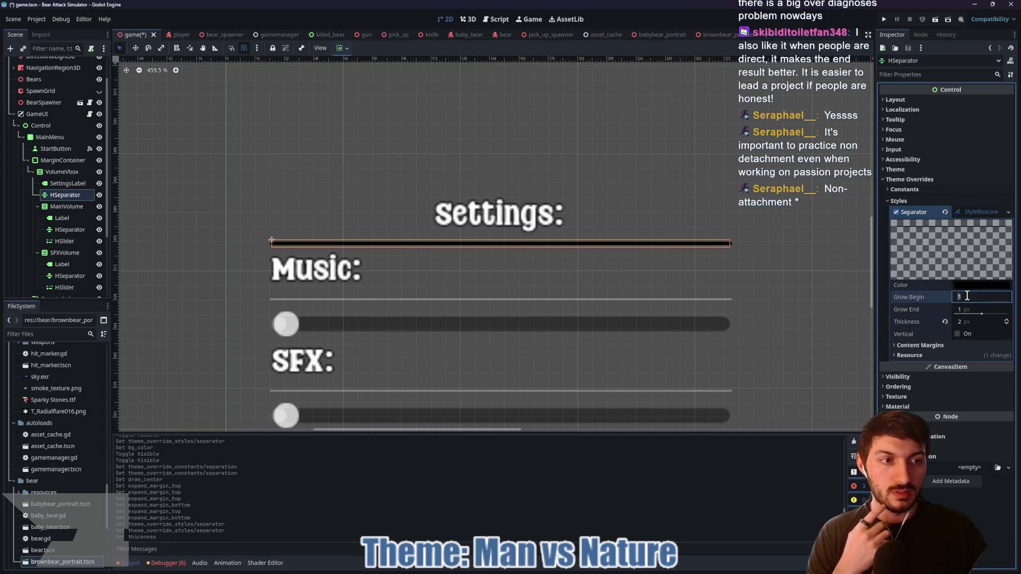
{"action": "type", "text": "2"}
{"action": "key", "text": "Tab"}
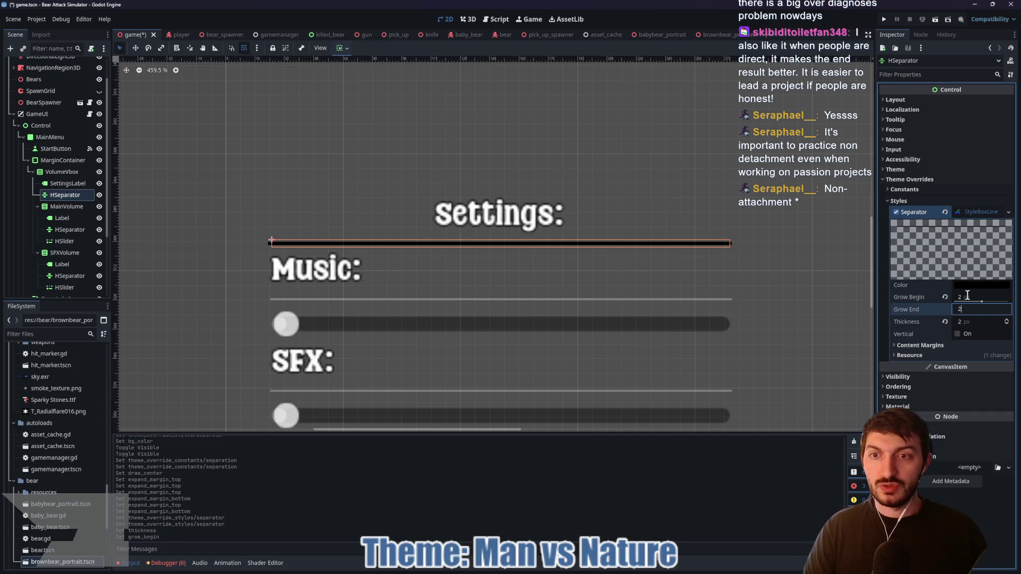
{"action": "type", "text": "2"}
{"action": "key", "text": "Tab"}
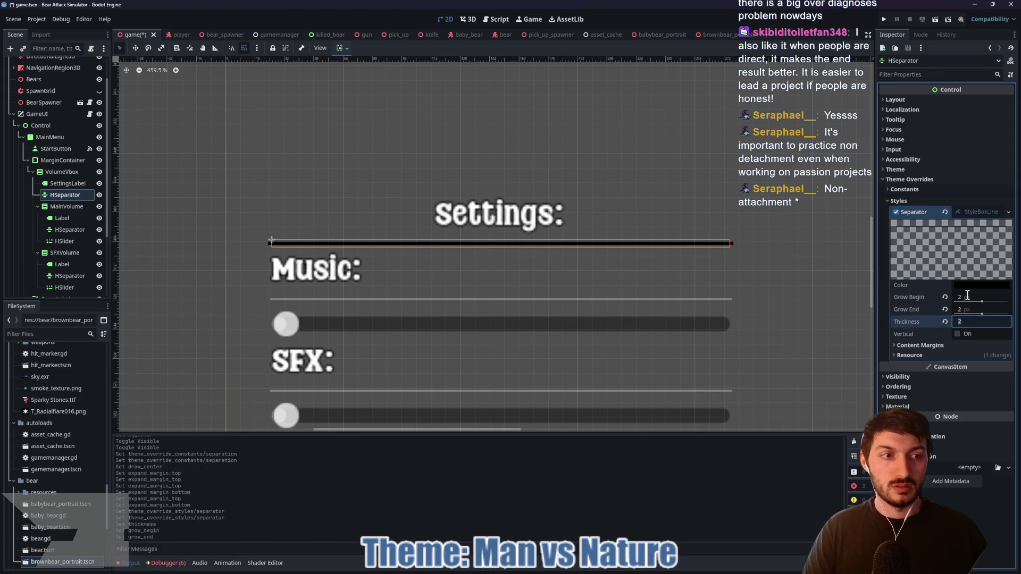
- Raise Grow Begin and Grow End to 6 px, keeping the thickness at 2 px
{"action": "left_click", "coordinate": [964, 296]}
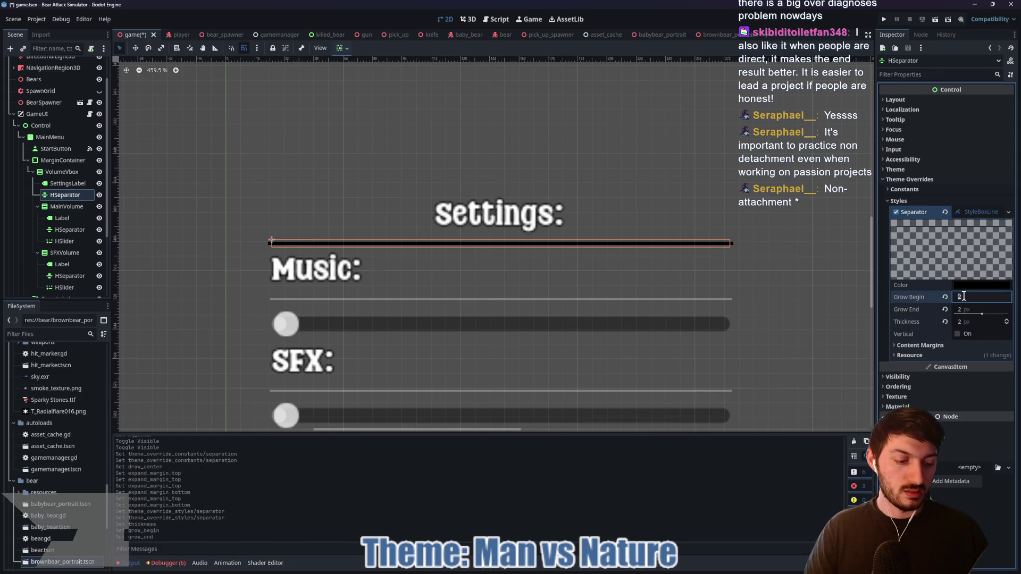
{"action": "type", "text": "4"}
{"action": "key", "text": "Tab"}
{"action": "type", "text": "4"}
{"action": "key", "text": "Return"}
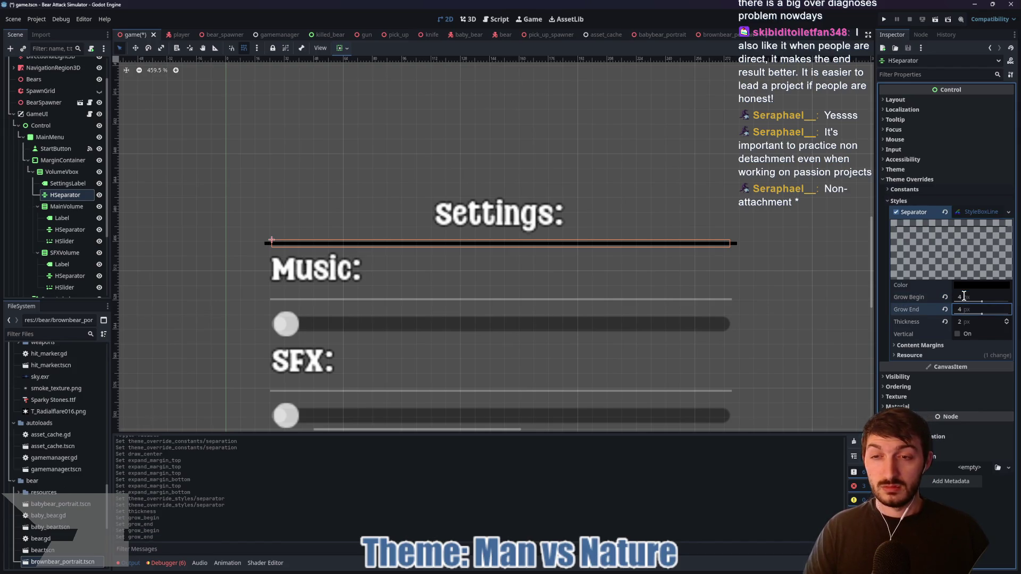
{"action": "left_click", "coordinate": [963, 296]}
{"action": "type", "text": "6"}
{"action": "key", "text": "Tab"}
{"action": "type", "text": "6"}
{"action": "key", "text": "Tab"}
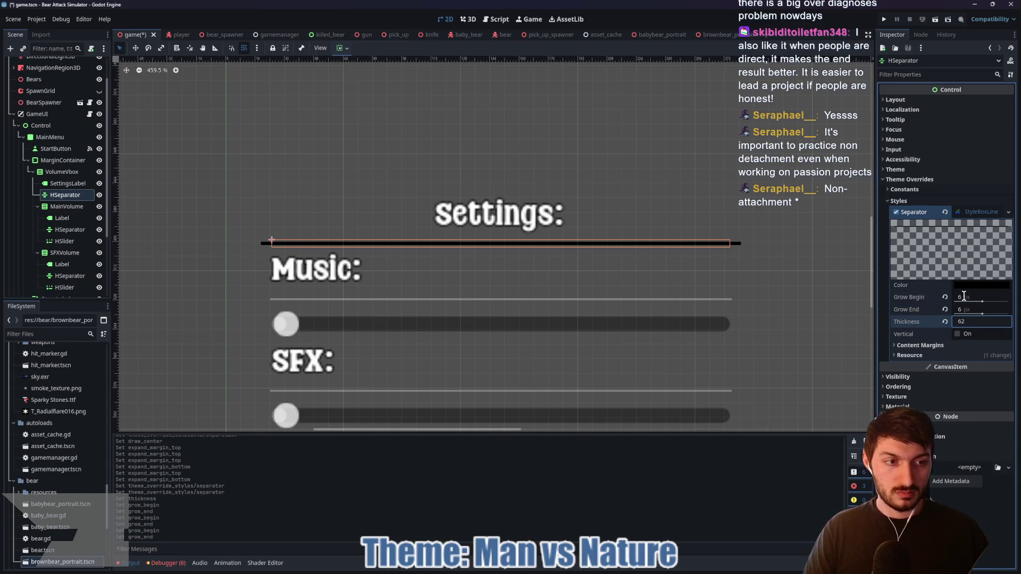
{"action": "key", "text": "Escape"}
{"action": "scroll", "coordinate": [647, 314], "scroll_direction": "down", "scroll_amount": 3}
{"action": "left_click_drag", "start_coordinate": [675, 325], "coordinate": [611, 316]}
{"action": "scroll", "coordinate": [521, 310], "scroll_direction": "up", "scroll_amount": 3}
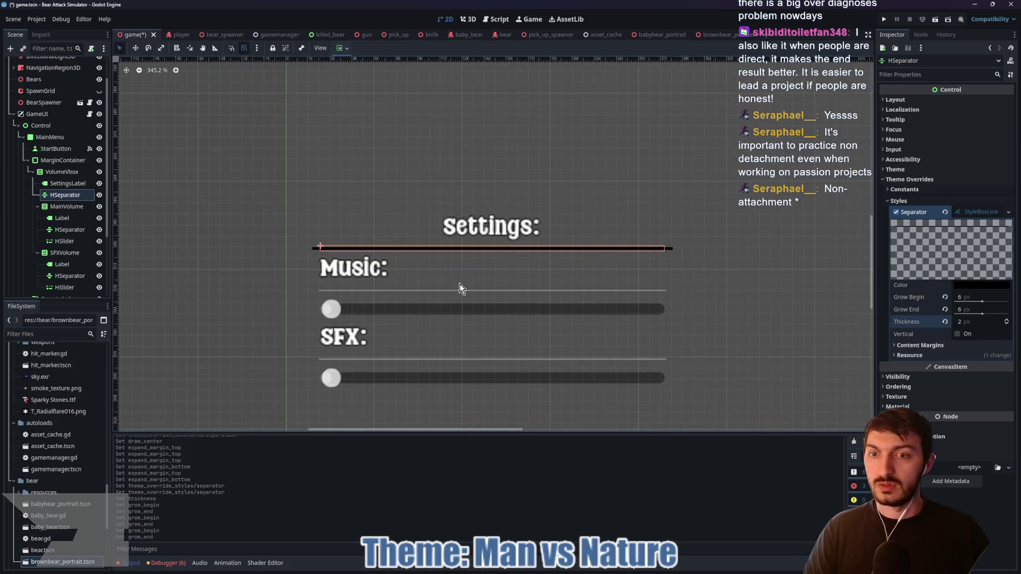
{"action": "left_click", "coordinate": [66, 229]}
- Give both Music and SFX separators a new StyleBoxLine at 1 px thickness and preview them
{"action": "left_click", "coordinate": [74, 275], "text": "ctrl"}
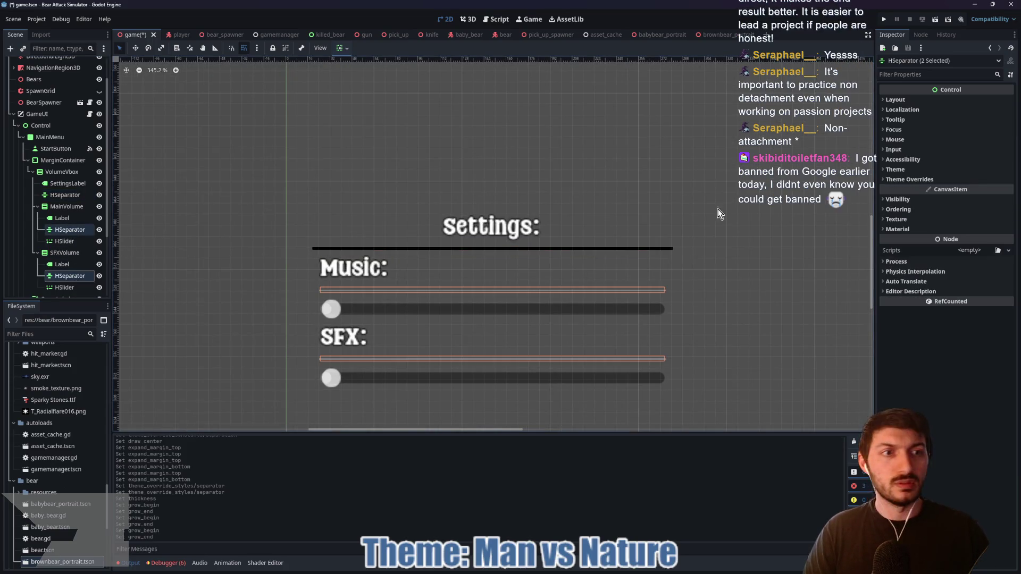
{"action": "left_click", "coordinate": [883, 201]}
{"action": "left_click", "coordinate": [969, 212]}
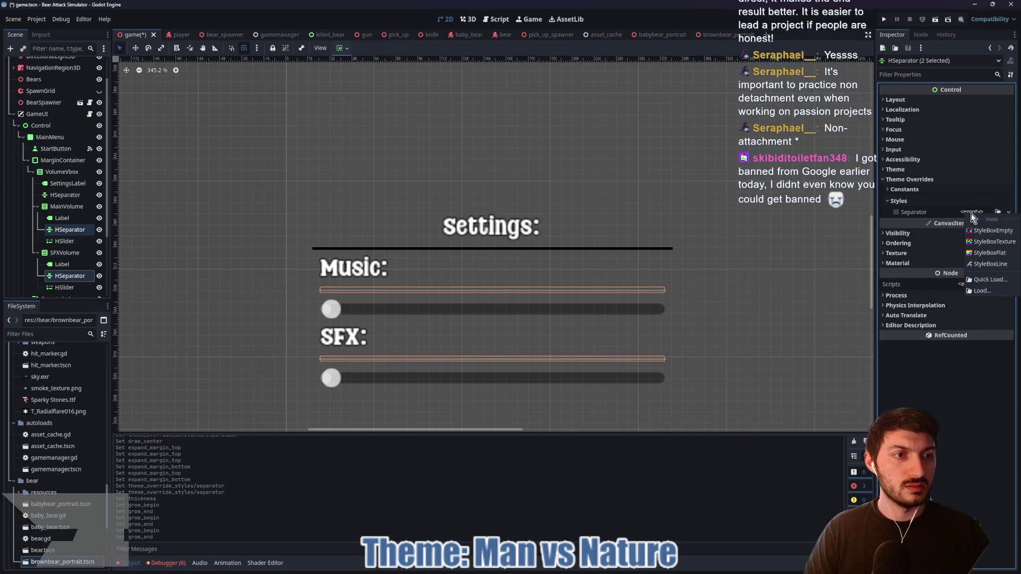
{"action": "left_click", "coordinate": [986, 263]}
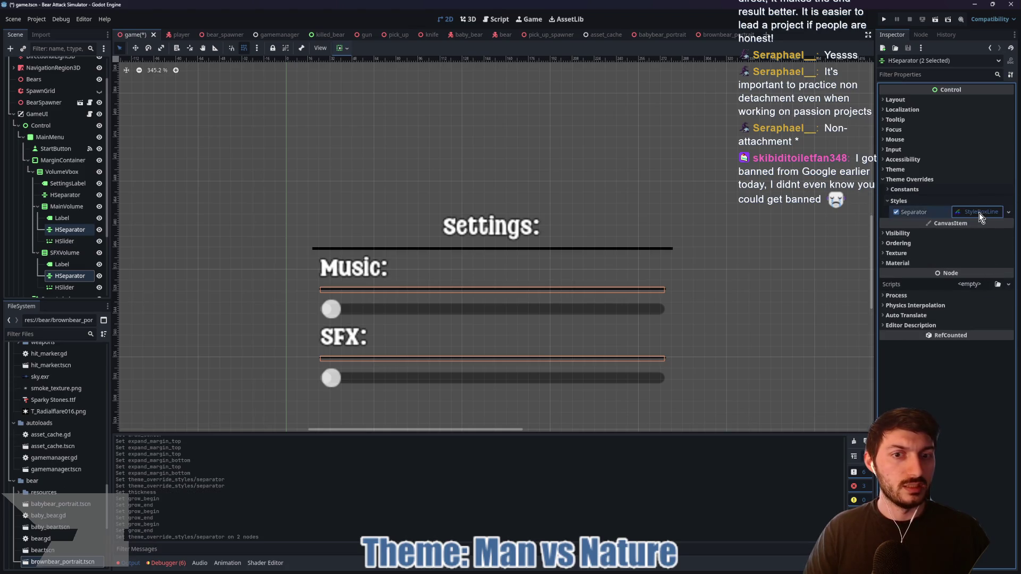
{"action": "left_click", "coordinate": [979, 212]}
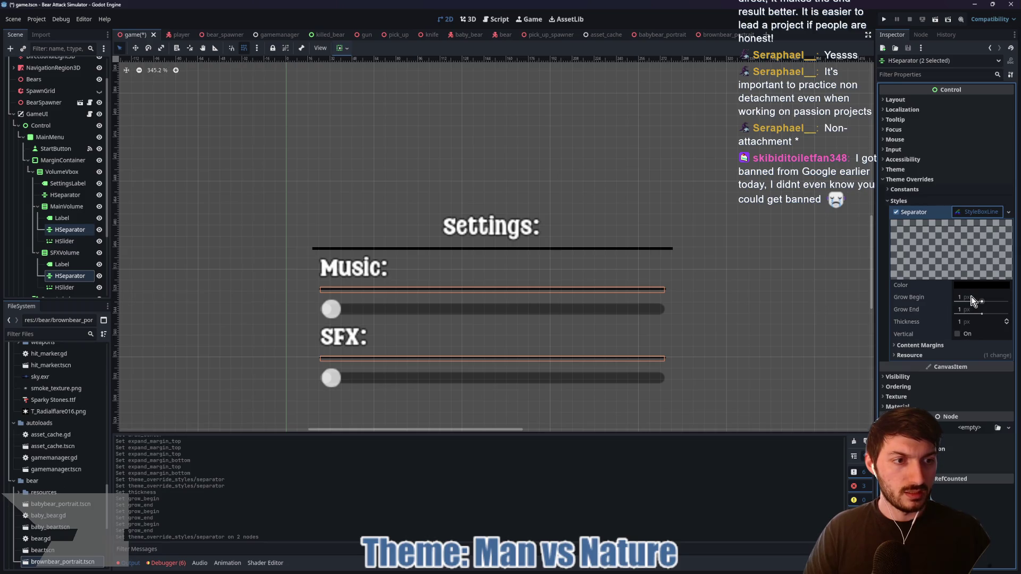
{"action": "left_click", "coordinate": [968, 322]}
{"action": "type", "text": "2"}
{"action": "key", "text": "Return"}
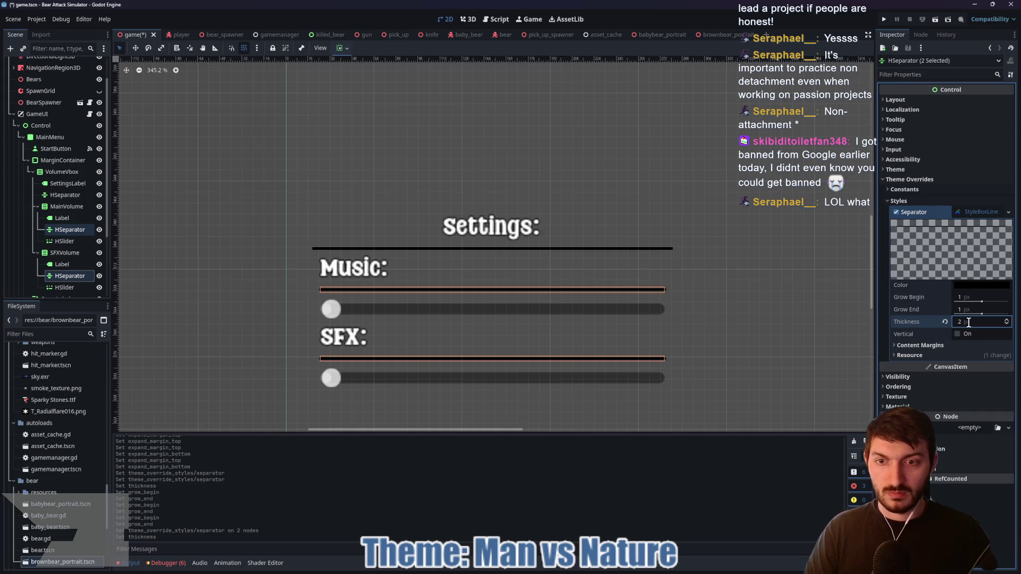
{"action": "left_click_drag", "start_coordinate": [969, 322], "coordinate": [966, 322]}
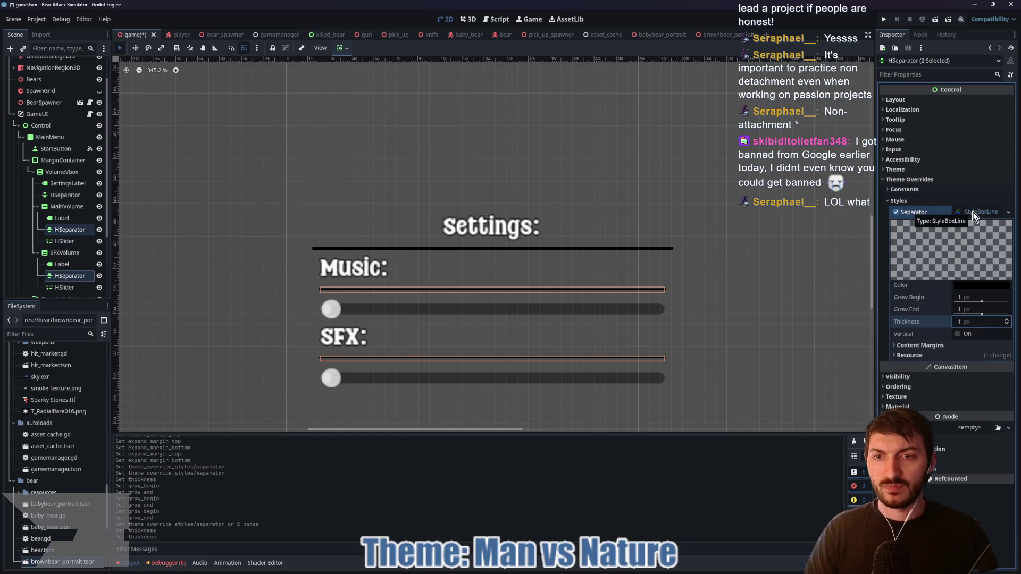
{"action": "left_click", "coordinate": [715, 280]}
{"action": "scroll", "coordinate": [724, 278], "scroll_direction": "down", "scroll_amount": 5}
{"action": "mouse_move", "coordinate": [741, 303]}
{"action": "left_mouse_down"}
{"action": "mouse_move", "coordinate": [515, 296]}
{"action": "mouse_move", "coordinate": [528, 308]}
{"action": "left_mouse_up"}
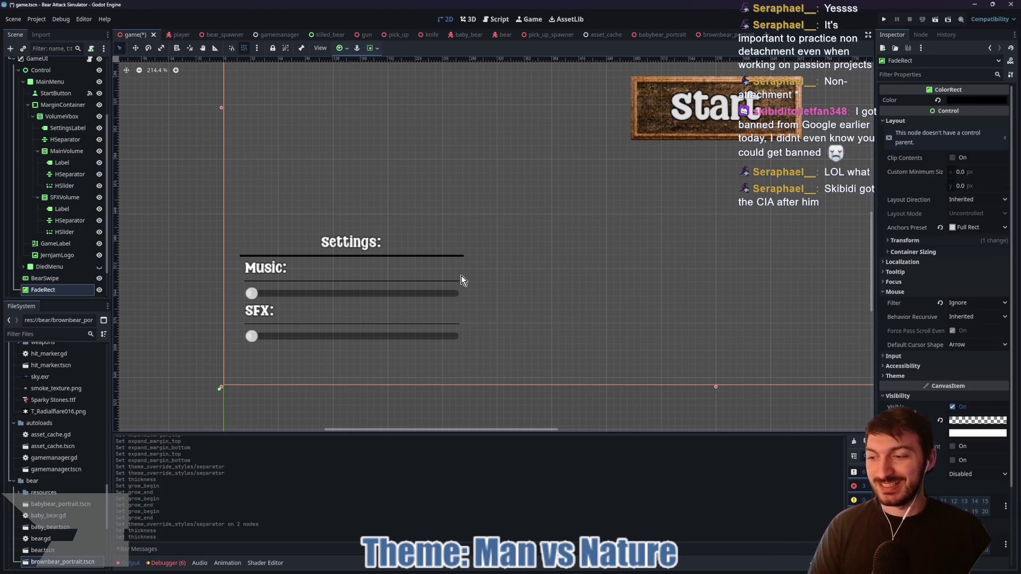
- Save, then set the Music and SFX separator lines to 2 px thickness
{"action": "key", "text": "ctrl+s"}
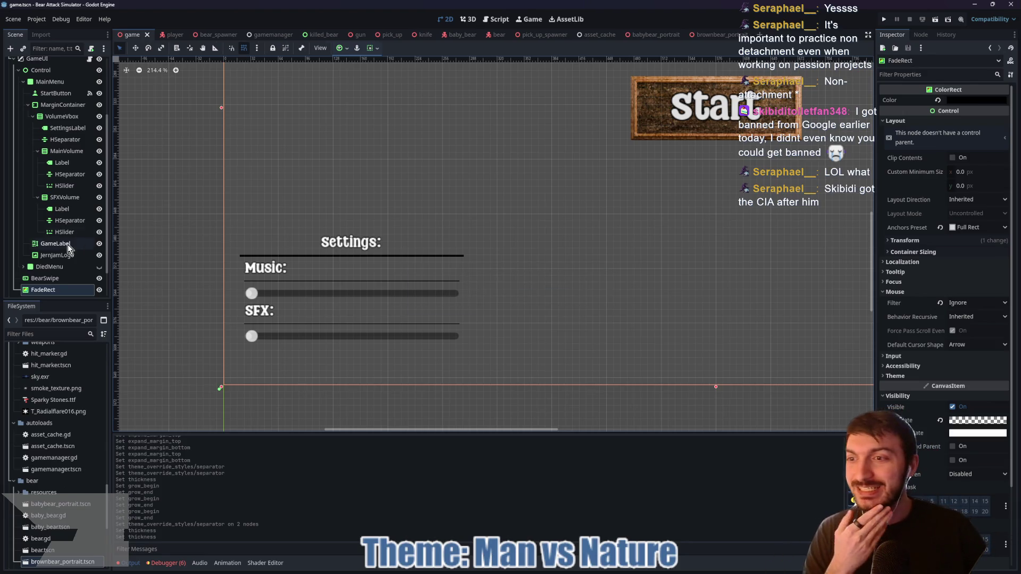
{"action": "left_click", "coordinate": [71, 220]}
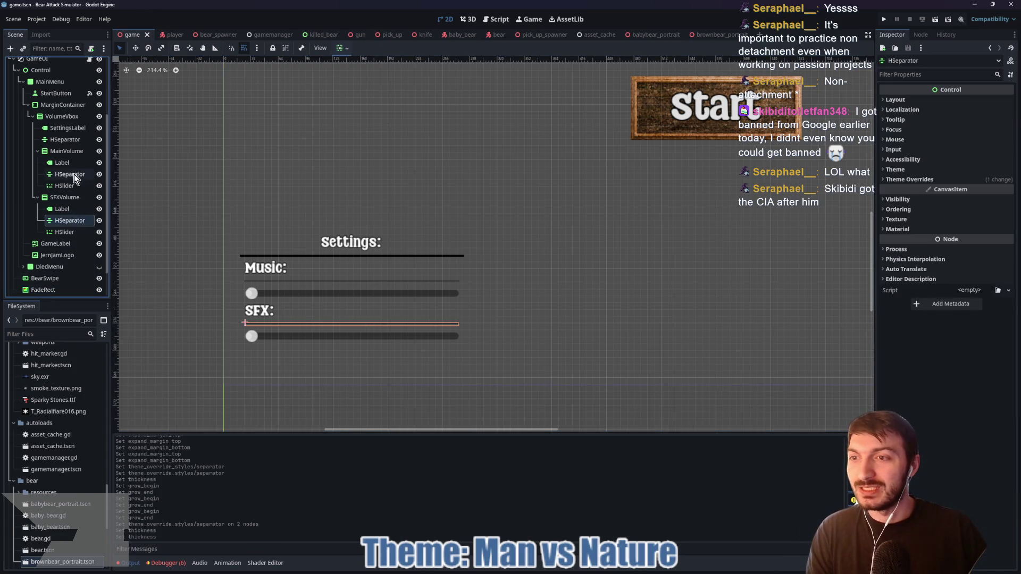
{"action": "left_click", "coordinate": [74, 173], "text": "ctrl"}
{"action": "left_click", "coordinate": [910, 179]}
{"action": "left_click", "coordinate": [904, 201]}
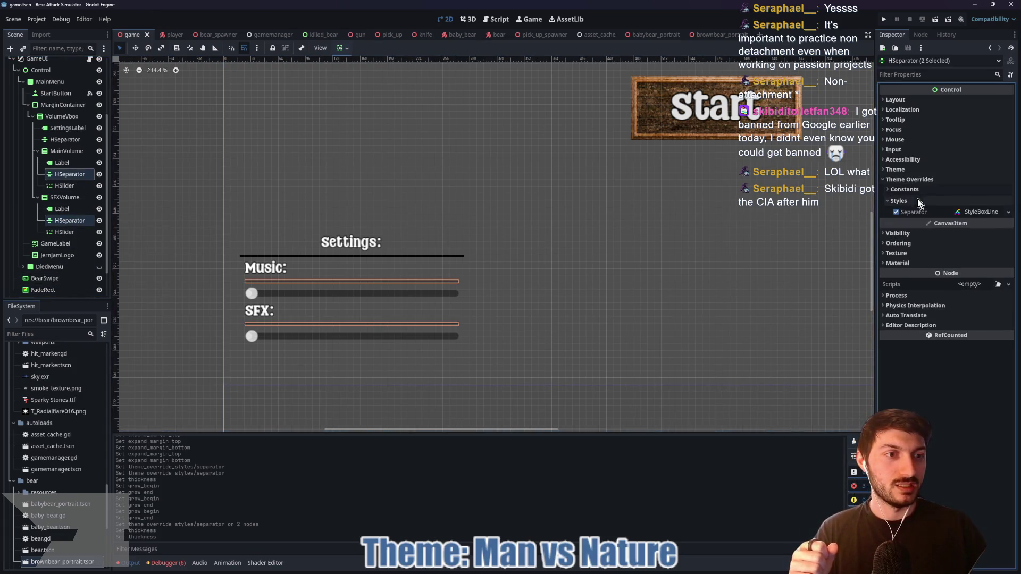
{"action": "left_click", "coordinate": [980, 211]}
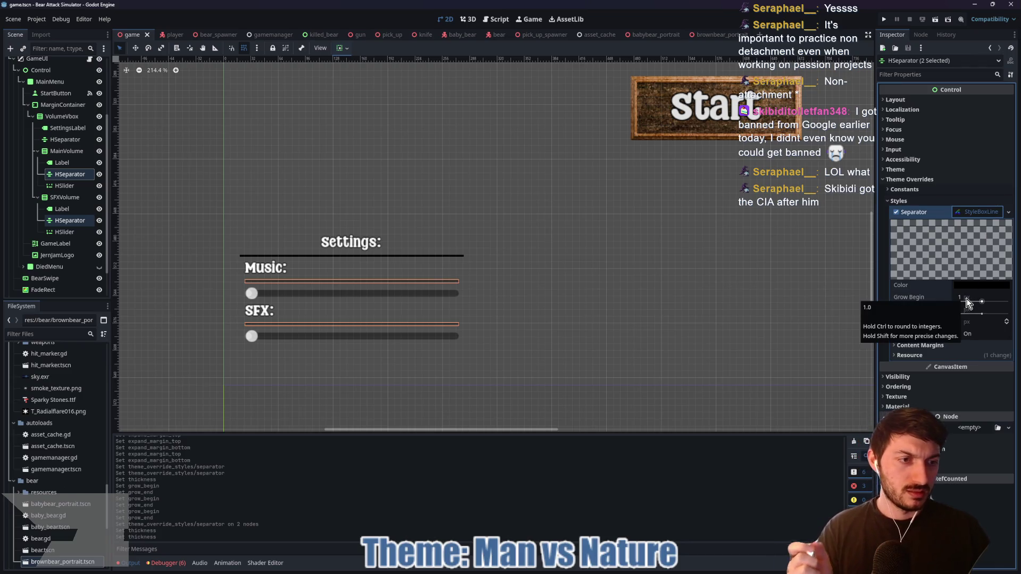
{"action": "left_click", "coordinate": [968, 322]}
{"action": "key", "text": "Return"}
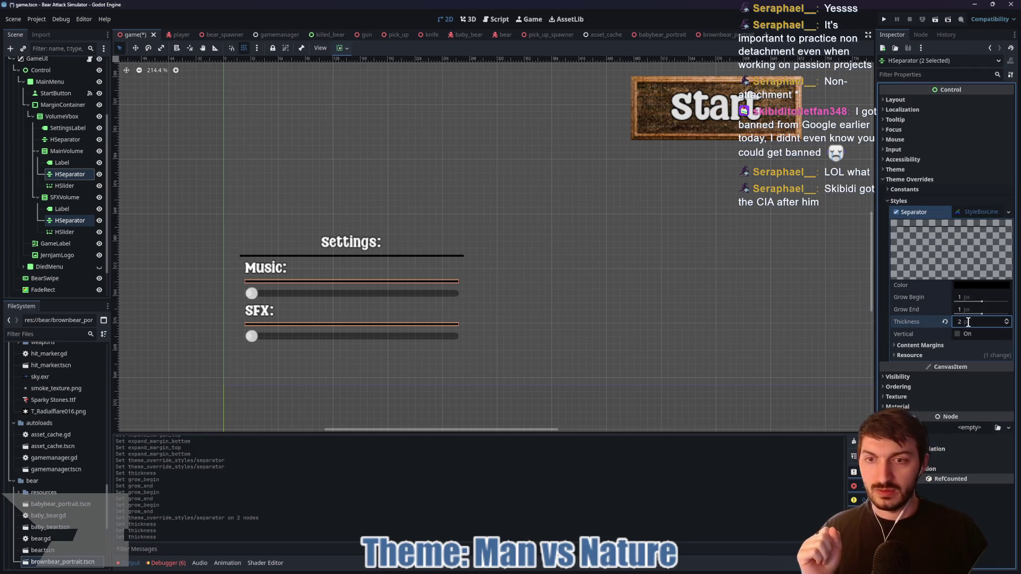
- Deselect, frame the rest of the main menu, and save the game scene
{"action": "left_click", "coordinate": [586, 237]}
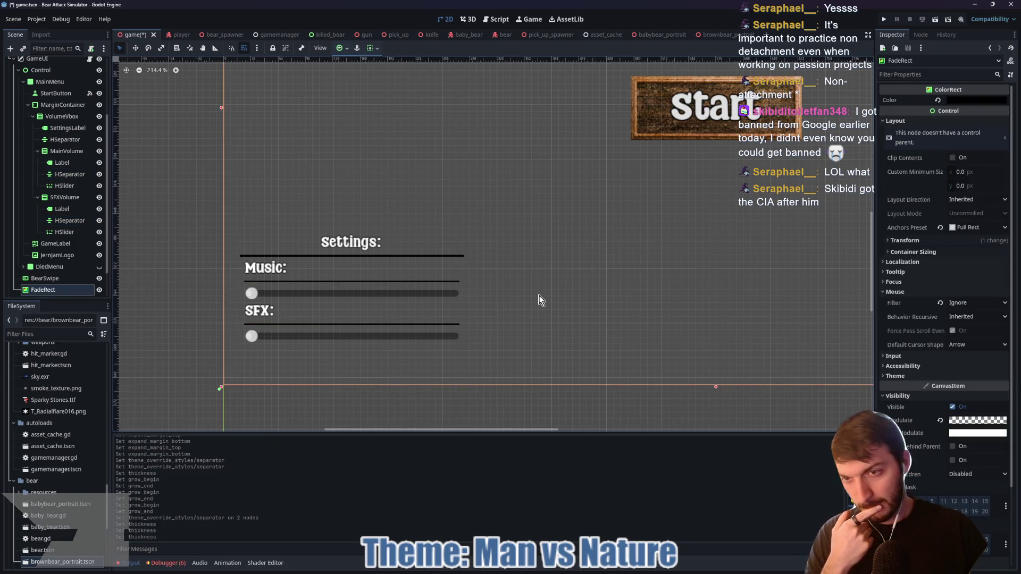
{"action": "left_click_drag", "start_coordinate": [625, 290], "coordinate": [441, 335]}
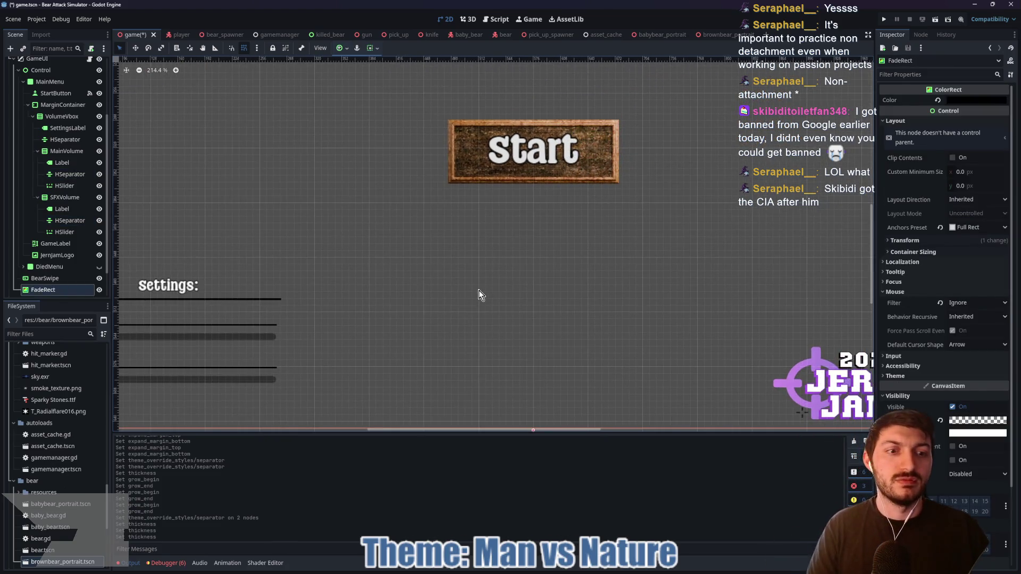
{"action": "scroll", "coordinate": [476, 296], "scroll_direction": "down", "scroll_amount": 3}
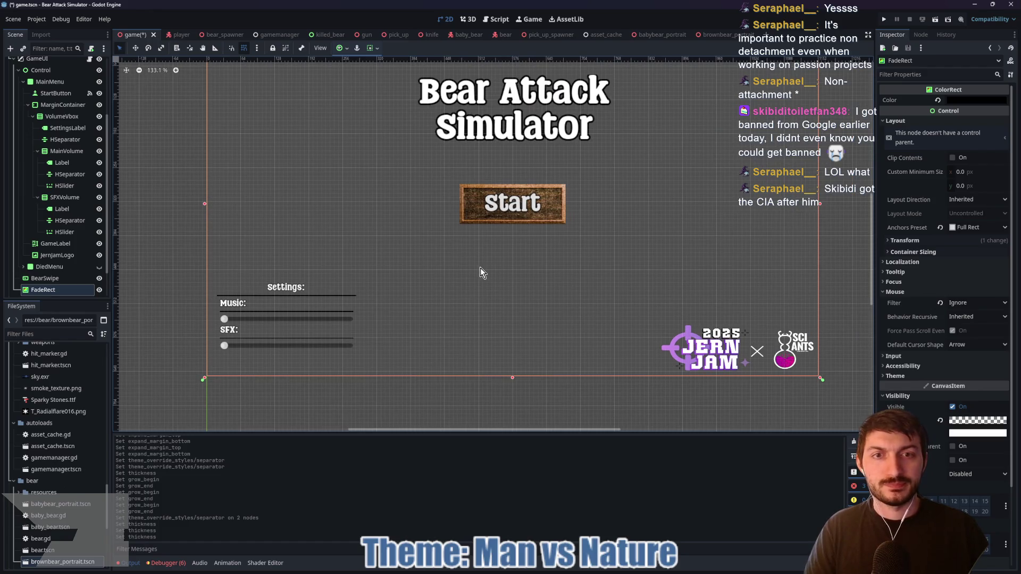
{"action": "scroll", "coordinate": [480, 273], "scroll_direction": "down", "scroll_amount": 2}
{"action": "key", "text": "ctrl+s"}
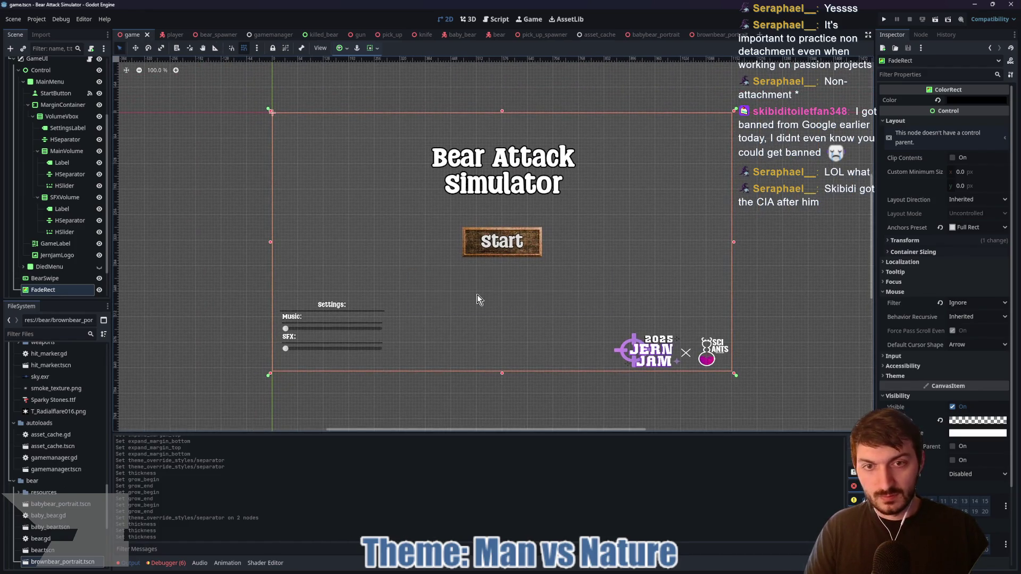
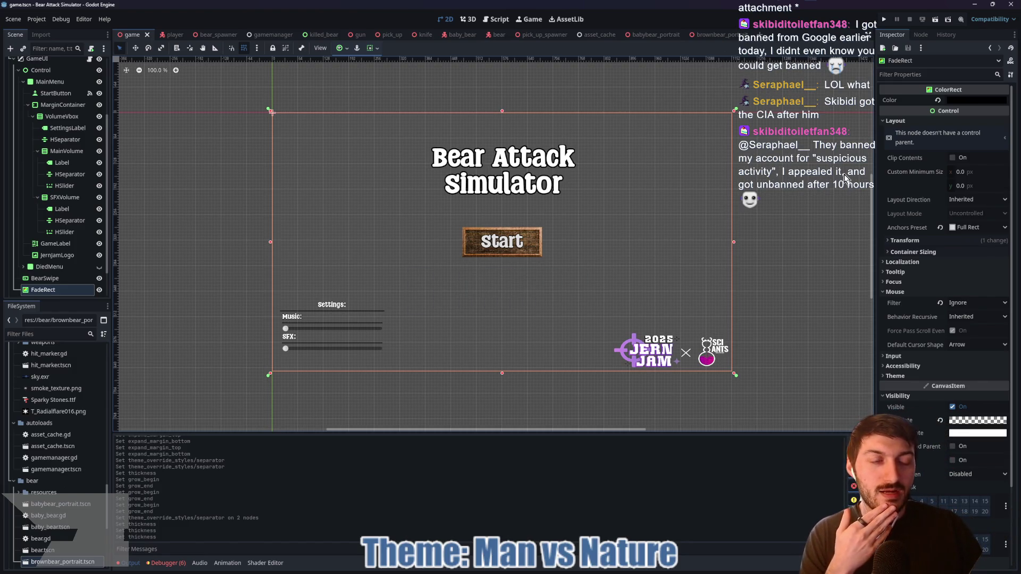
- Open the player scene in the 2D view and frame the HUD
{"action": "left_click", "coordinate": [896, 291]}
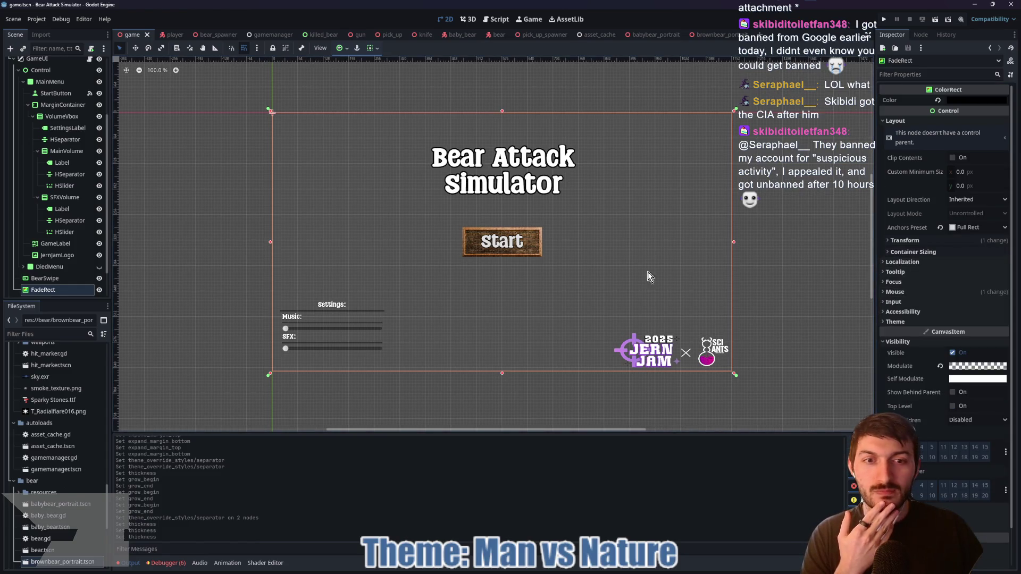
{"action": "left_click", "coordinate": [174, 37]}
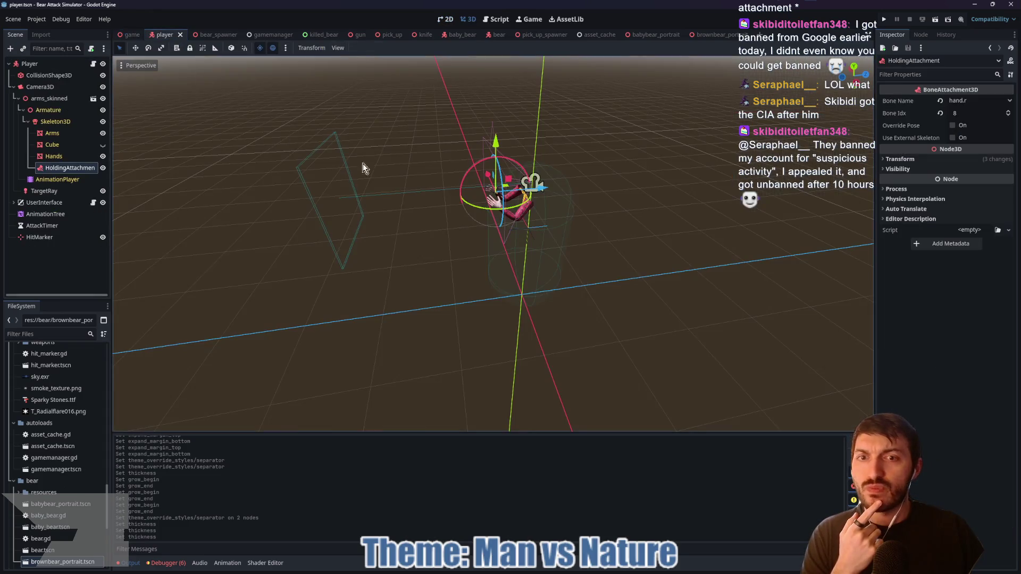
{"action": "left_click", "coordinate": [446, 20]}
{"action": "scroll", "coordinate": [367, 183], "scroll_direction": "down", "scroll_amount": 6}
{"action": "left_click_drag", "start_coordinate": [323, 237], "coordinate": [352, 238]}
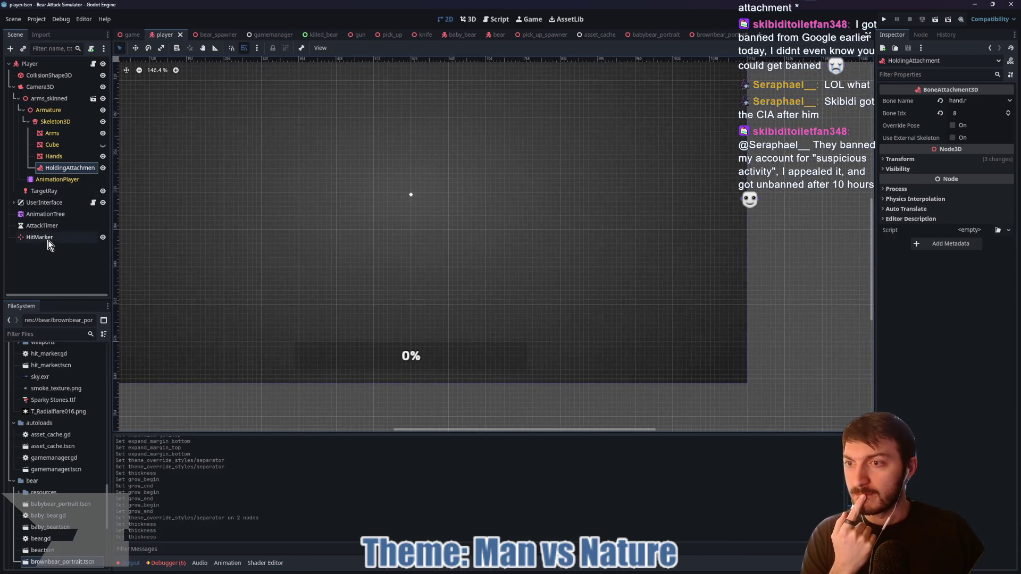
- Expand UserInterface in the Scene dock and select the Control node holding the HUD
{"action": "left_click", "coordinate": [55, 203]}
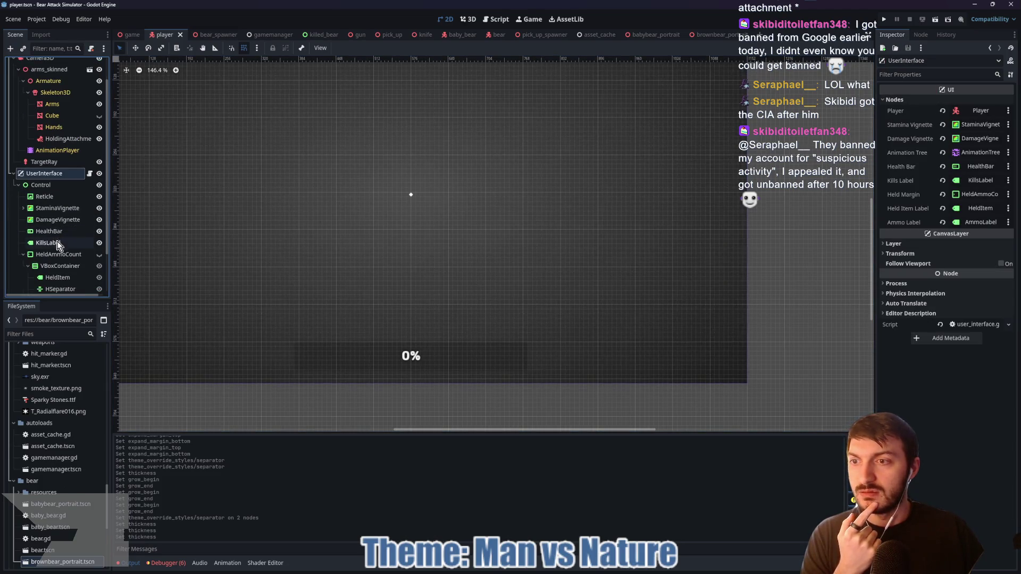
{"action": "scroll", "coordinate": [55, 234], "scroll_direction": "down", "scroll_amount": 2}
{"action": "left_click_drag", "start_coordinate": [255, 260], "coordinate": [449, 237]}
{"action": "scroll", "coordinate": [334, 271], "scroll_direction": "down", "scroll_amount": 3}
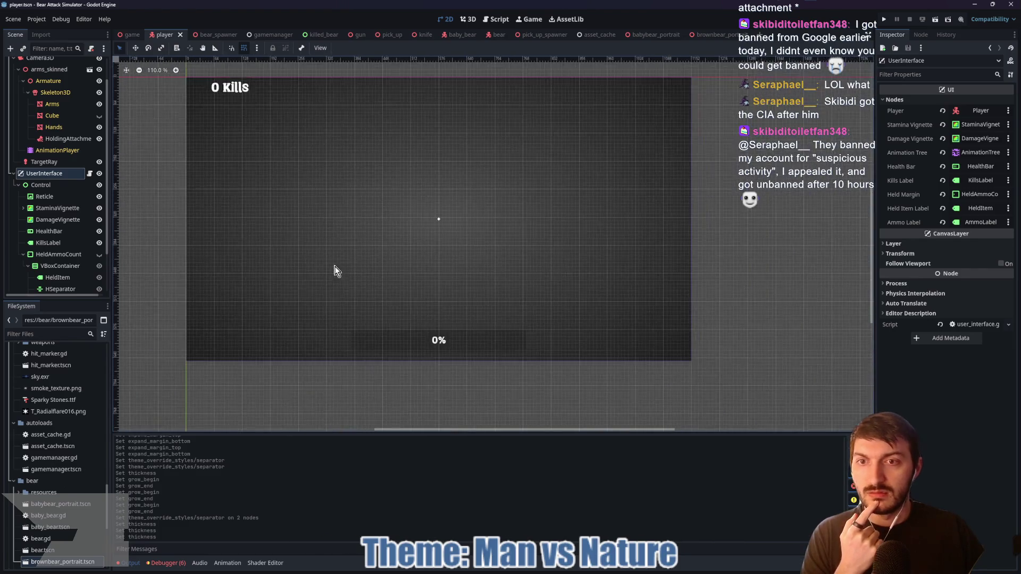
{"action": "scroll", "coordinate": [333, 207], "scroll_direction": "up", "scroll_amount": 2}
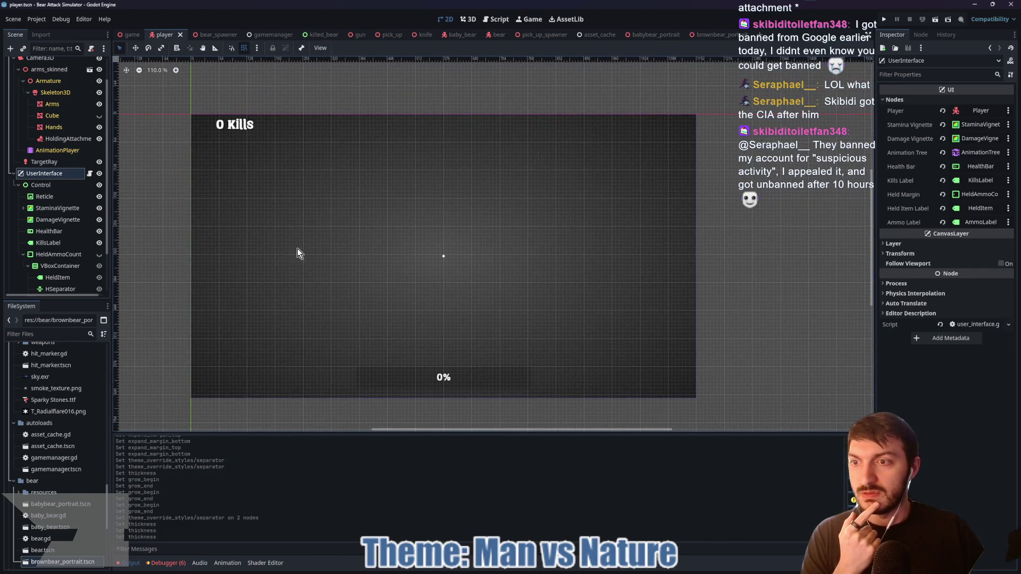
{"action": "left_click_drag", "start_coordinate": [392, 285], "coordinate": [372, 257]}
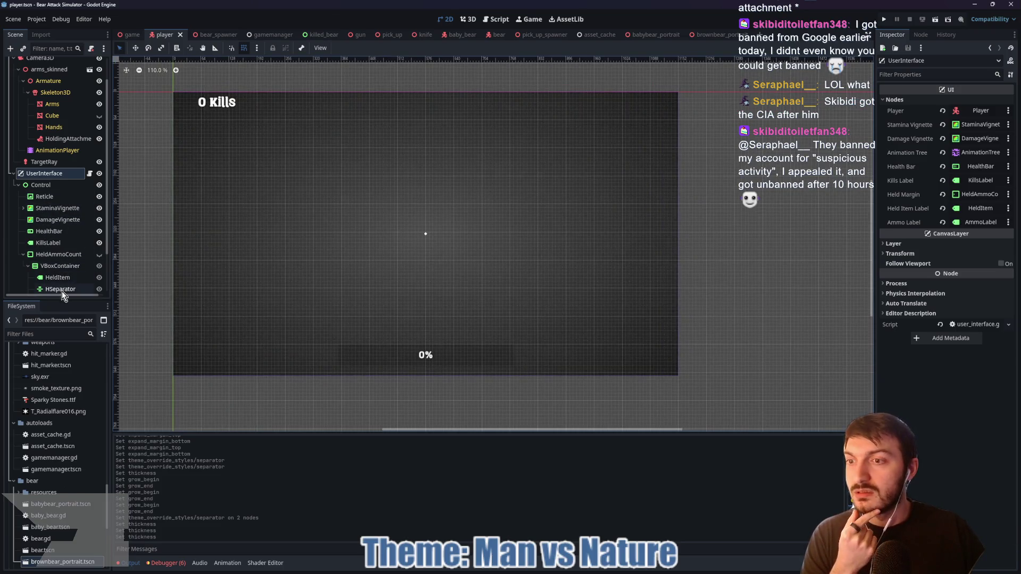
{"action": "left_click", "coordinate": [46, 243]}
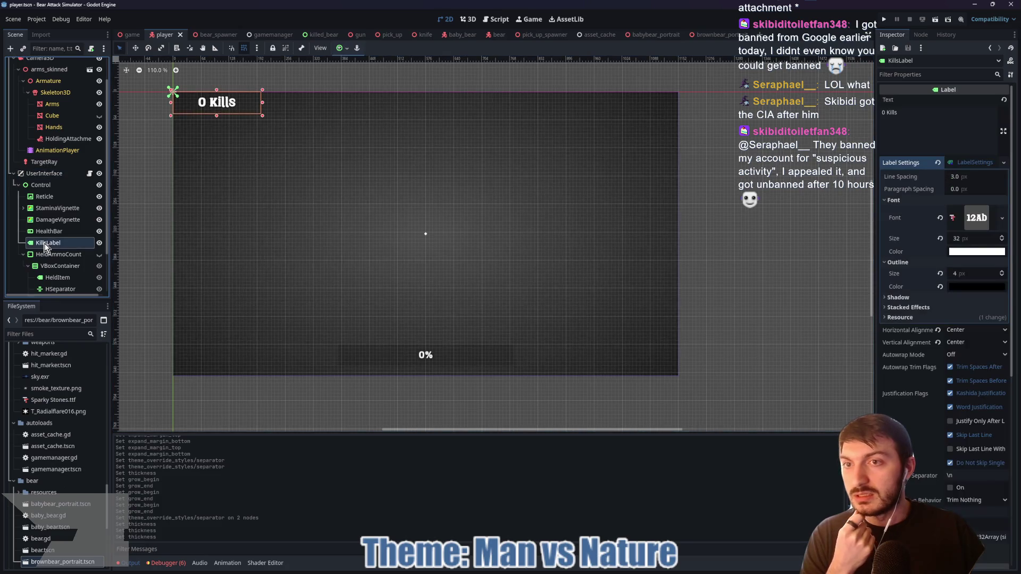
{"action": "left_click", "coordinate": [41, 185]}
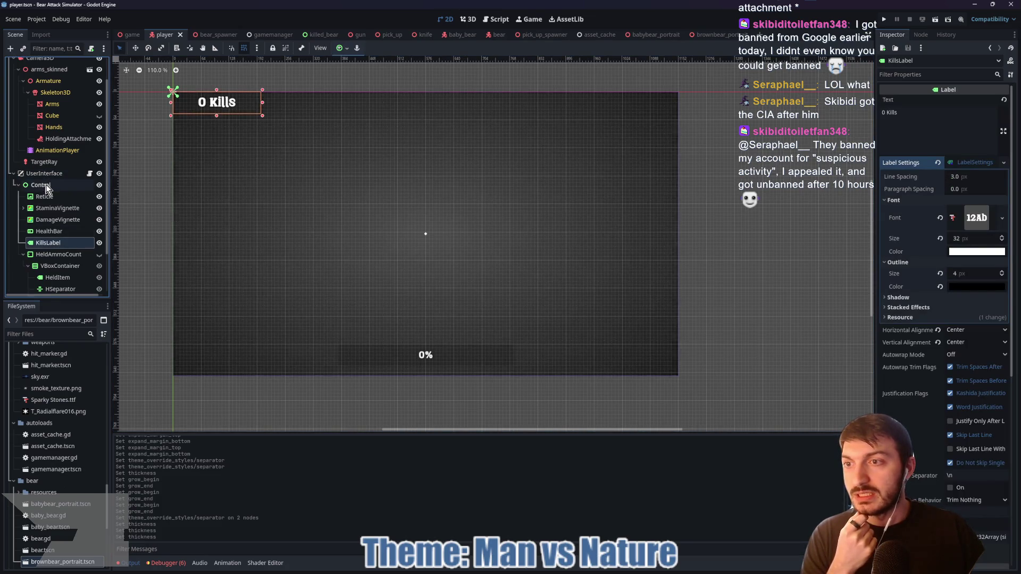
{"action": "left_click", "coordinate": [22, 254]}
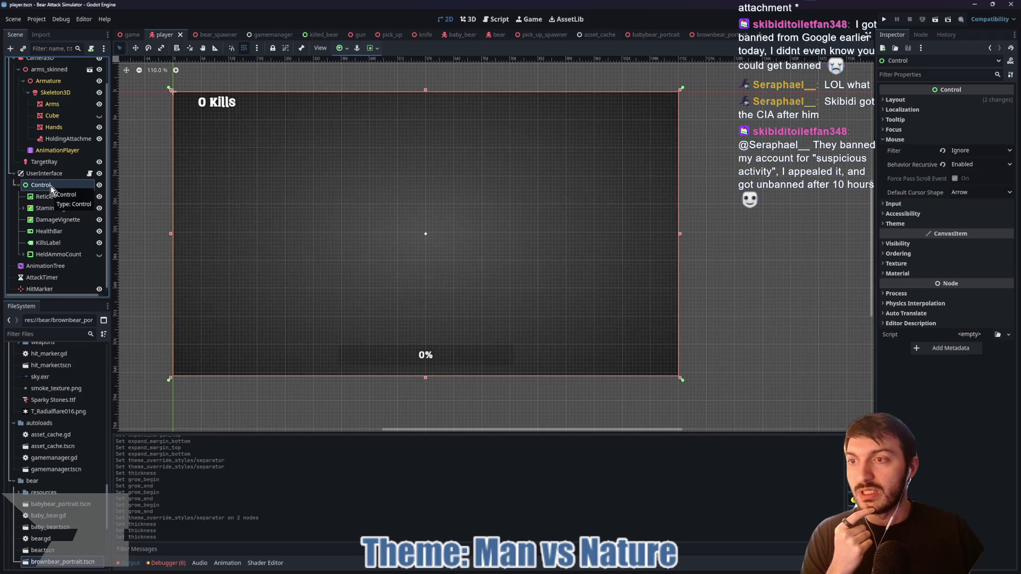
- Add a MarginContainer as a child of the Control node
{"action": "double_click", "coordinate": [50, 187]}
{"action": "key", "text": "Escape"}
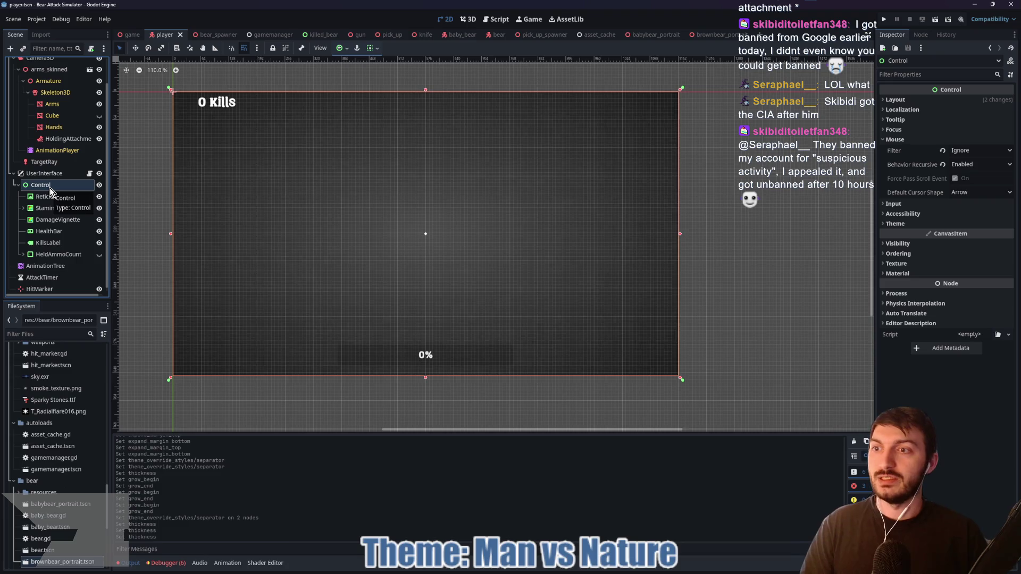
{"action": "key", "text": "ctrl+a"}
{"action": "type", "text": "margin"}
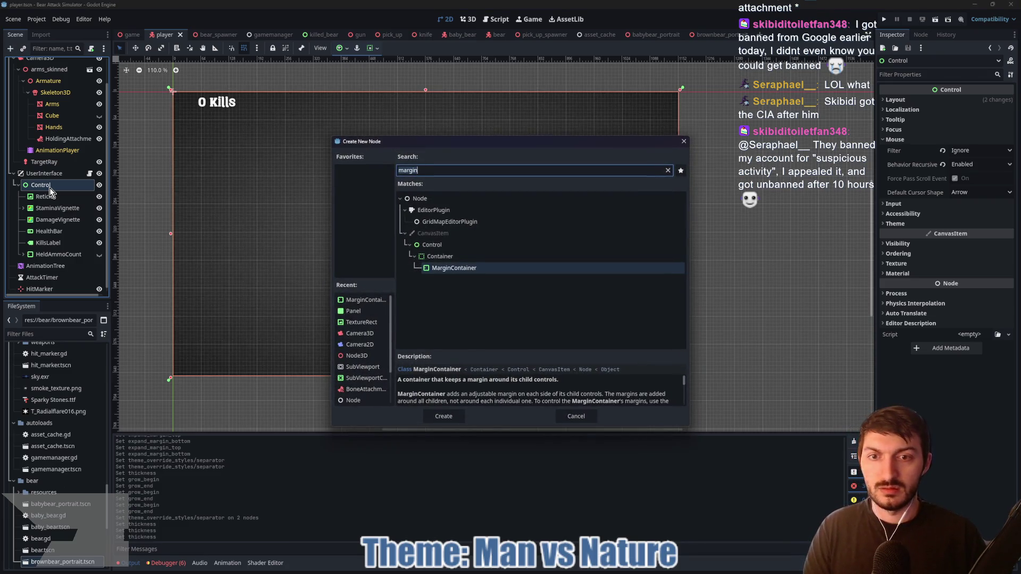
{"action": "key", "text": "BackSpace"}
{"action": "key", "text": "BackSpace"}
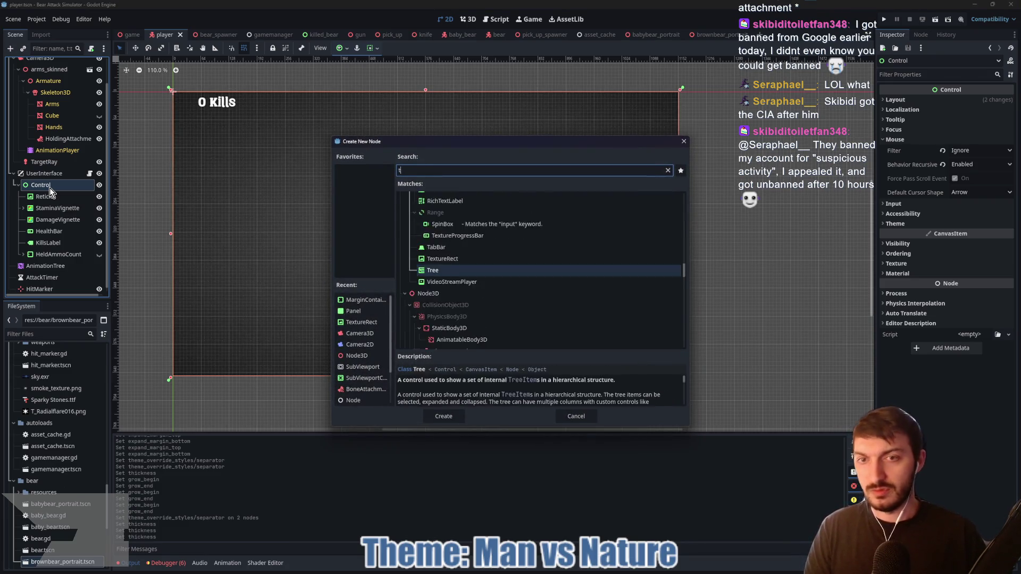
{"action": "type", "text": "margin"}
{"action": "key", "text": "Return"}
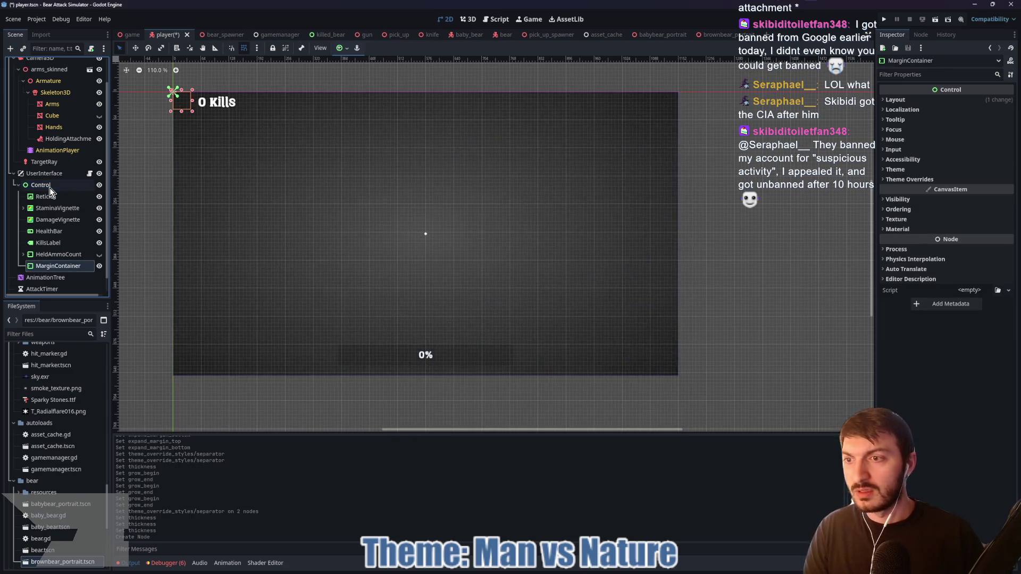
- Add a TextureRect inside the MarginContainer
{"action": "key", "text": "ctrl+a"}
{"action": "type", "text": "texture"}
{"action": "key", "text": "Return"}
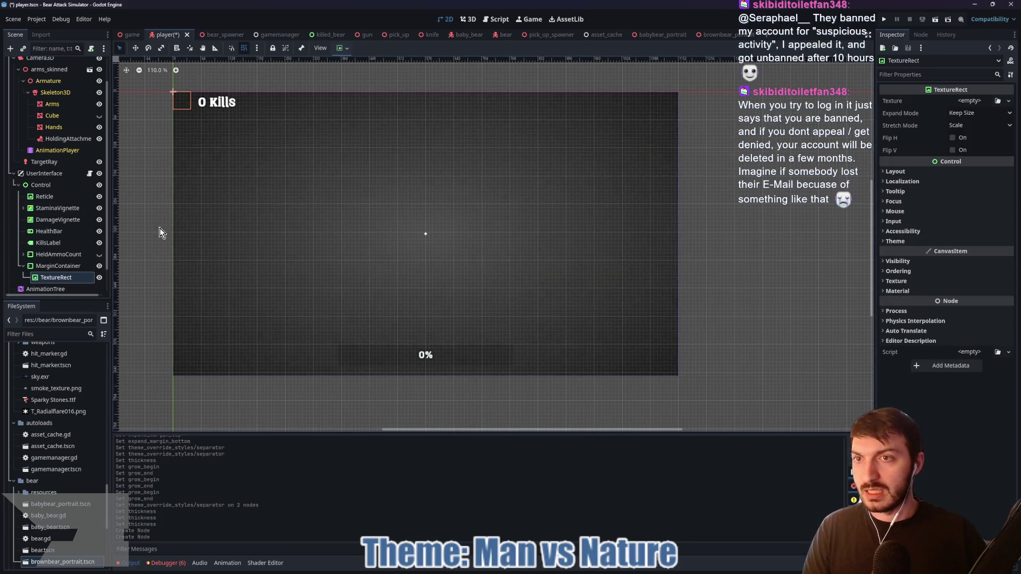
{"action": "left_click", "coordinate": [191, 102]}
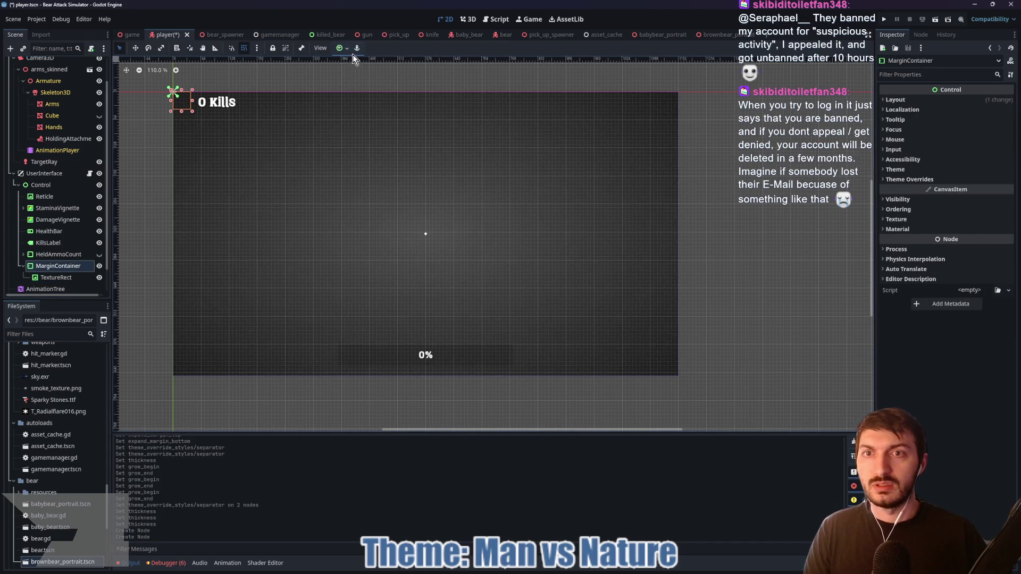
- Anchor the MarginContainer top-left with a 200 × 50 px custom minimum size
{"action": "left_click", "coordinate": [343, 49]}
{"action": "left_click", "coordinate": [345, 78]}
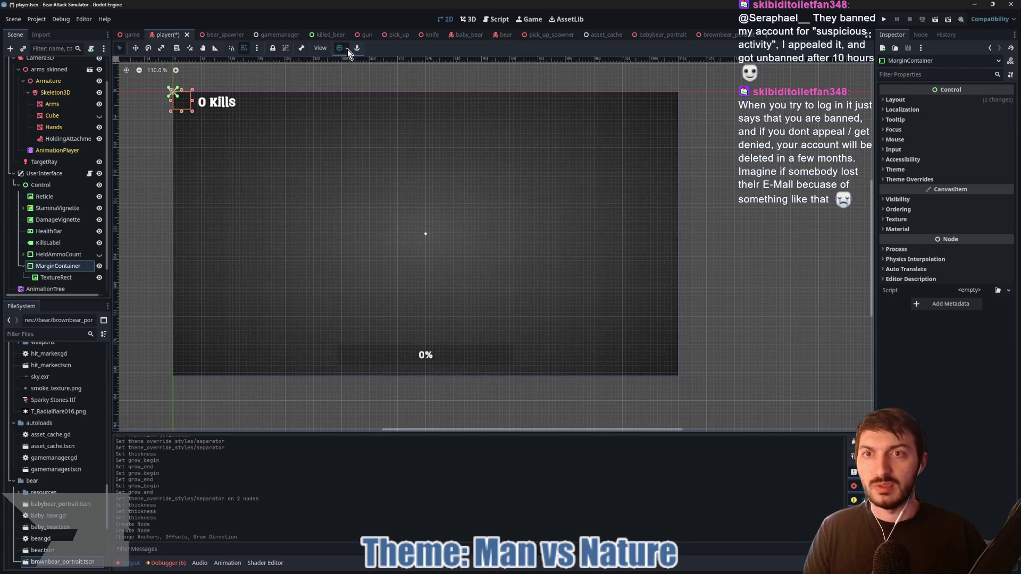
{"action": "left_click", "coordinate": [896, 101]}
{"action": "left_click", "coordinate": [973, 140]}
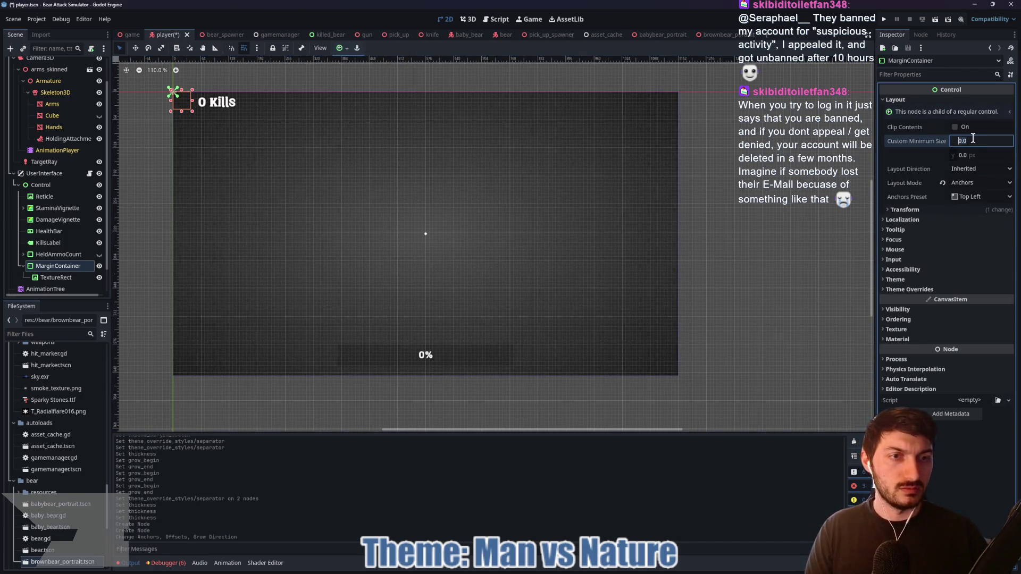
{"action": "type", "text": "100"}
{"action": "key", "text": "Return"}
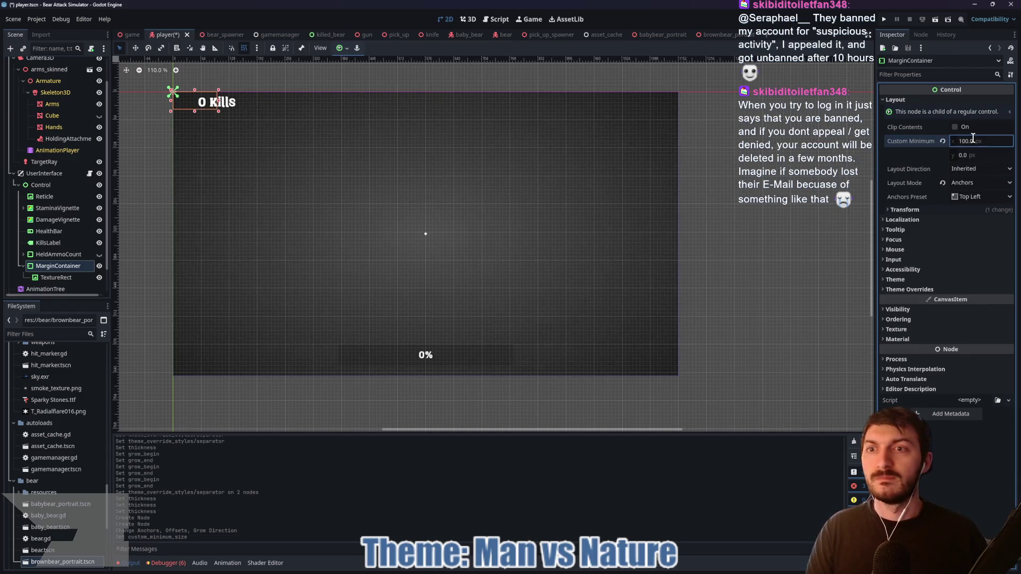
{"action": "type", "text": "200"}
{"action": "key", "text": "Return"}
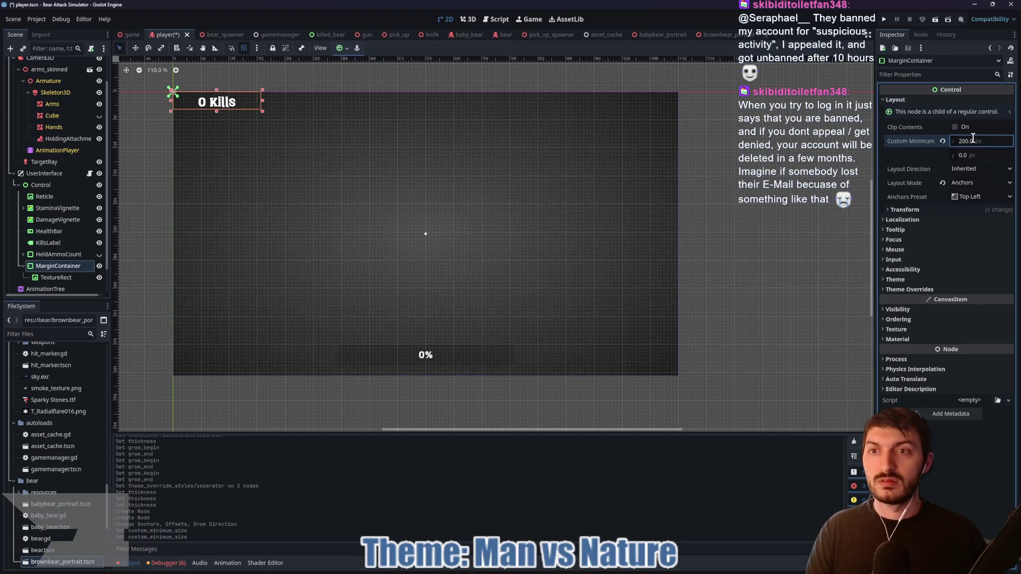
{"action": "left_click", "coordinate": [971, 157]}
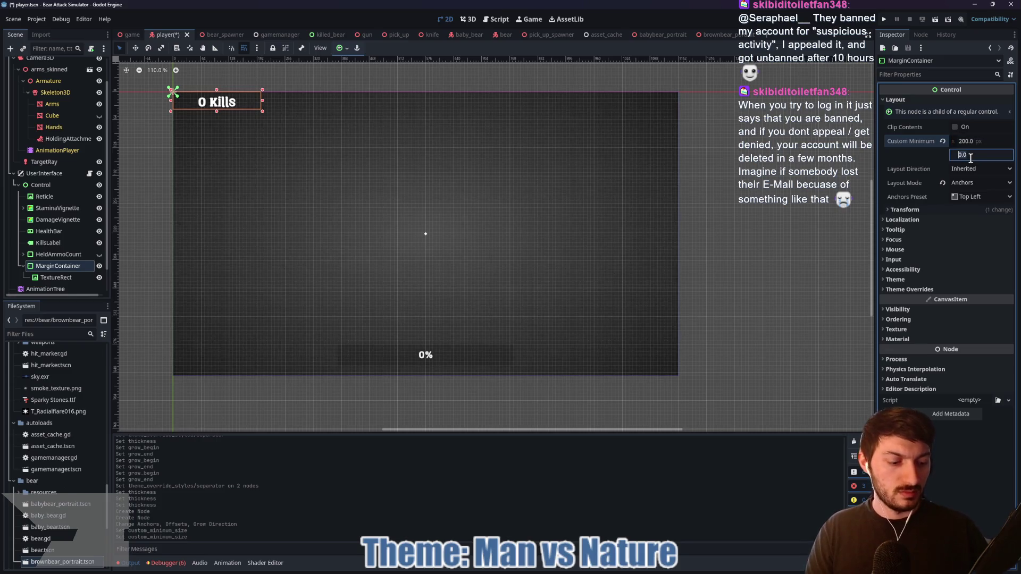
{"action": "type", "text": "50"}
{"action": "key", "text": "Return"}
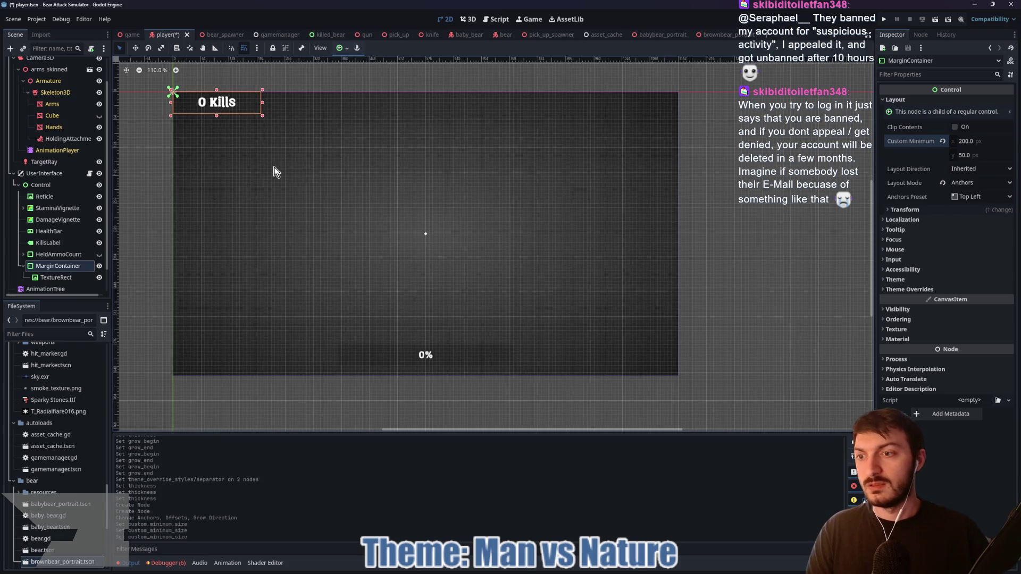
- Set the TextureRect to fill both horizontally and vertically
{"action": "left_click", "coordinate": [83, 277]}
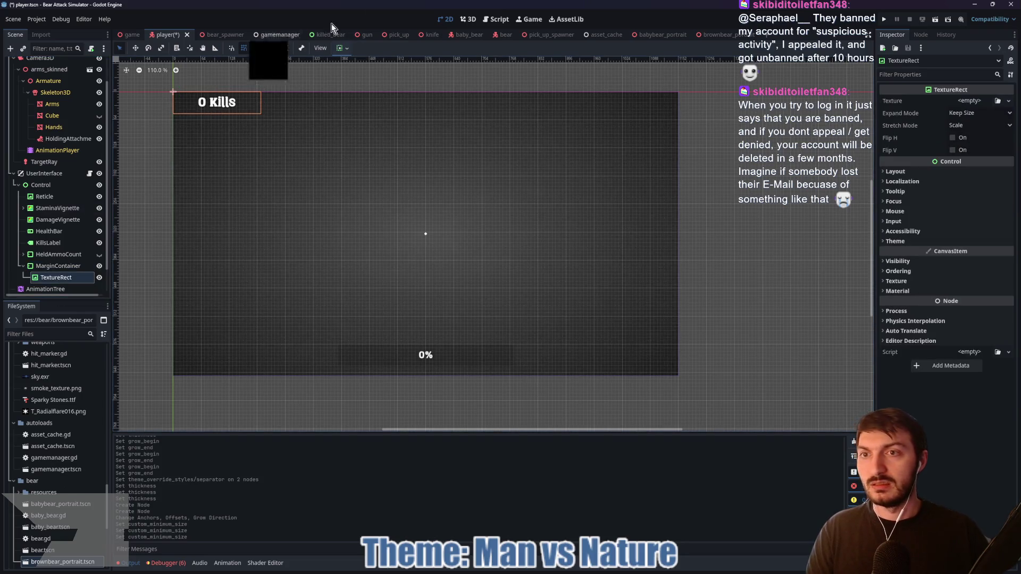
{"action": "left_click", "coordinate": [348, 48]}
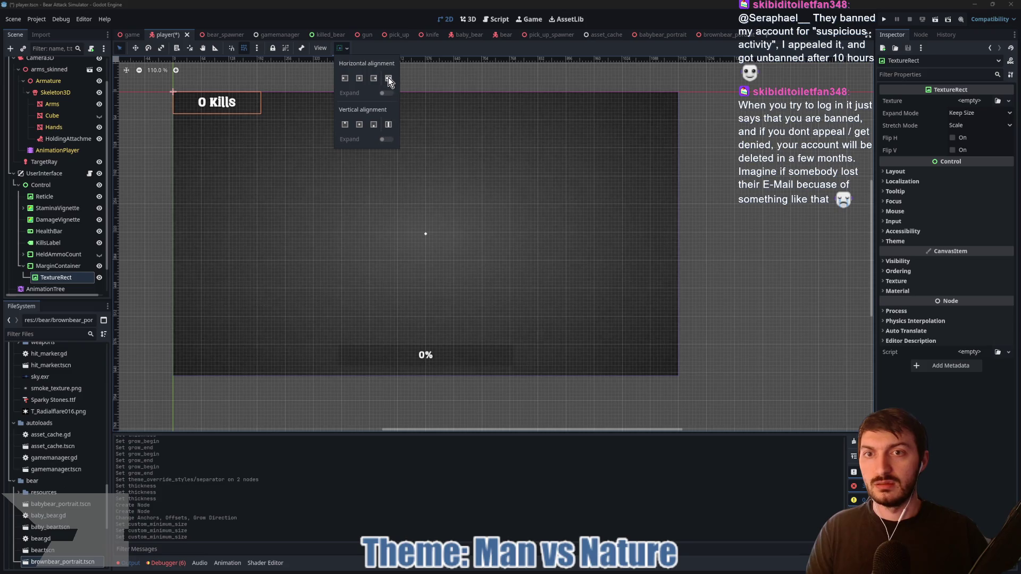
{"action": "left_click", "coordinate": [388, 78]}
{"action": "left_click", "coordinate": [387, 125]}
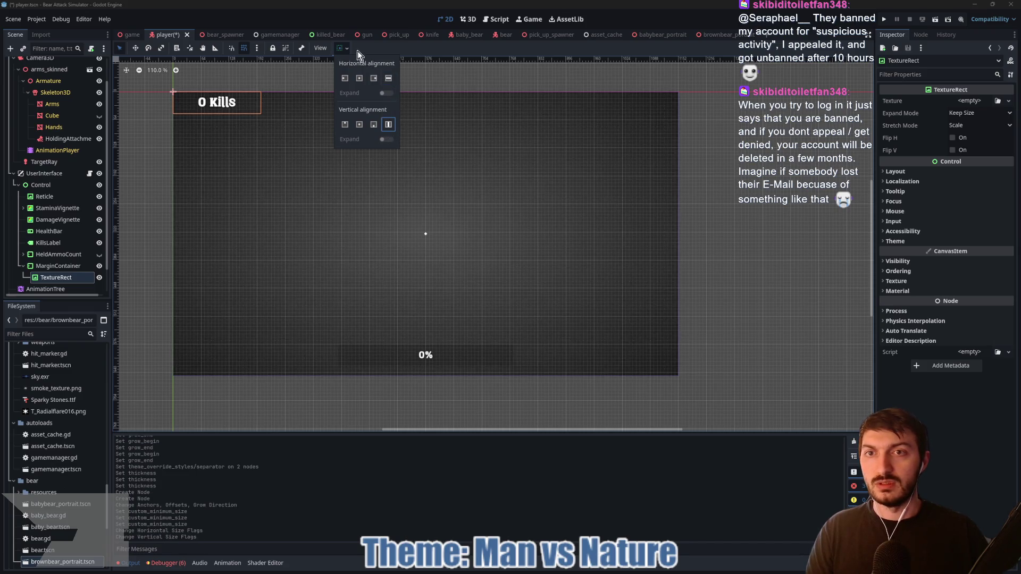
- Assign rect_button.png as the TextureRect's texture with expand mode Ignore Size
{"action": "double_click", "coordinate": [48, 492]}
{"action": "scroll", "coordinate": [56, 436], "scroll_direction": "down", "scroll_amount": 5}
{"action": "scroll", "coordinate": [63, 440], "scroll_direction": "up", "scroll_amount": 10}
{"action": "left_click", "coordinate": [18, 395]}
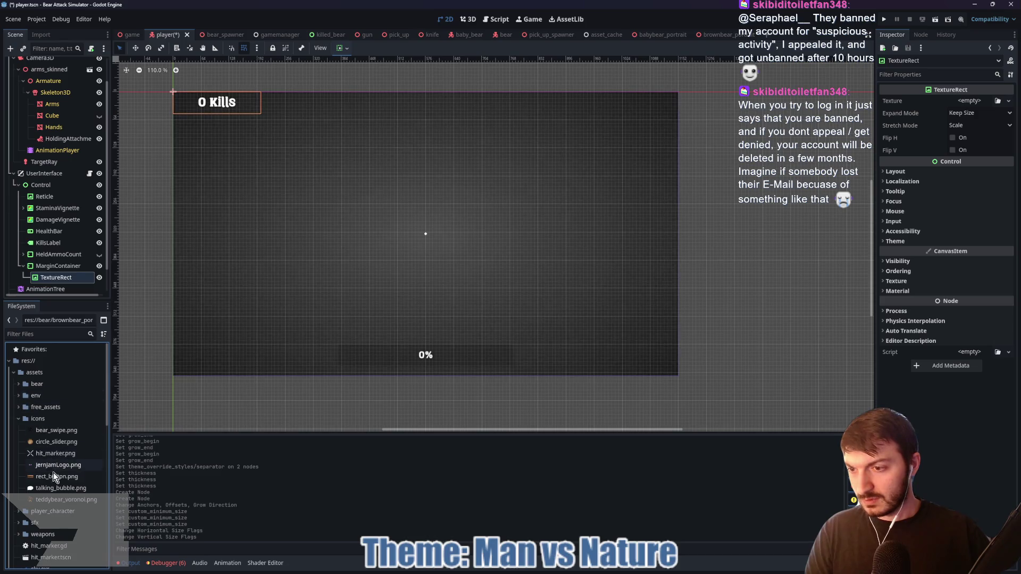
{"action": "mouse_move", "coordinate": [53, 476]}
{"action": "left_mouse_down"}
{"action": "mouse_move", "coordinate": [622, 376]}
{"action": "mouse_move", "coordinate": [975, 110]}
{"action": "left_mouse_up"}
{"action": "left_click", "coordinate": [977, 126]}
{"action": "left_click", "coordinate": [978, 150]}
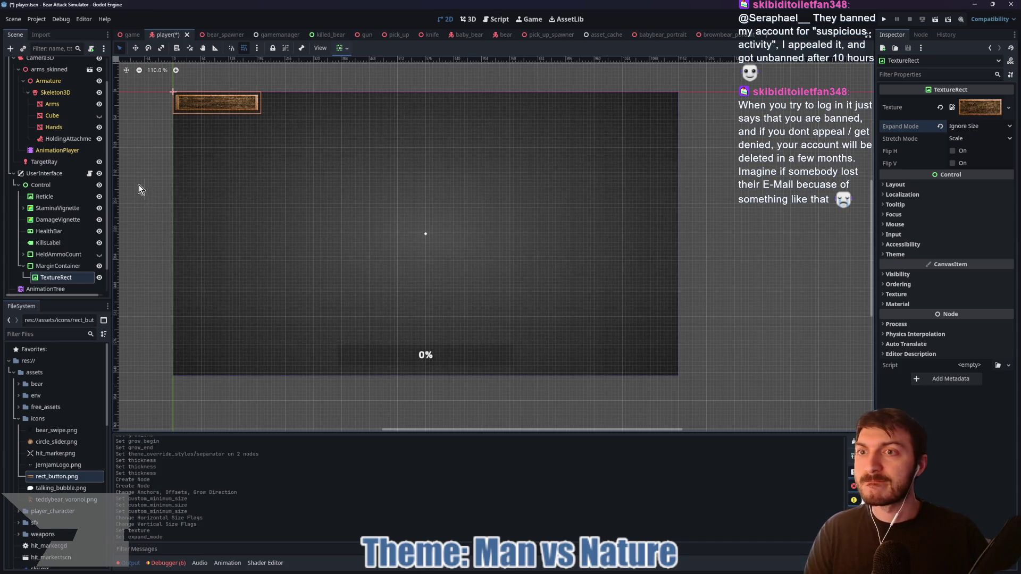
- Replace the texture with a new AtlasTexture built from rect_button.png and edit its region
{"action": "left_click", "coordinate": [940, 107]}
{"action": "left_click", "coordinate": [974, 104]}
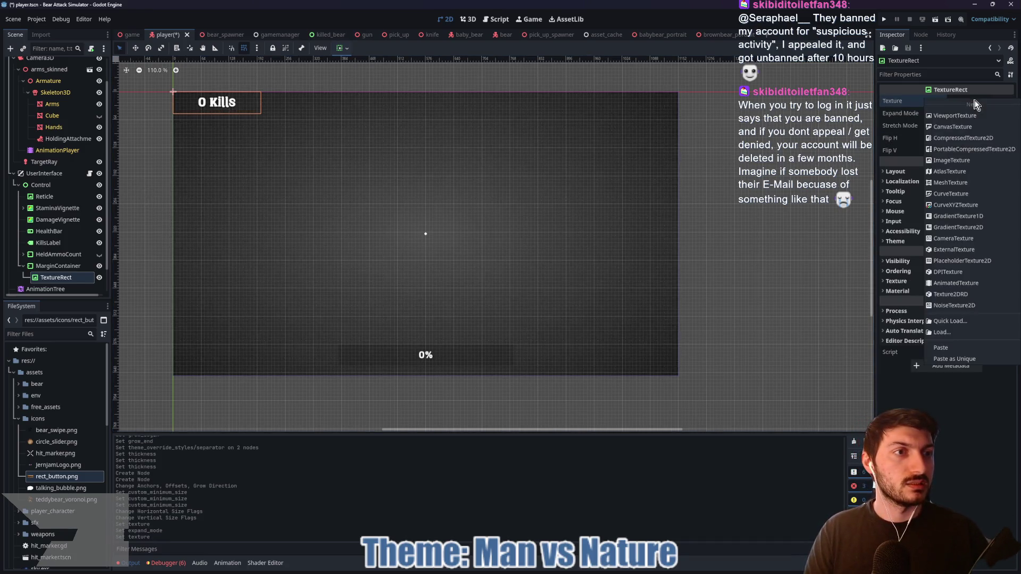
{"action": "left_click", "coordinate": [957, 171]}
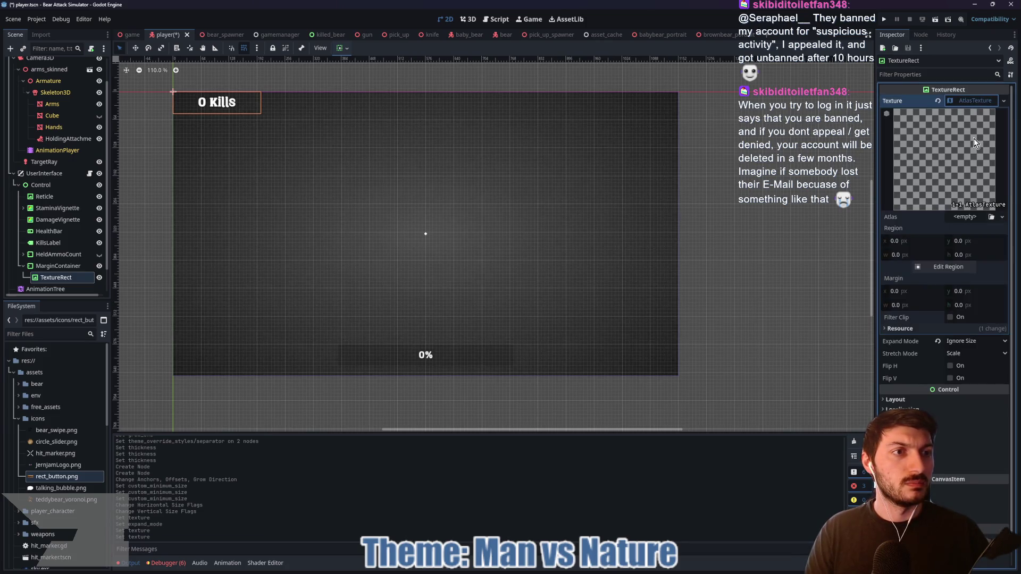
{"action": "left_click", "coordinate": [968, 217]}
{"action": "left_click", "coordinate": [950, 459]}
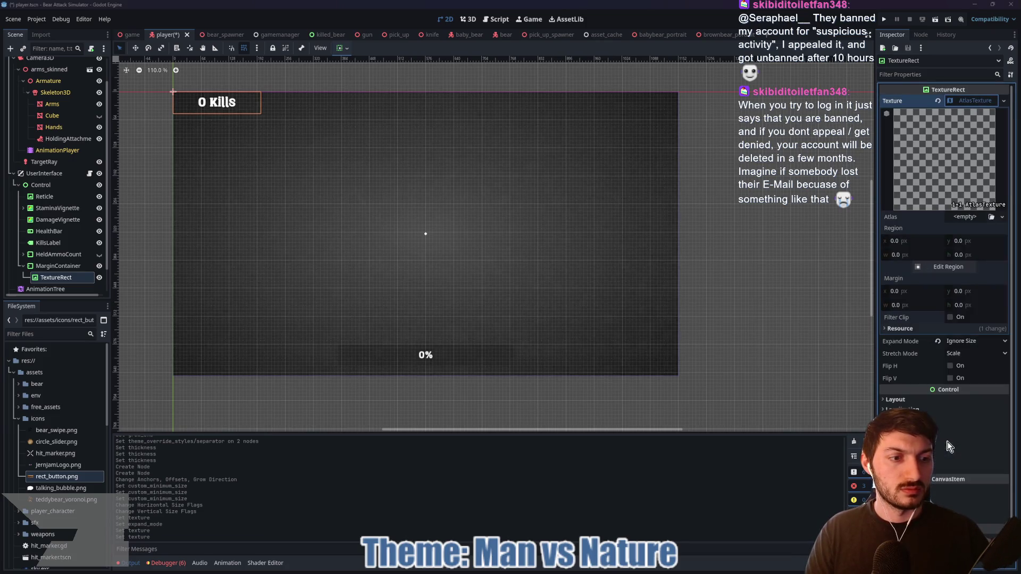
{"action": "left_click", "coordinate": [432, 234]}
{"action": "left_click", "coordinate": [967, 223]}
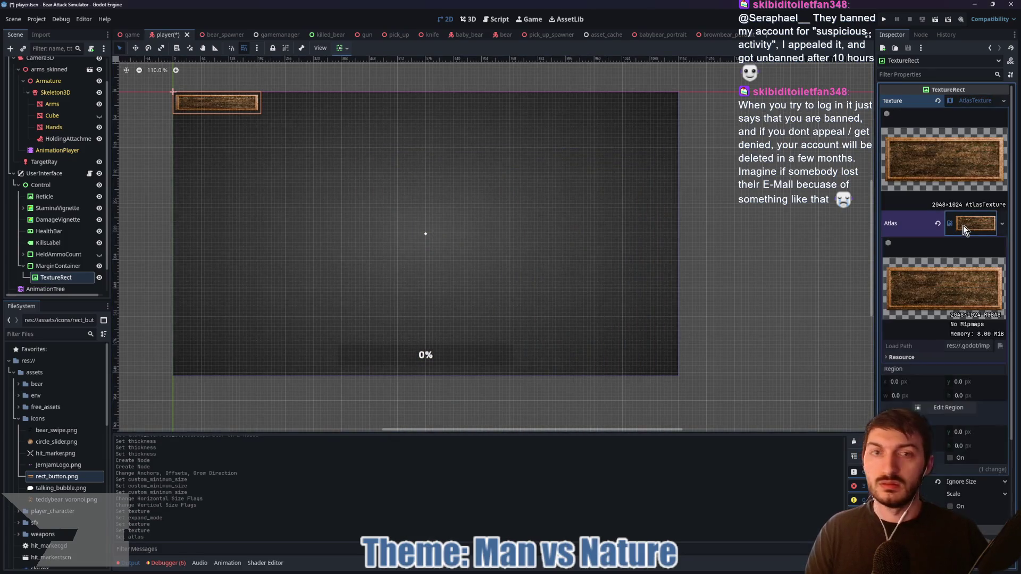
{"action": "left_click", "coordinate": [948, 279]}
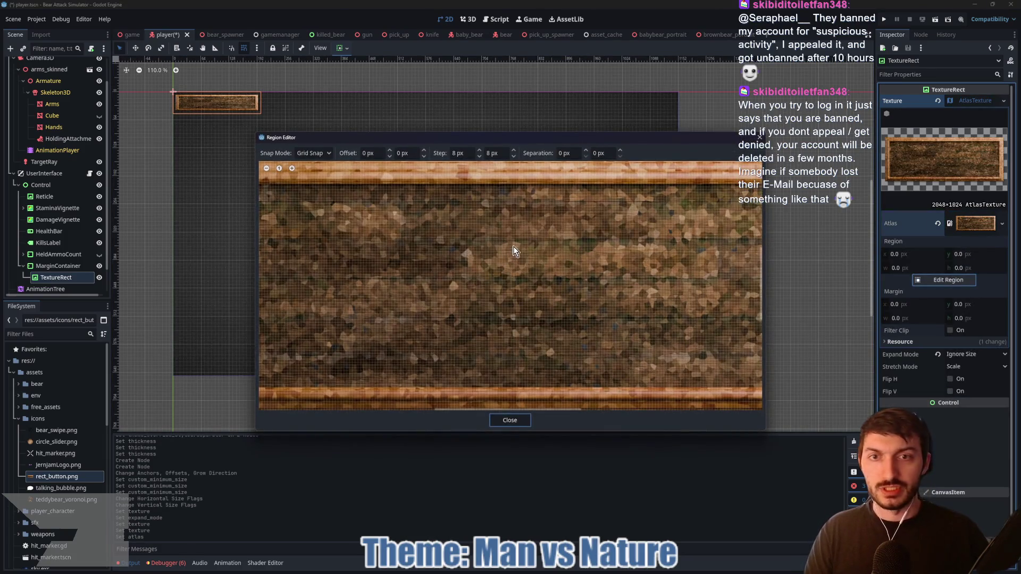
- Drag the region's four edges roughly onto the wooden frame border
{"action": "left_click_drag", "start_coordinate": [507, 178], "coordinate": [507, 200]}
{"action": "left_click_drag", "start_coordinate": [662, 266], "coordinate": [656, 267]}
{"action": "left_click_drag", "start_coordinate": [503, 337], "coordinate": [502, 312]}
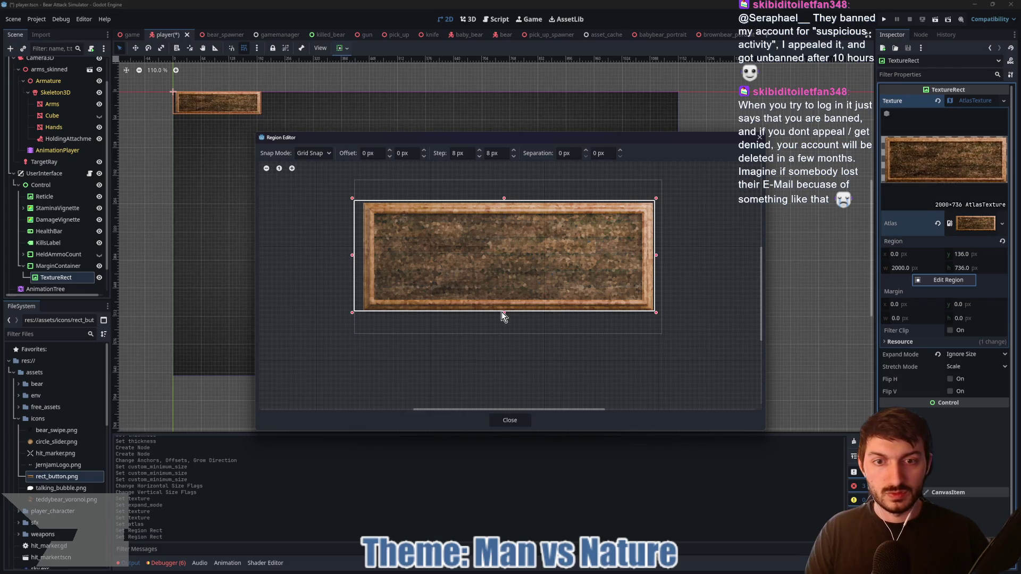
{"action": "left_click_drag", "start_coordinate": [353, 254], "coordinate": [363, 256]}
- Zoom in and nudge the region's top and right edges onto the frame
{"action": "scroll", "coordinate": [499, 251], "scroll_direction": "up", "scroll_amount": 4}
{"action": "scroll", "coordinate": [547, 230], "scroll_direction": "up", "scroll_amount": 2}
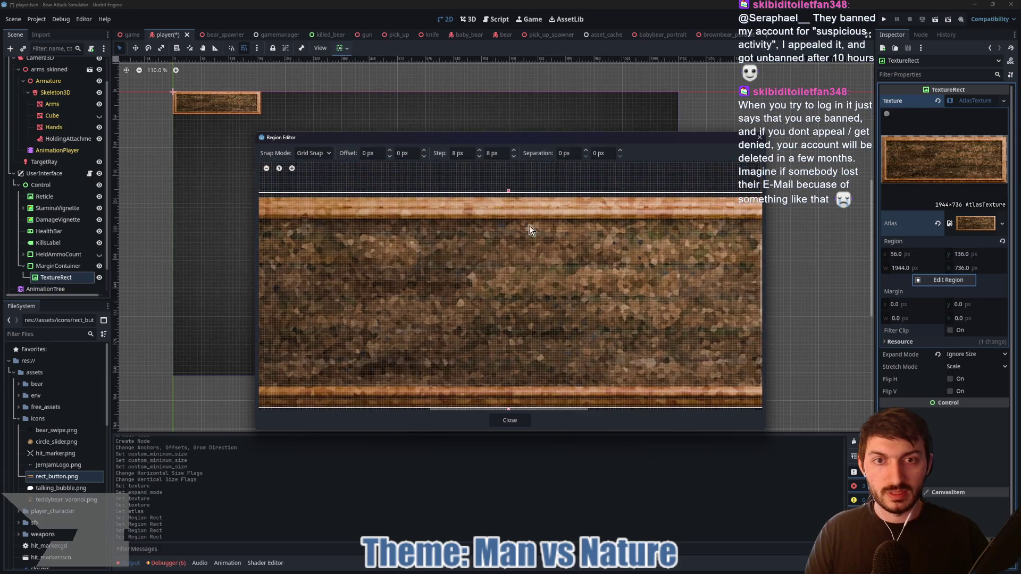
{"action": "left_click_drag", "start_coordinate": [505, 188], "coordinate": [510, 197]}
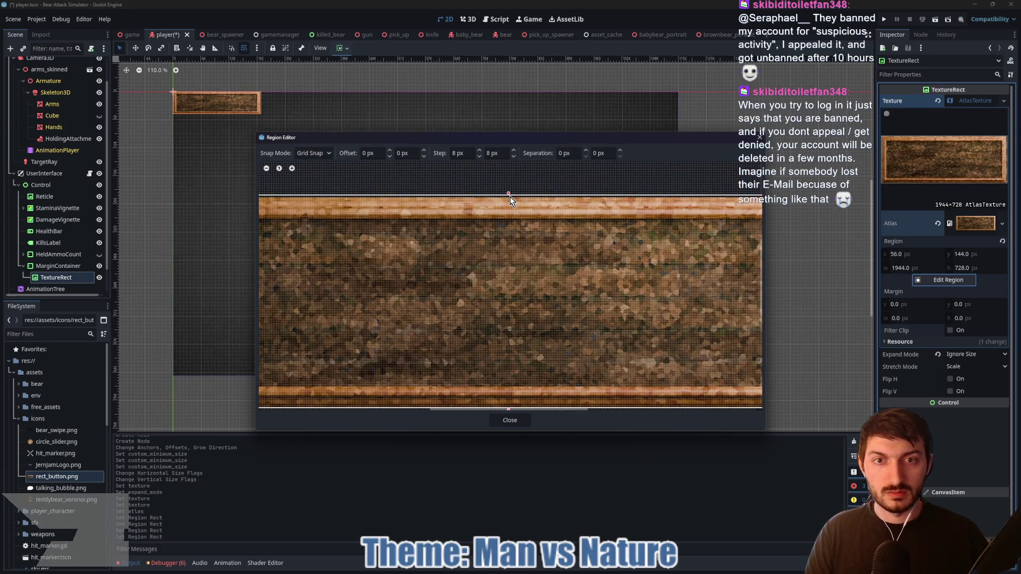
{"action": "scroll", "coordinate": [610, 296], "scroll_direction": "down", "scroll_amount": 3}
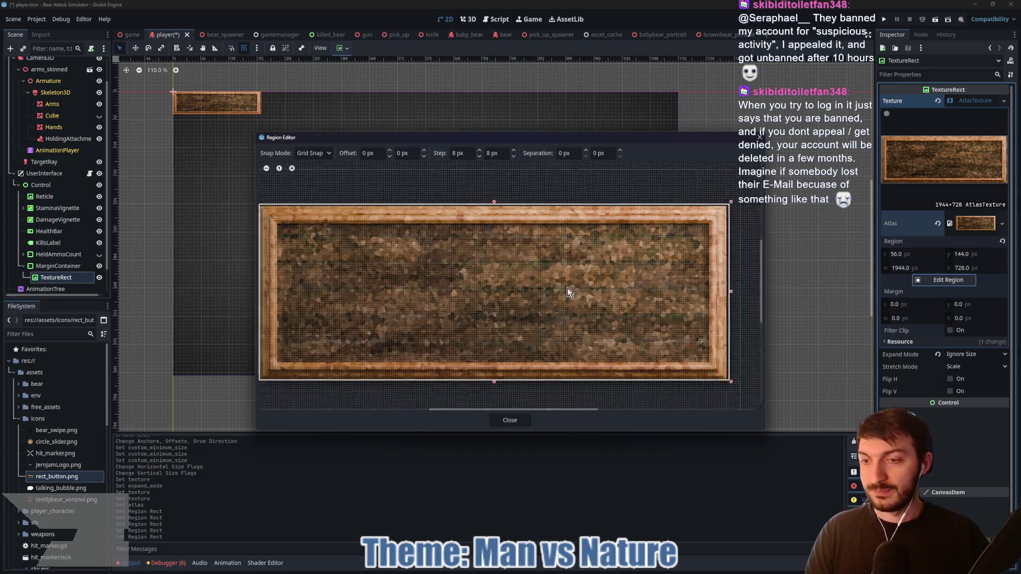
{"action": "left_click_drag", "start_coordinate": [662, 265], "coordinate": [656, 266]}
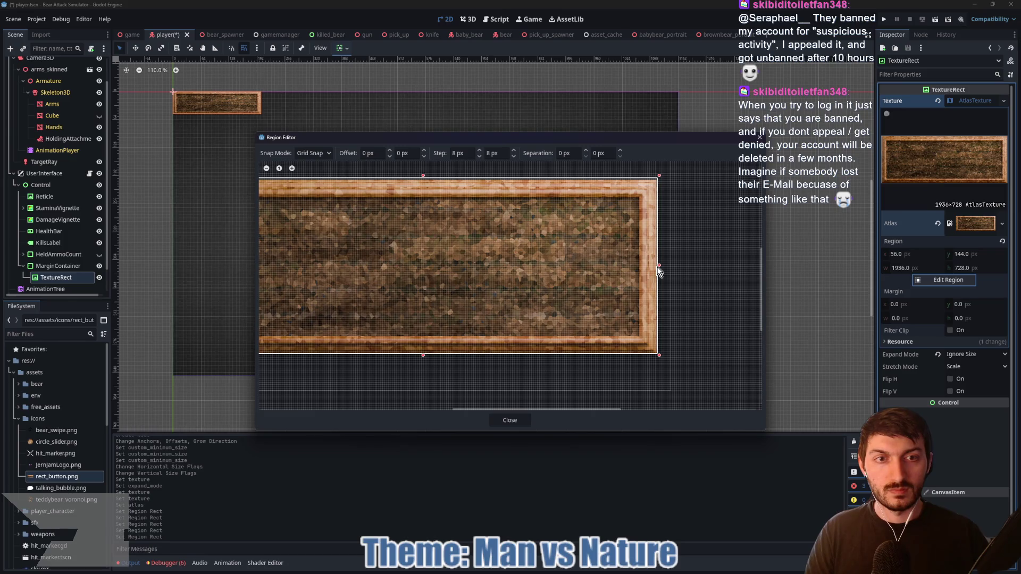
{"action": "scroll", "coordinate": [659, 264], "scroll_direction": "up", "scroll_amount": 2}
{"action": "scroll", "coordinate": [467, 253], "scroll_direction": "up", "scroll_amount": 3}
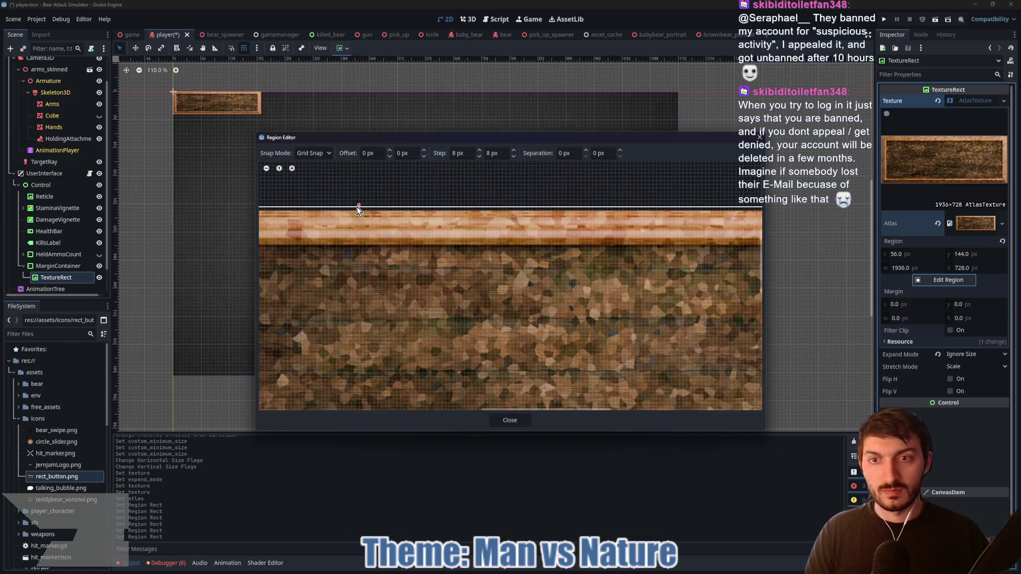
{"action": "scroll", "coordinate": [359, 232], "scroll_direction": "up", "scroll_amount": 2}
{"action": "scroll", "coordinate": [359, 232], "scroll_direction": "up", "scroll_amount": 1}
{"action": "scroll", "coordinate": [376, 231], "scroll_direction": "up", "scroll_amount": 2}
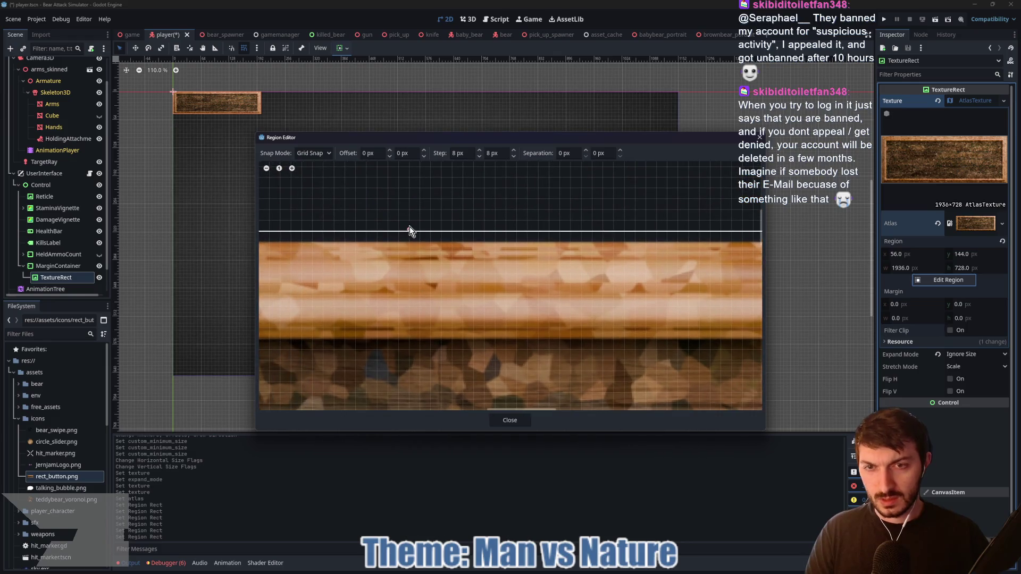
- Refine the top and left edges to 1936 × 720 at offset 56, 152, then close the editor
{"action": "mouse_move", "coordinate": [410, 230]}
{"action": "left_mouse_down"}
{"action": "mouse_move", "coordinate": [410, 326]}
{"action": "mouse_move", "coordinate": [385, 320]}
{"action": "left_mouse_up"}
{"action": "scroll", "coordinate": [387, 291], "scroll_direction": "down", "scroll_amount": 3}
{"action": "scroll", "coordinate": [479, 282], "scroll_direction": "left", "scroll_amount": 5}
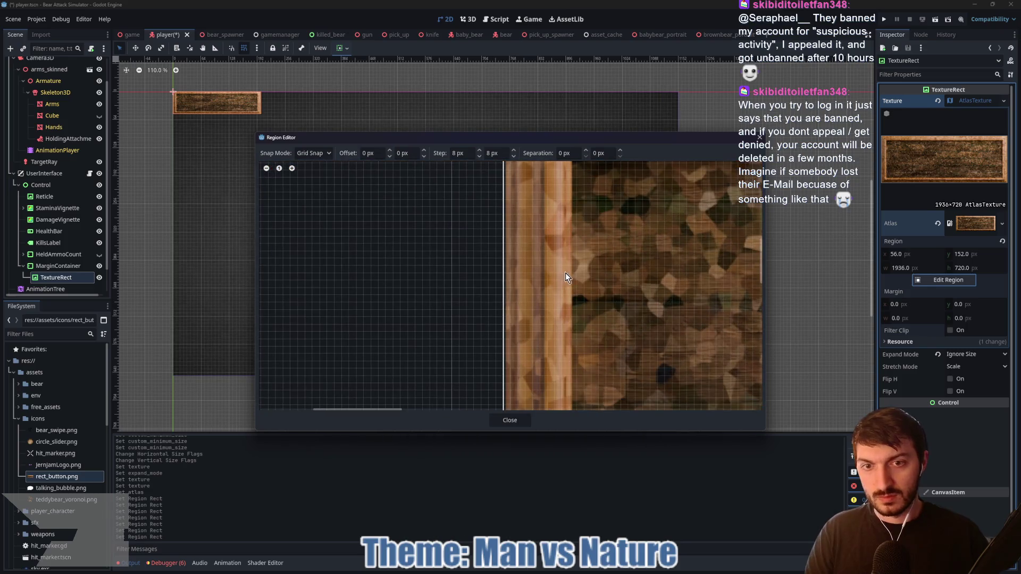
{"action": "scroll", "coordinate": [442, 331], "scroll_direction": "up", "scroll_amount": 1}
{"action": "scroll", "coordinate": [420, 332], "scroll_direction": "up", "scroll_amount": 1}
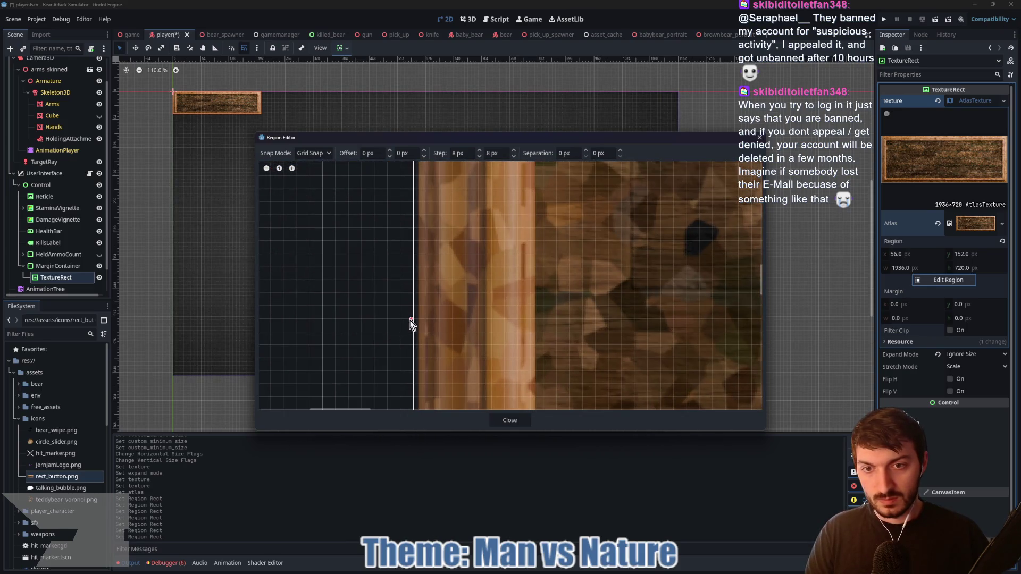
{"action": "mouse_move", "coordinate": [412, 319]}
{"action": "left_mouse_down"}
{"action": "mouse_move", "coordinate": [422, 320]}
{"action": "mouse_move", "coordinate": [413, 320]}
{"action": "left_mouse_up"}
{"action": "scroll", "coordinate": [532, 313], "scroll_direction": "down", "scroll_amount": 3}
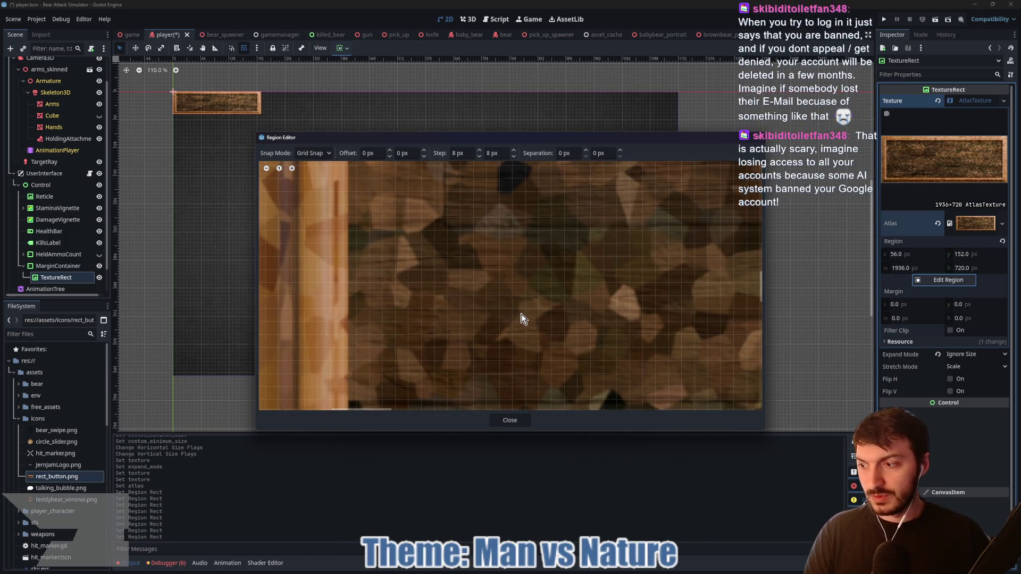
{"action": "scroll", "coordinate": [520, 321], "scroll_direction": "up", "scroll_amount": 2}
{"action": "scroll", "coordinate": [563, 333], "scroll_direction": "up", "scroll_amount": 3}
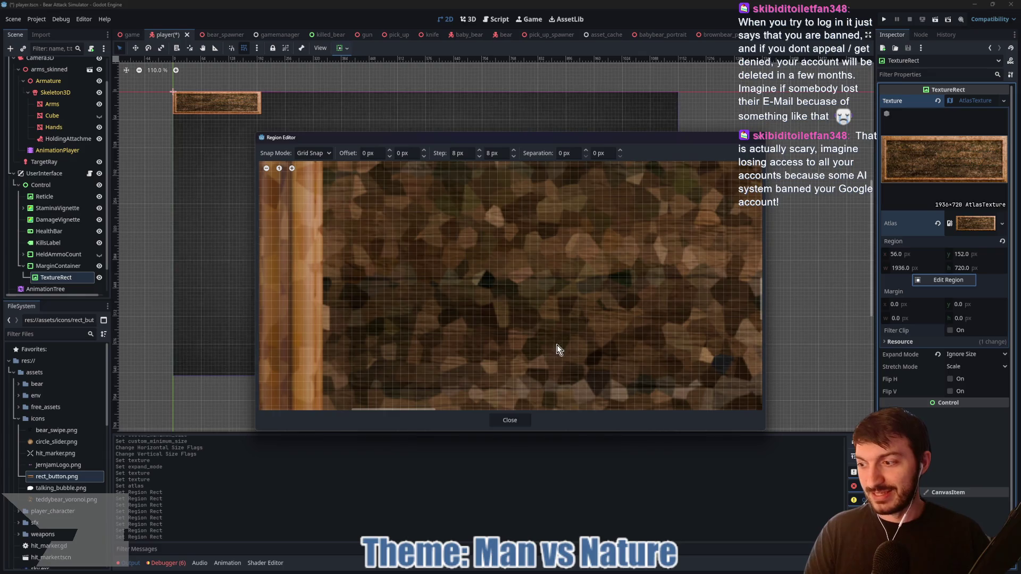
{"action": "scroll", "coordinate": [515, 320], "scroll_direction": "down", "scroll_amount": 3}
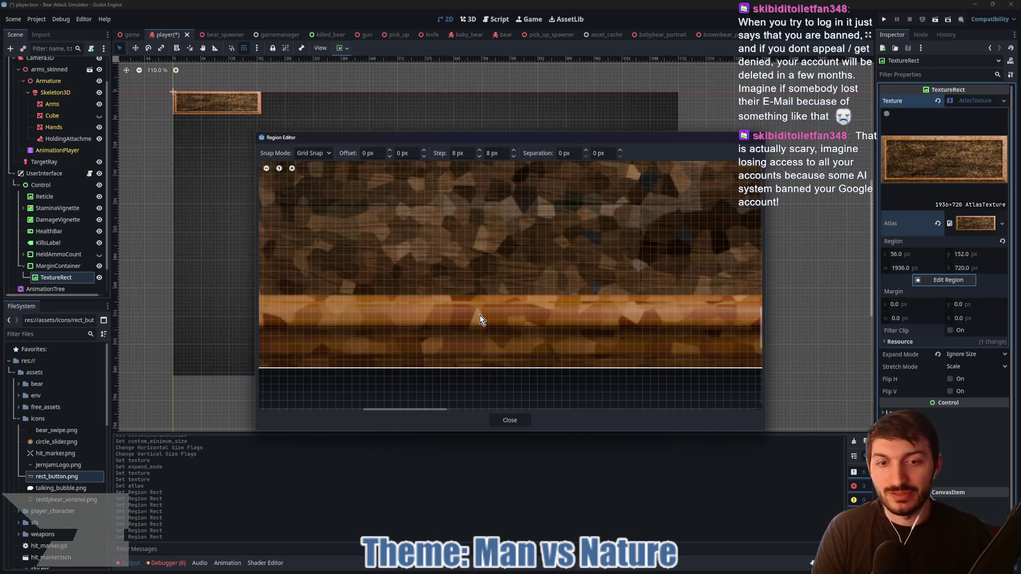
{"action": "scroll", "coordinate": [483, 317], "scroll_direction": "down", "scroll_amount": 2}
{"action": "left_click", "coordinate": [511, 421]}
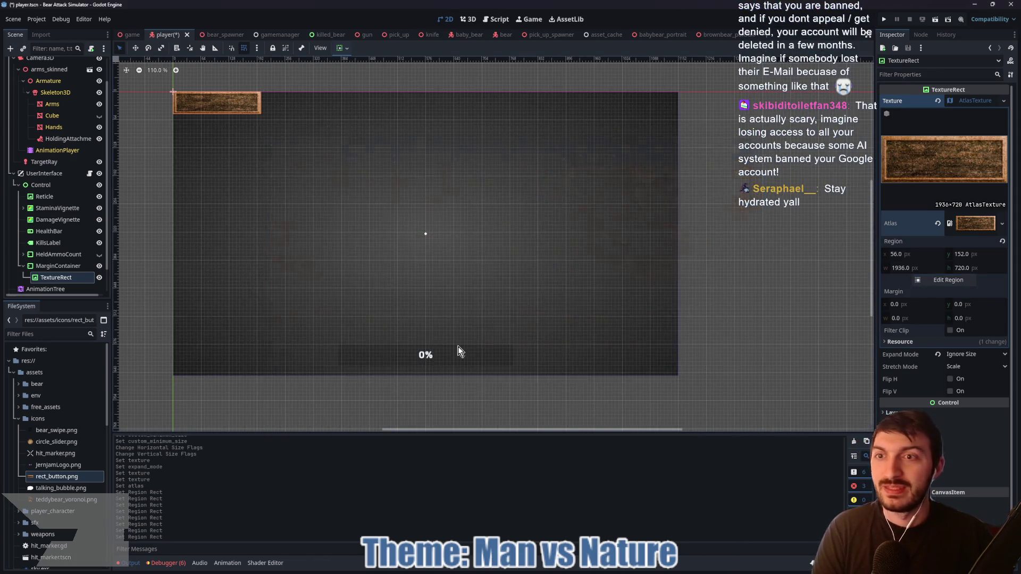
- Set the MarginContainer's minimum height to 75 px
{"action": "left_click", "coordinate": [58, 265]}
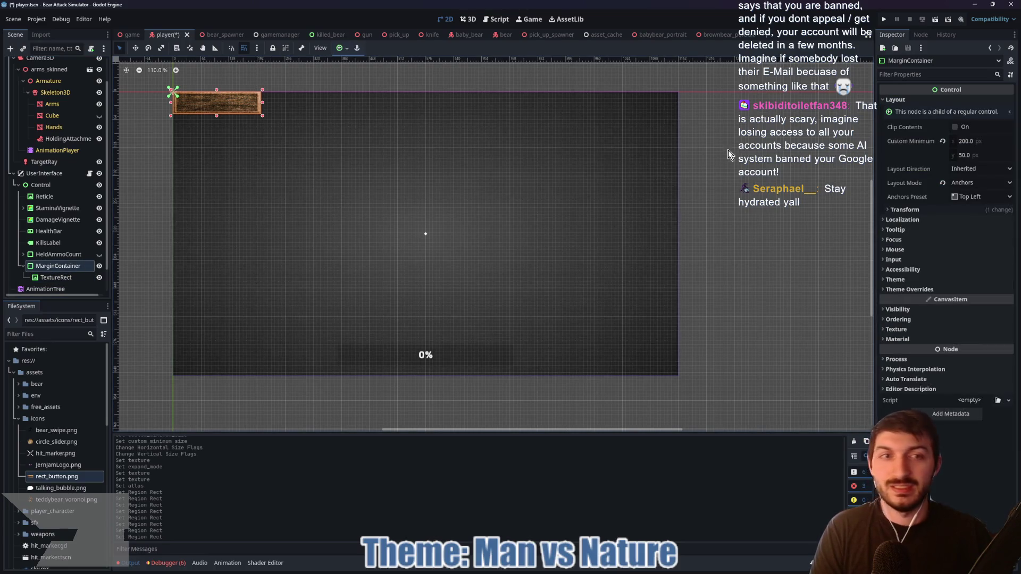
{"action": "left_click", "coordinate": [985, 155]}
{"action": "type", "text": "100"}
{"action": "key", "text": "Return"}
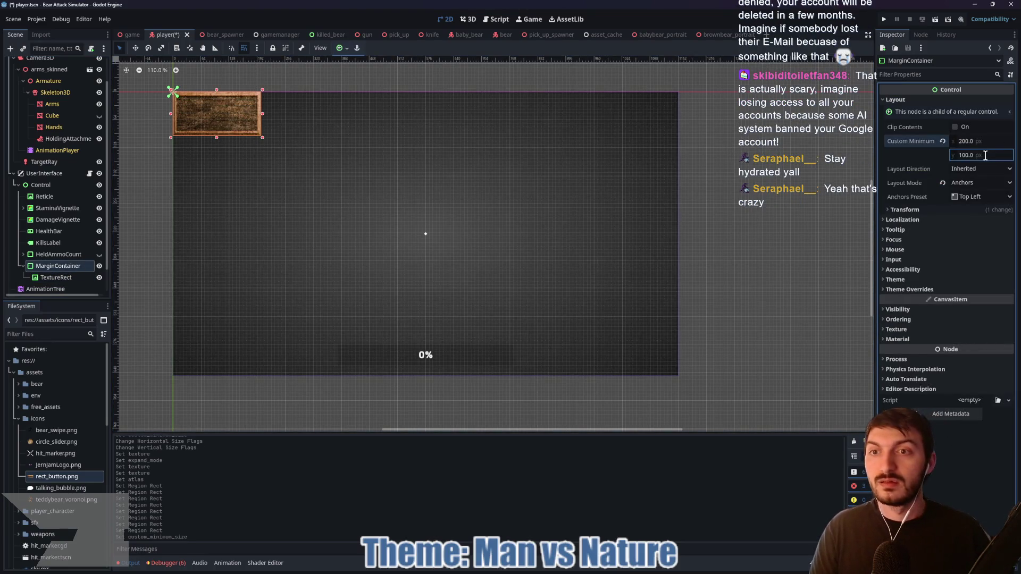
{"action": "left_click", "coordinate": [977, 154]}
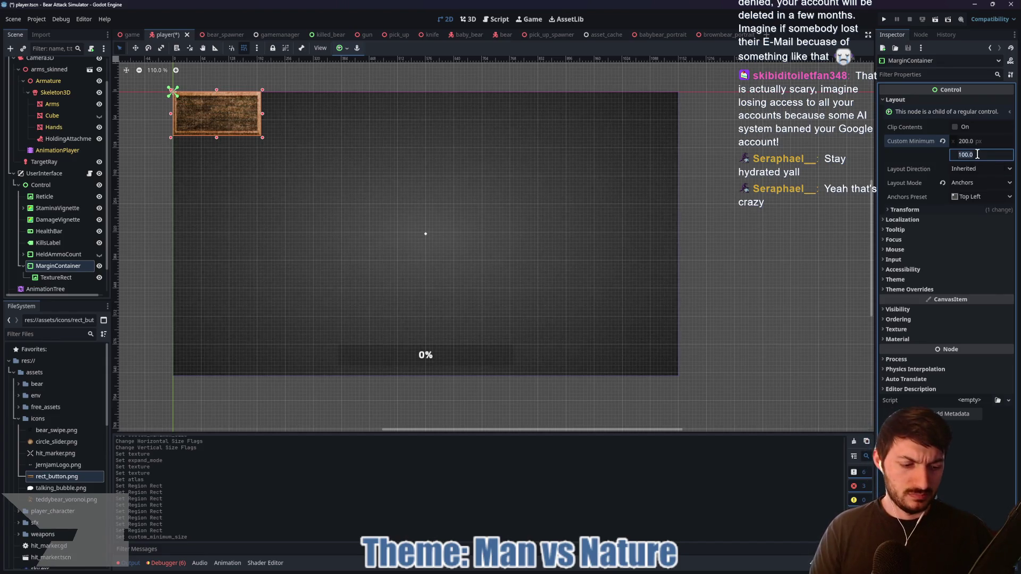
{"action": "type", "text": "75"}
{"action": "key", "text": "Return"}
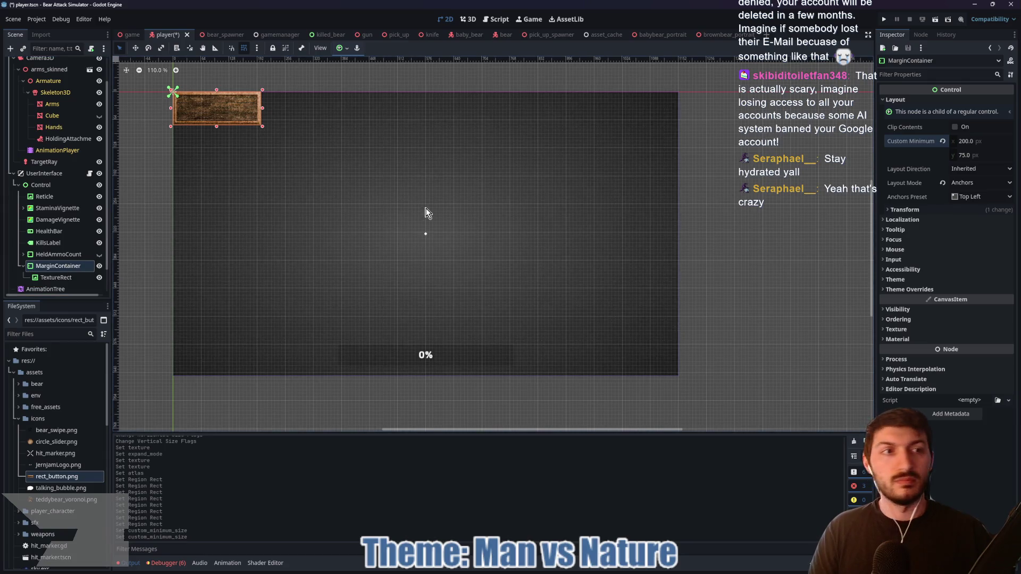
- Give the MarginContainer 5 px left and top margin overrides and move KillsLabel into the TextureRect
{"action": "left_click", "coordinate": [923, 290]}
{"action": "left_click", "coordinate": [939, 300]}
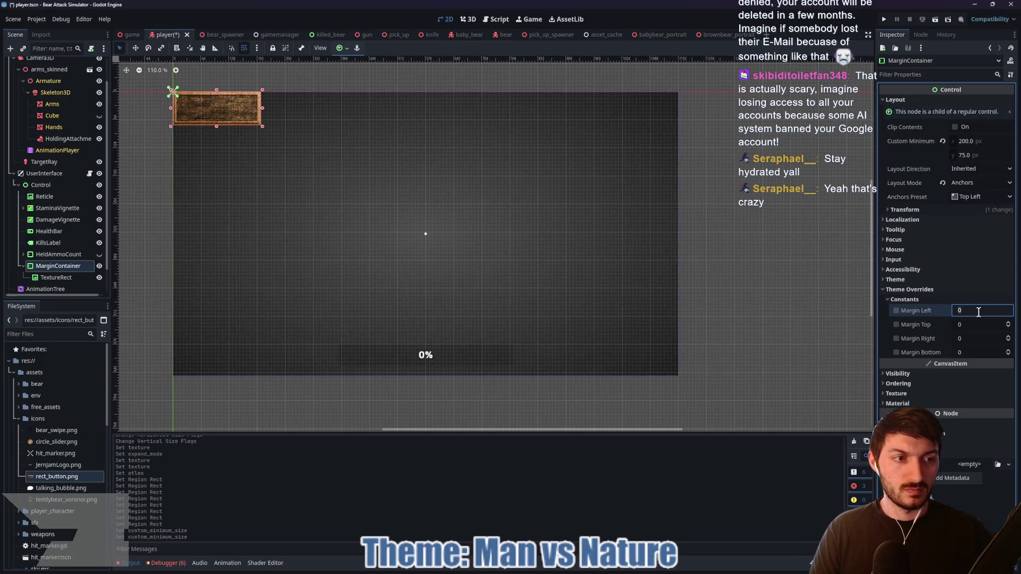
{"action": "type", "text": "5"}
{"action": "key", "text": "Tab"}
{"action": "type", "text": "5"}
{"action": "key", "text": "Tab"}
{"action": "type", "text": "5"}
{"action": "key", "text": "Tab"}
{"action": "type", "text": "5"}
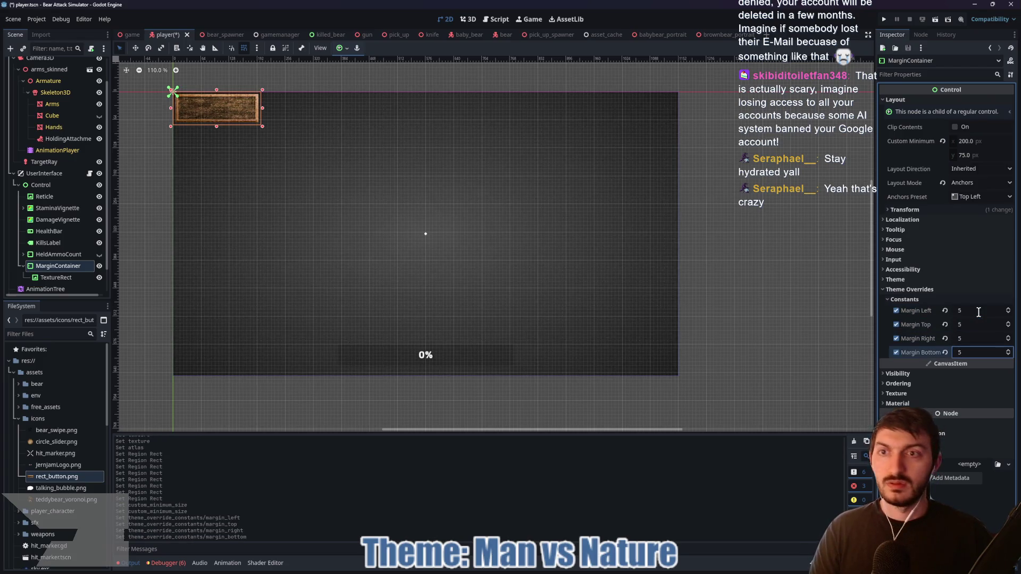
{"action": "key", "text": "Return"}
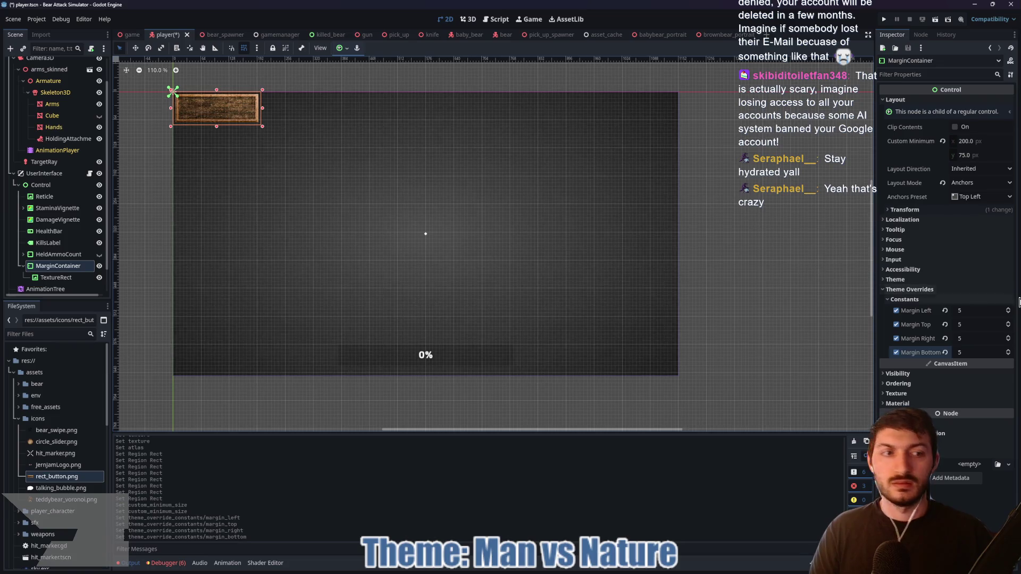
{"action": "left_click", "coordinate": [944, 352]}
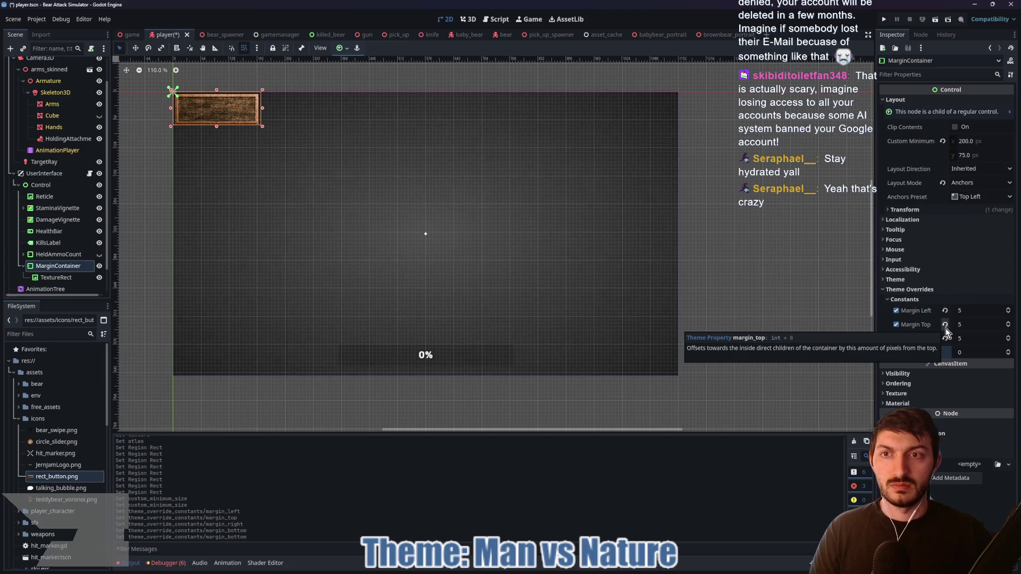
{"action": "left_click", "coordinate": [946, 338]}
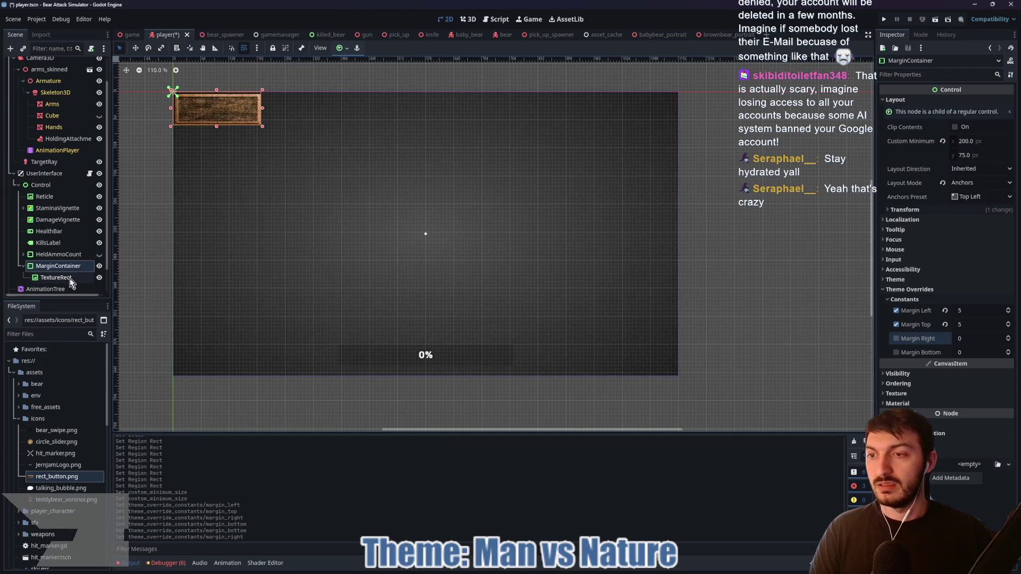
{"action": "left_click", "coordinate": [69, 277]}
{"action": "left_click_drag", "start_coordinate": [58, 242], "coordinate": [40, 278]}
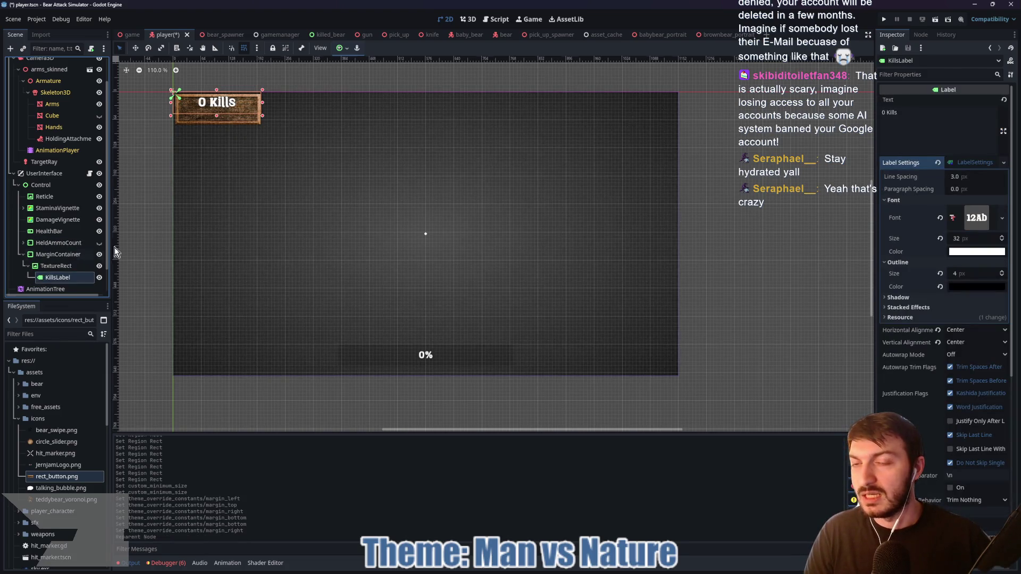
{"action": "left_click", "coordinate": [346, 48]}
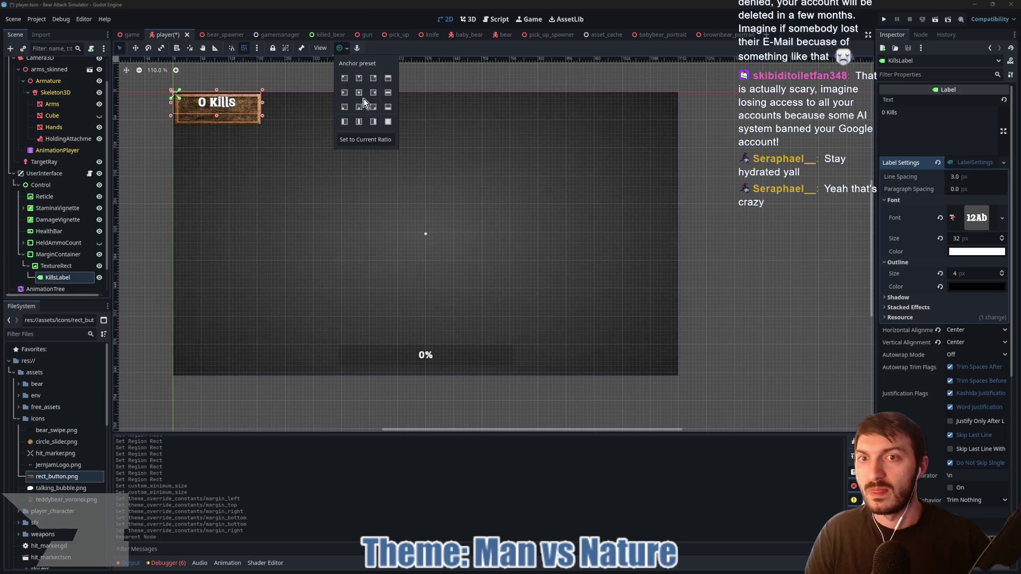
{"action": "left_click", "coordinate": [360, 94]}
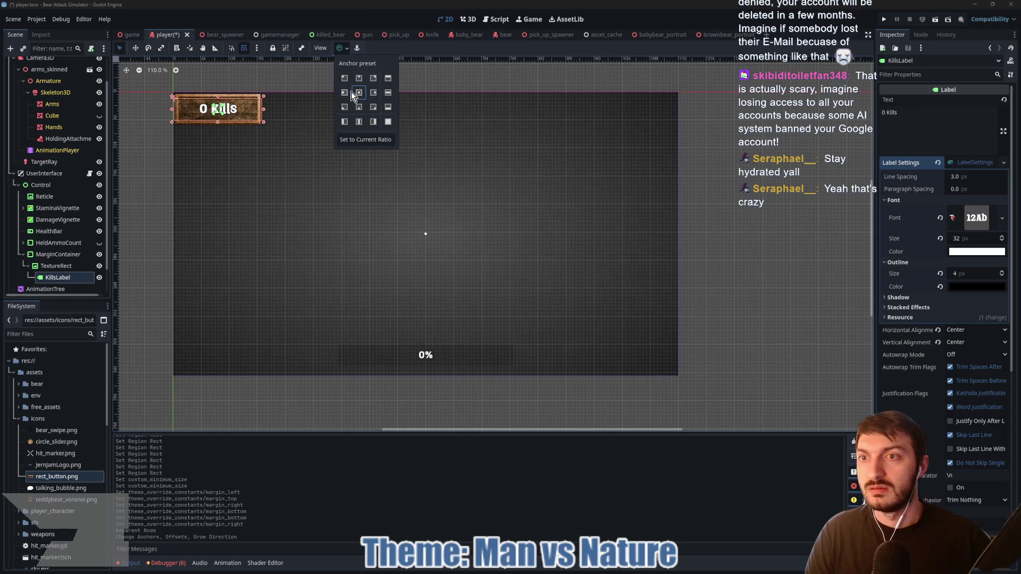
{"action": "left_click", "coordinate": [287, 101]}
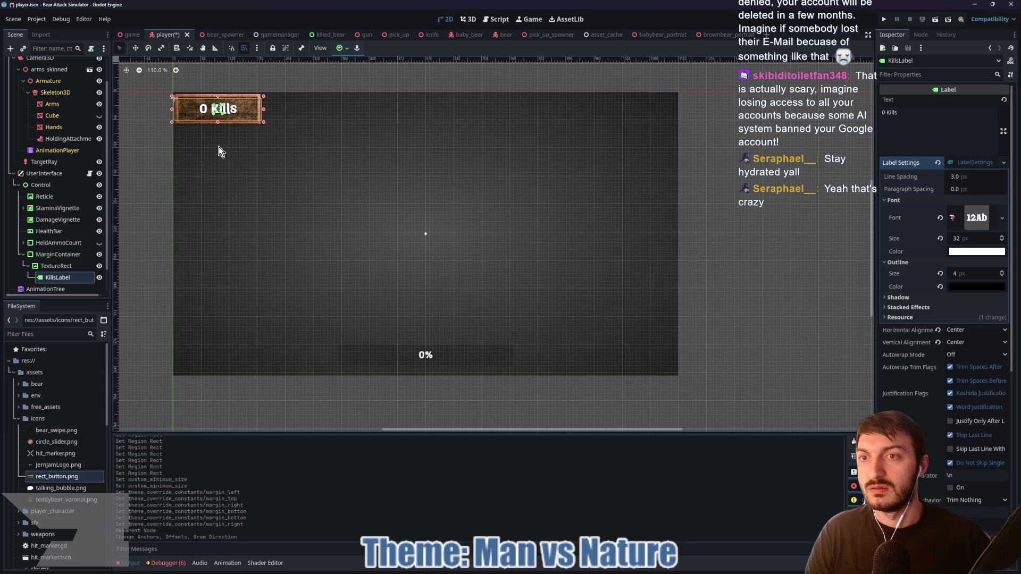
{"action": "left_click", "coordinate": [219, 151]}
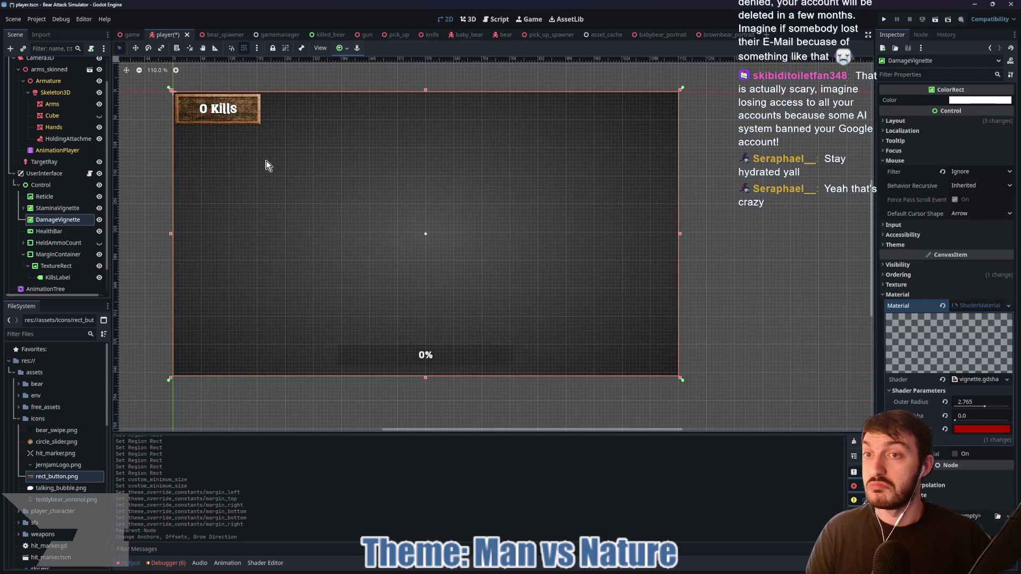
{"action": "left_click", "coordinate": [59, 277]}
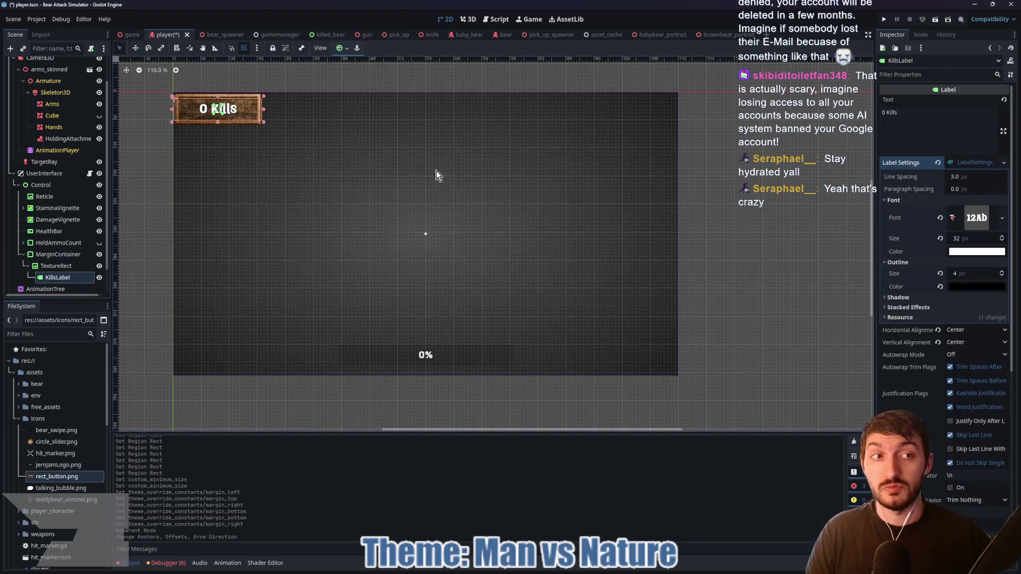
{"action": "left_click", "coordinate": [283, 156]}
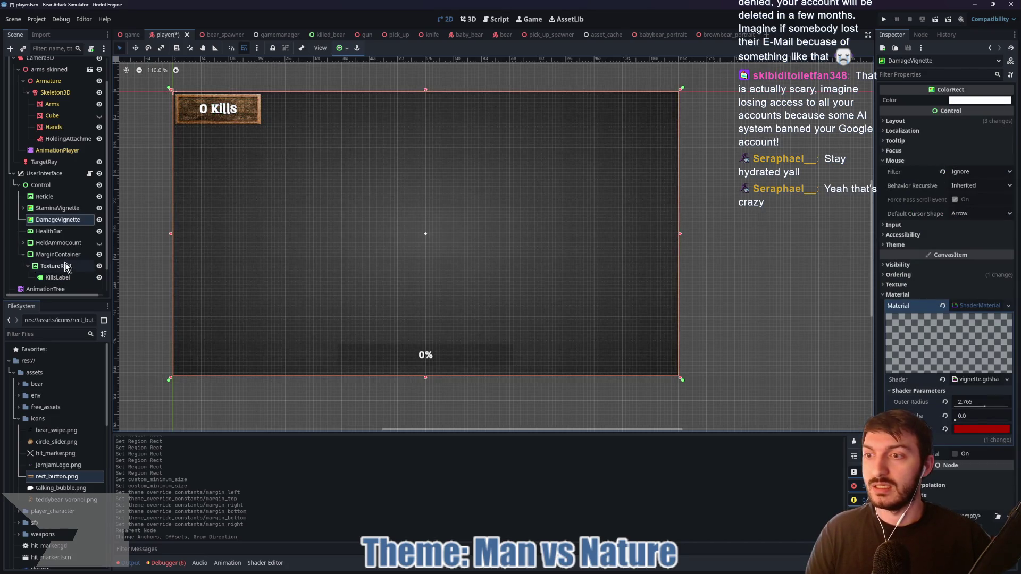
{"action": "left_click", "coordinate": [66, 173]}
- Rename the MarginContainer to KillsMargin and save the player scene
{"action": "key", "text": "ctrl+s"}
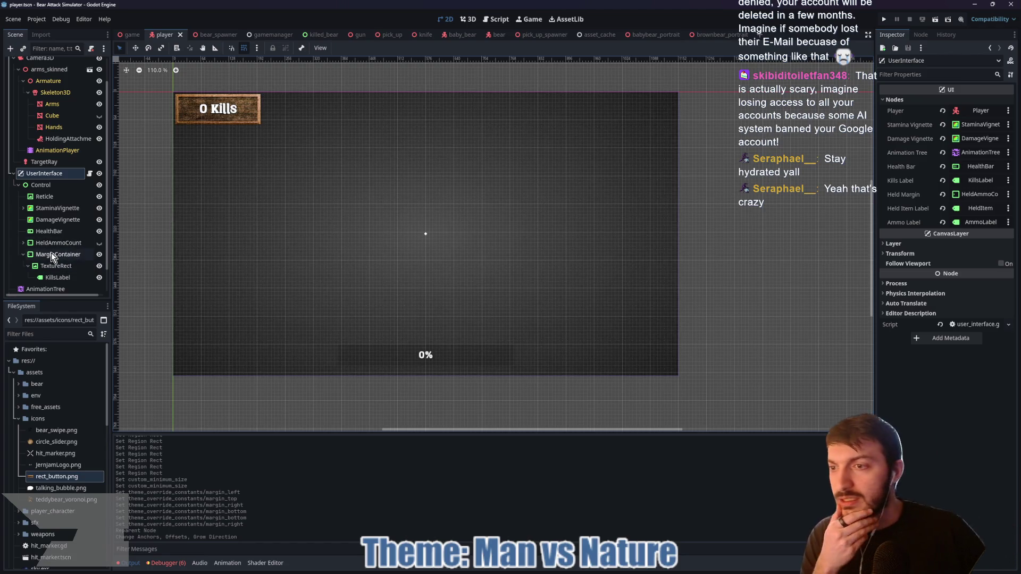
{"action": "double_click", "coordinate": [49, 256]}
{"action": "type", "text": "Kill"}
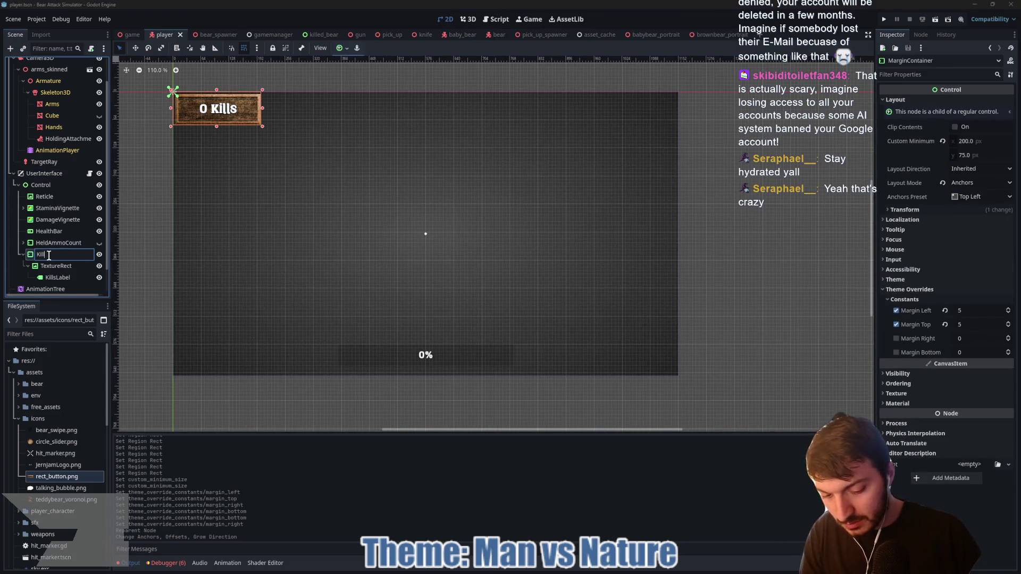
{"action": "type", "text": "sMargin"}
{"action": "key", "text": "Return"}
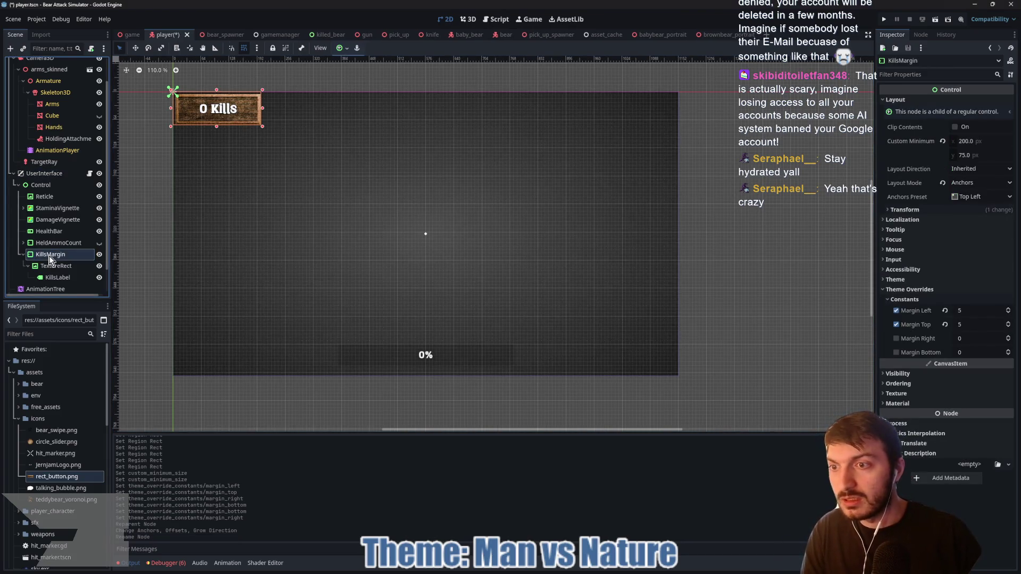
{"action": "left_click", "coordinate": [23, 254]}
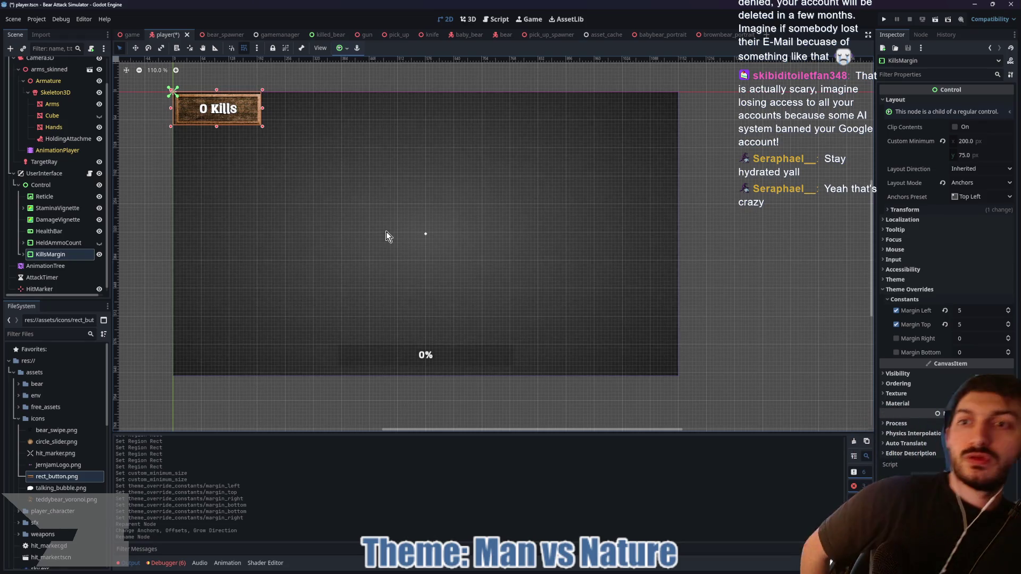
{"action": "key", "text": "ctrl+s"}
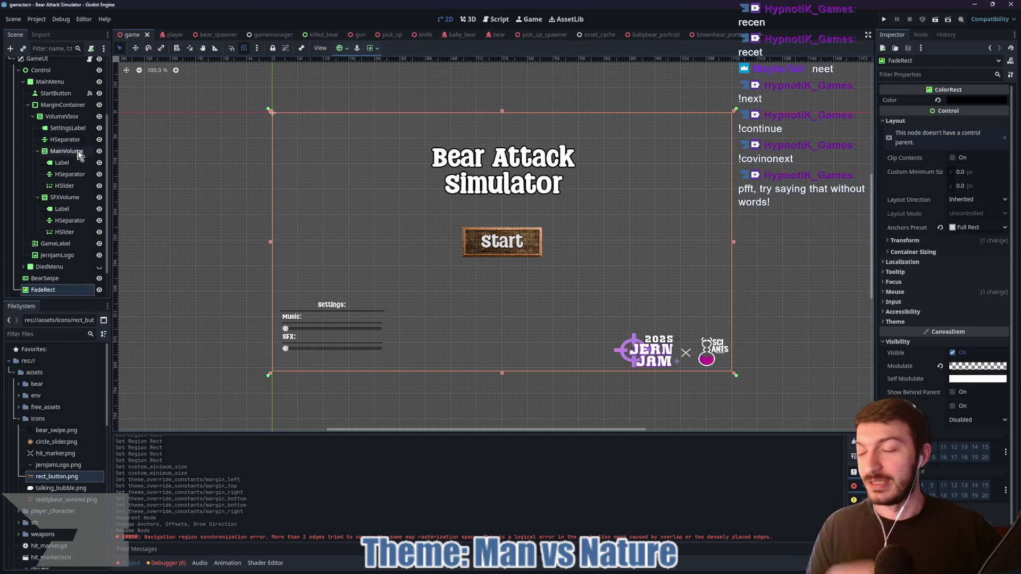
- Collapse the MainMenu branch of the game scene's tree
{"action": "scroll", "coordinate": [60, 212], "scroll_direction": "up", "scroll_amount": 2}
{"action": "scroll", "coordinate": [60, 212], "scroll_direction": "up", "scroll_amount": 4}
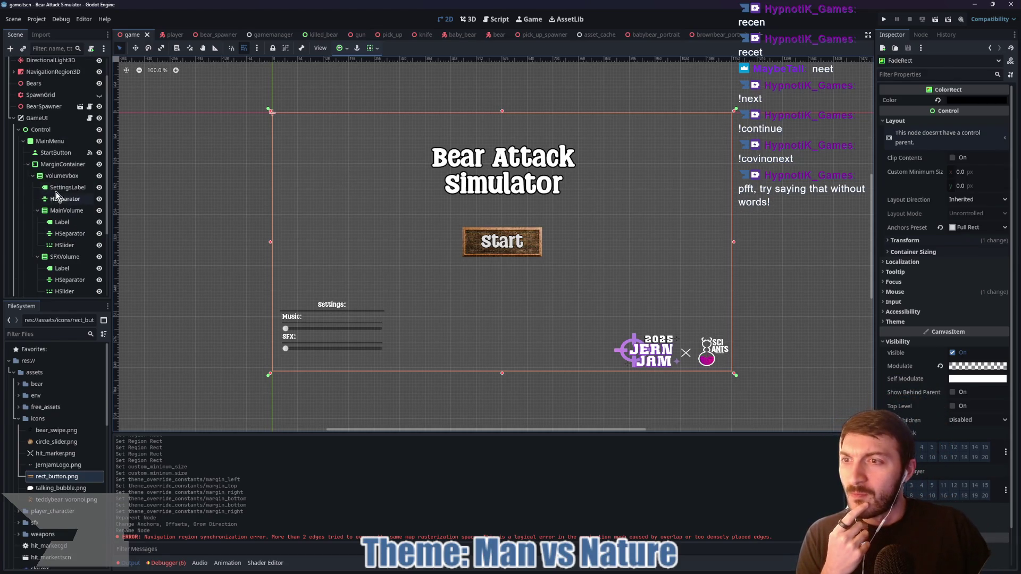
{"action": "left_click", "coordinate": [20, 142]}
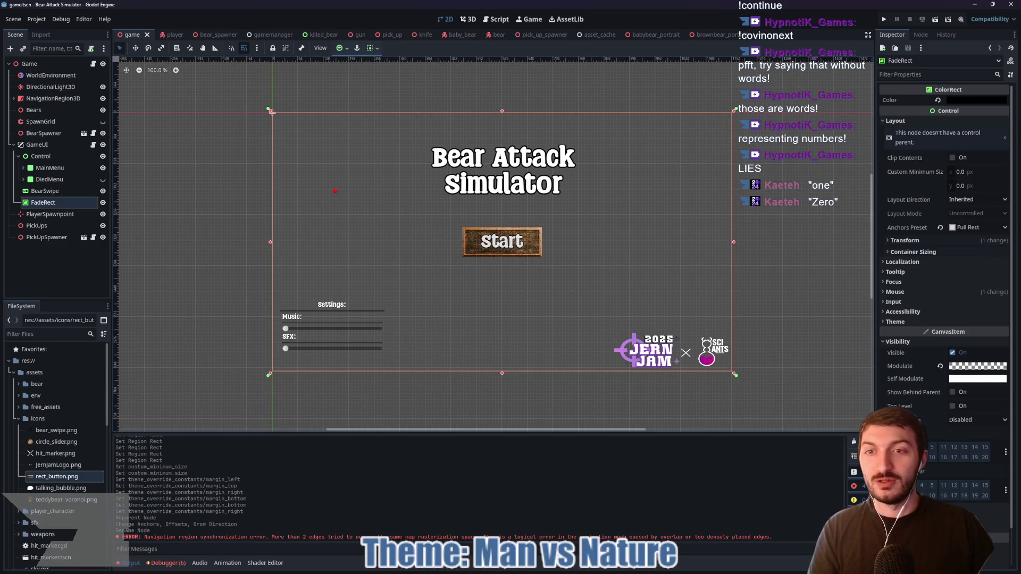
{"action": "left_click_drag", "start_coordinate": [317, 159], "coordinate": [323, 206]}
{"action": "left_click_drag", "start_coordinate": [374, 164], "coordinate": [379, 164]}
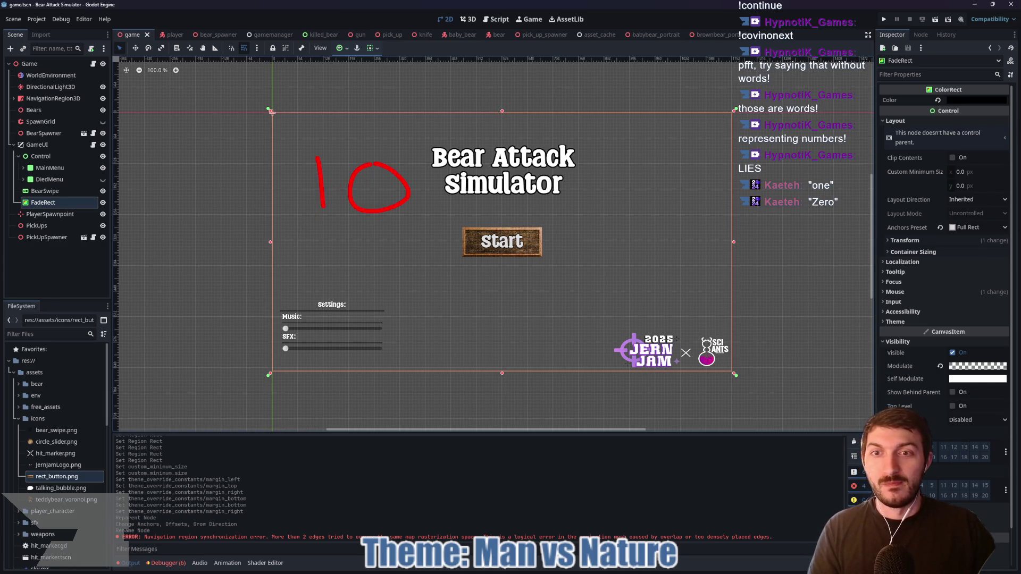
{"action": "left_click_drag", "start_coordinate": [442, 172], "coordinate": [441, 171]}
{"action": "left_click_drag", "start_coordinate": [502, 149], "coordinate": [504, 209]}
{"action": "mouse_move", "coordinate": [553, 176]}
{"action": "left_mouse_down"}
{"action": "mouse_move", "coordinate": [569, 178]}
{"action": "mouse_move", "coordinate": [556, 176]}
{"action": "left_mouse_up"}
{"action": "left_click_drag", "start_coordinate": [617, 178], "coordinate": [616, 179]}
{"action": "left_click_drag", "start_coordinate": [665, 151], "coordinate": [665, 213]}
{"action": "left_click_drag", "start_coordinate": [696, 152], "coordinate": [699, 216]}
{"action": "key", "text": "Escape"}
{"action": "key", "text": "ctrl+2"}
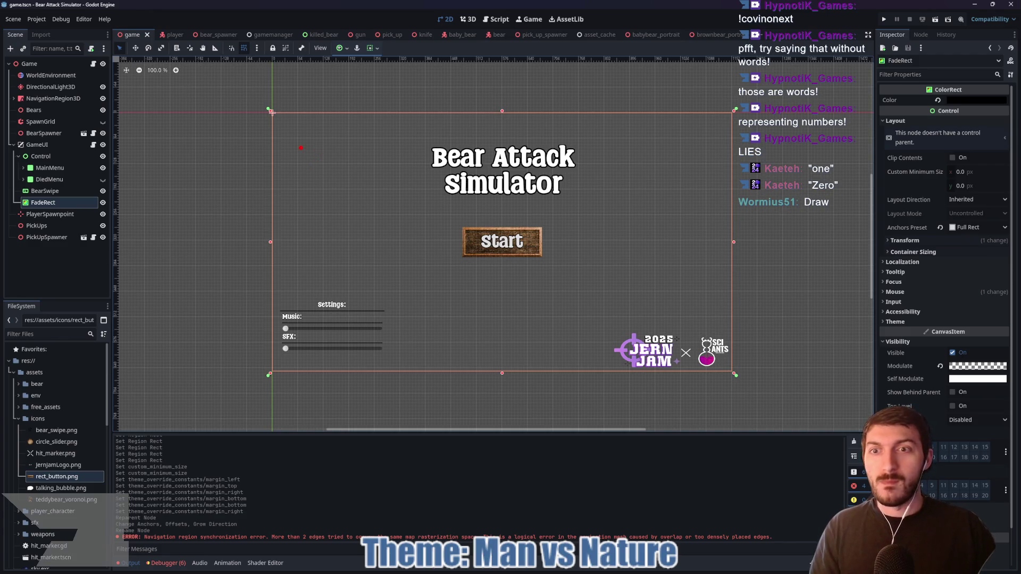
{"action": "left_click_drag", "start_coordinate": [306, 135], "coordinate": [345, 131]}
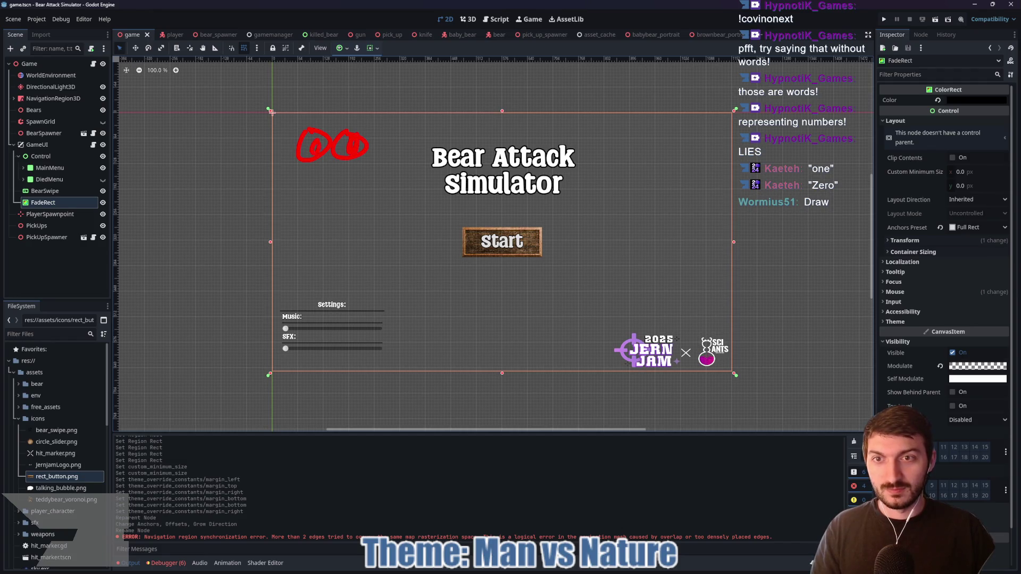
{"action": "left_click_drag", "start_coordinate": [326, 197], "coordinate": [331, 198]}
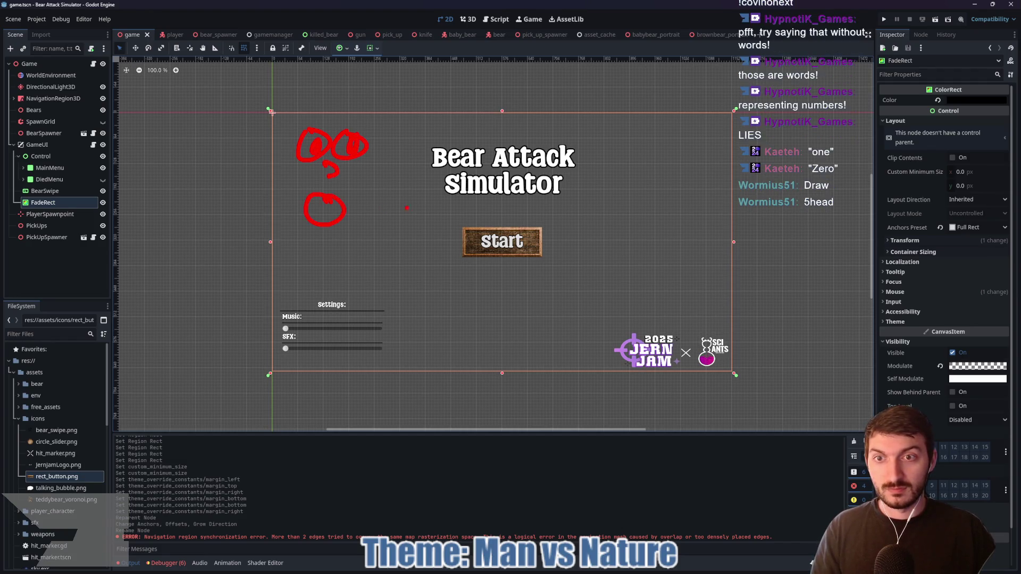
{"action": "left_click_drag", "start_coordinate": [268, 195], "coordinate": [184, 137]}
{"action": "left_click_drag", "start_coordinate": [255, 183], "coordinate": [256, 196]}
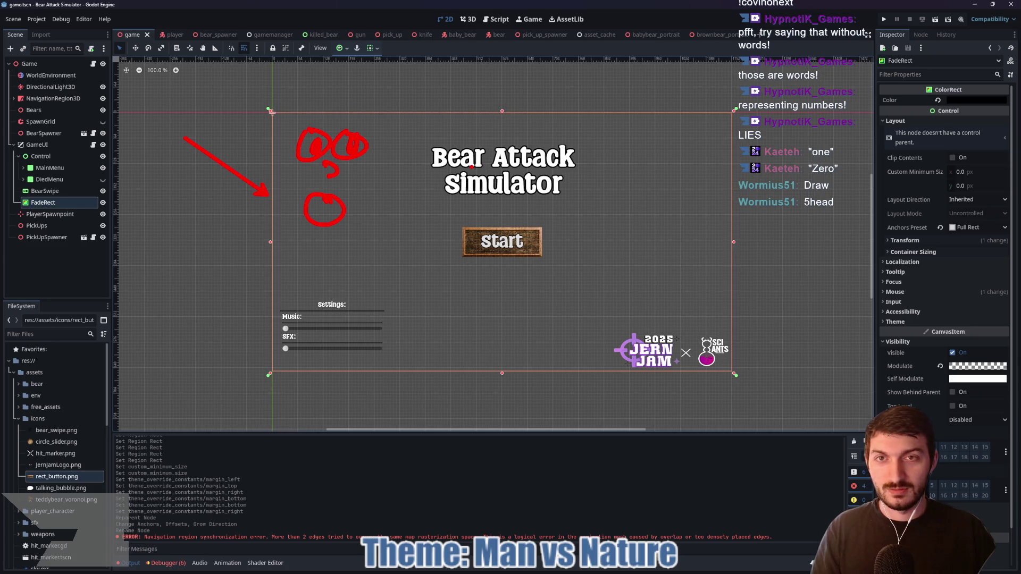
{"action": "mouse_move", "coordinate": [515, 169]}
{"action": "left_mouse_down"}
{"action": "mouse_move", "coordinate": [441, 190]}
{"action": "mouse_move", "coordinate": [486, 194]}
{"action": "mouse_move", "coordinate": [495, 181]}
{"action": "left_mouse_up"}
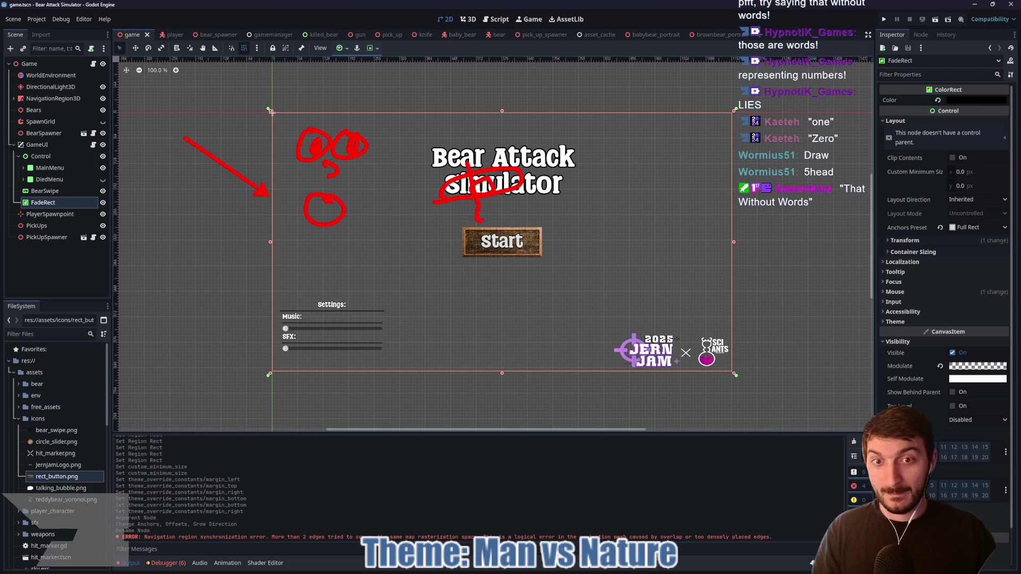
{"action": "left_click_drag", "start_coordinate": [467, 148], "coordinate": [468, 167]}
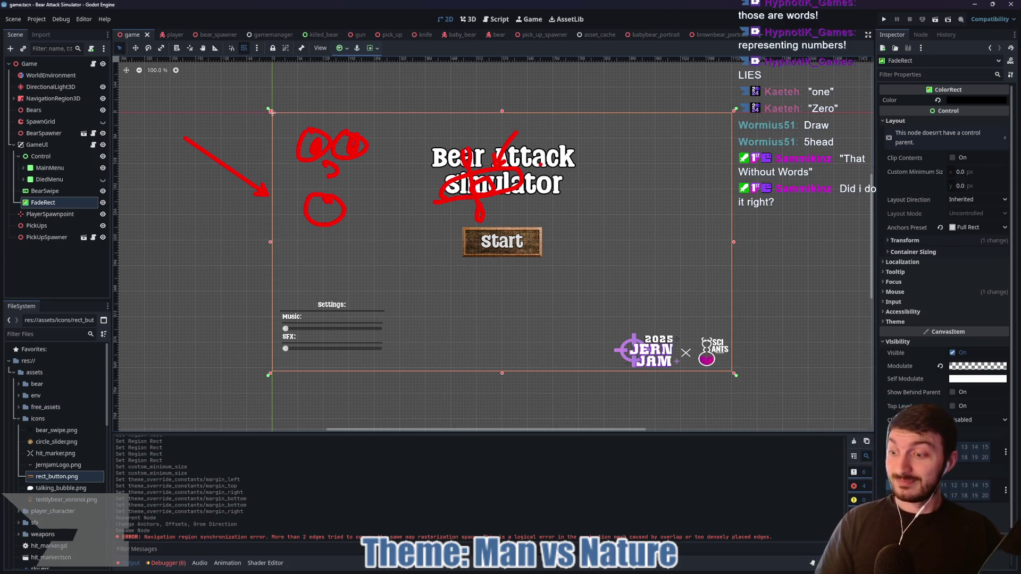
{"action": "key", "text": "Escape"}
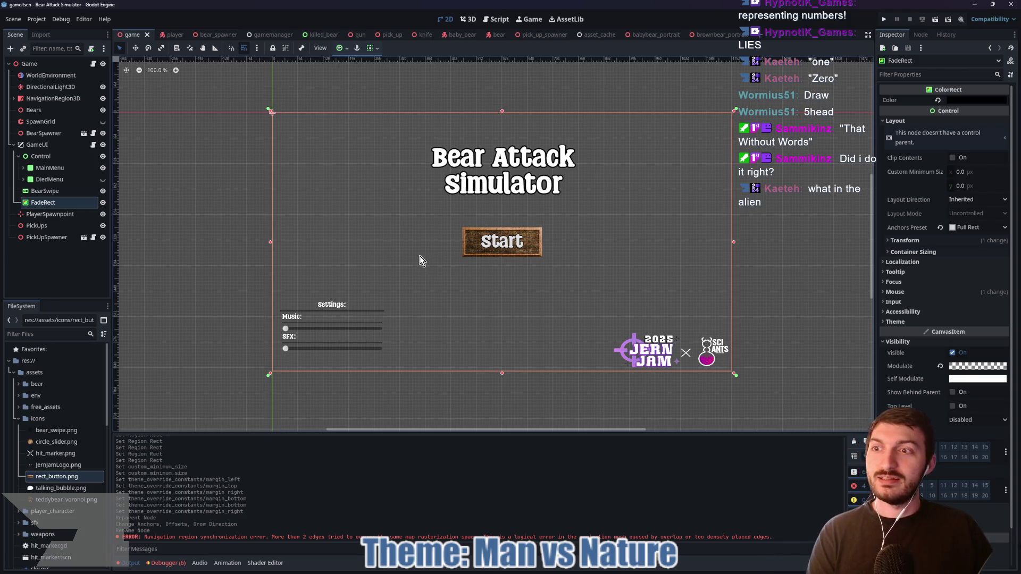
{"action": "left_click", "coordinate": [59, 167]}
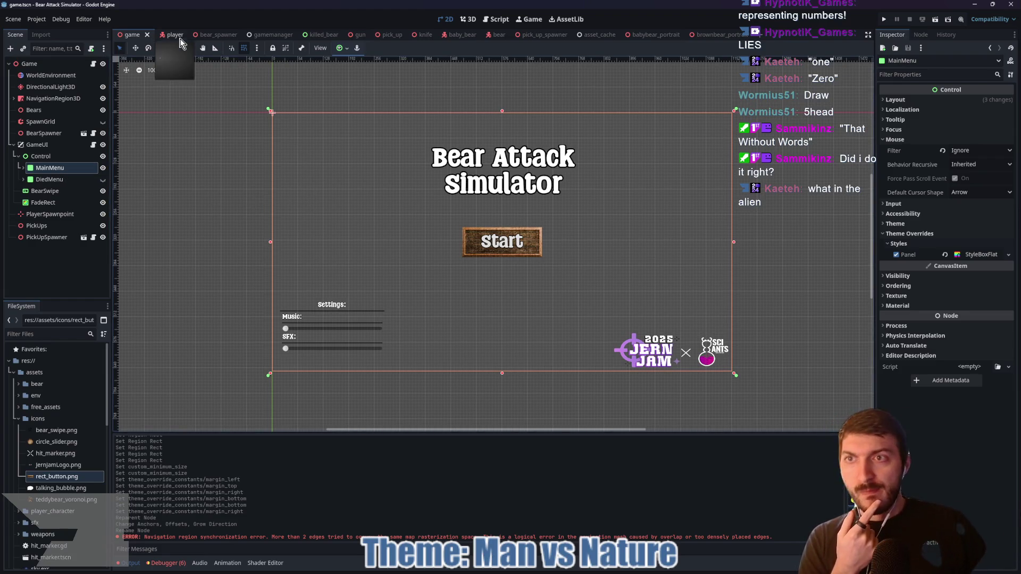
- Create a new 3D scene and rename its root Node3D to BackgroundPortrait
{"action": "left_click", "coordinate": [764, 36]}
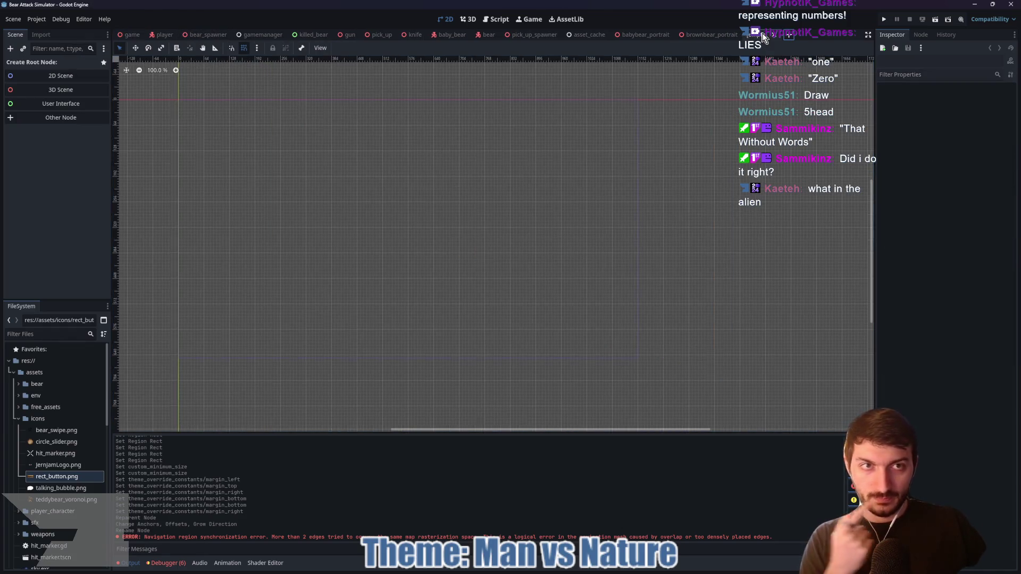
{"action": "left_click", "coordinate": [79, 90]}
{"action": "double_click", "coordinate": [62, 64]}
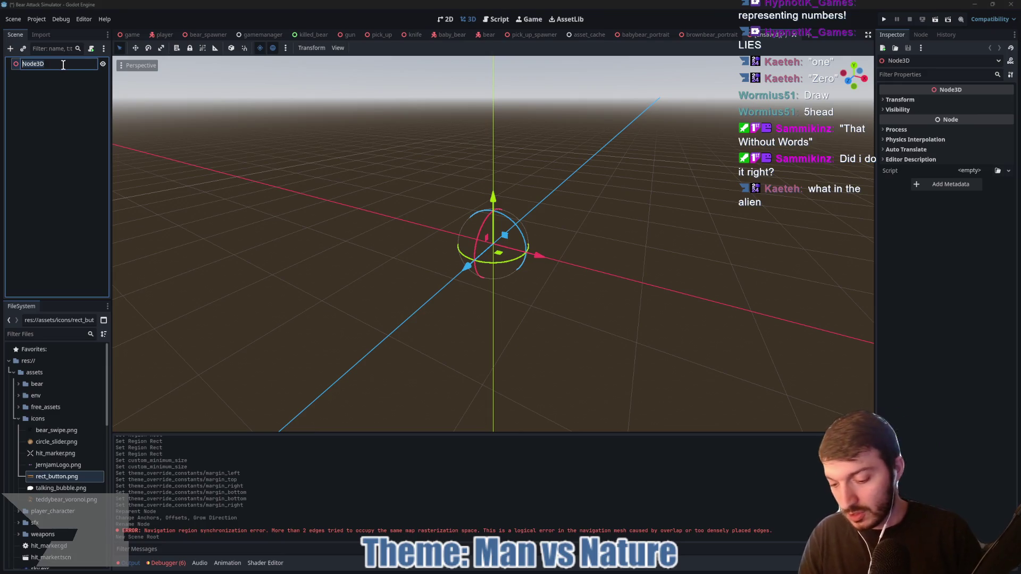
{"action": "type", "text": "Backgrou"}
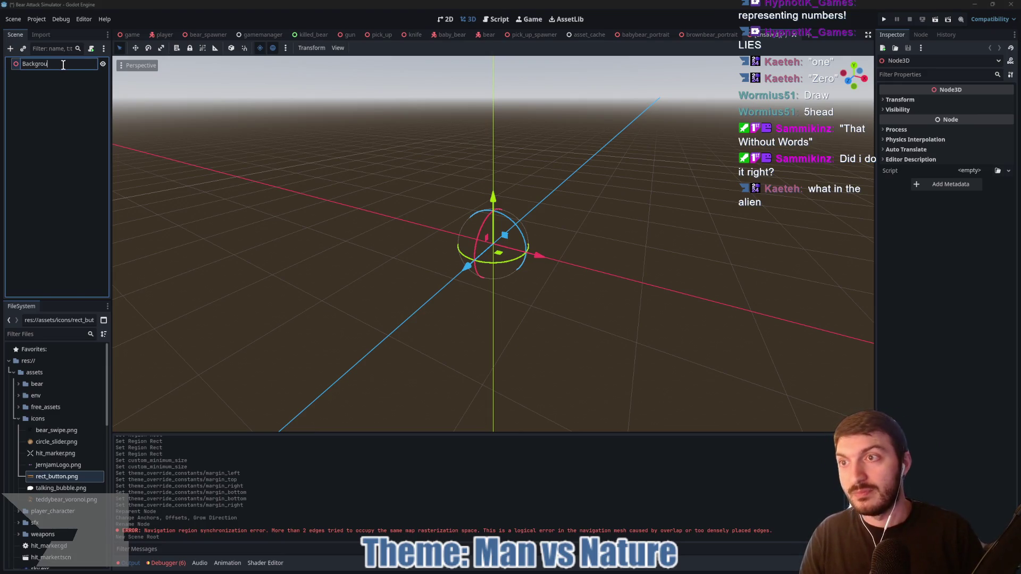
{"action": "type", "text": "nd"}
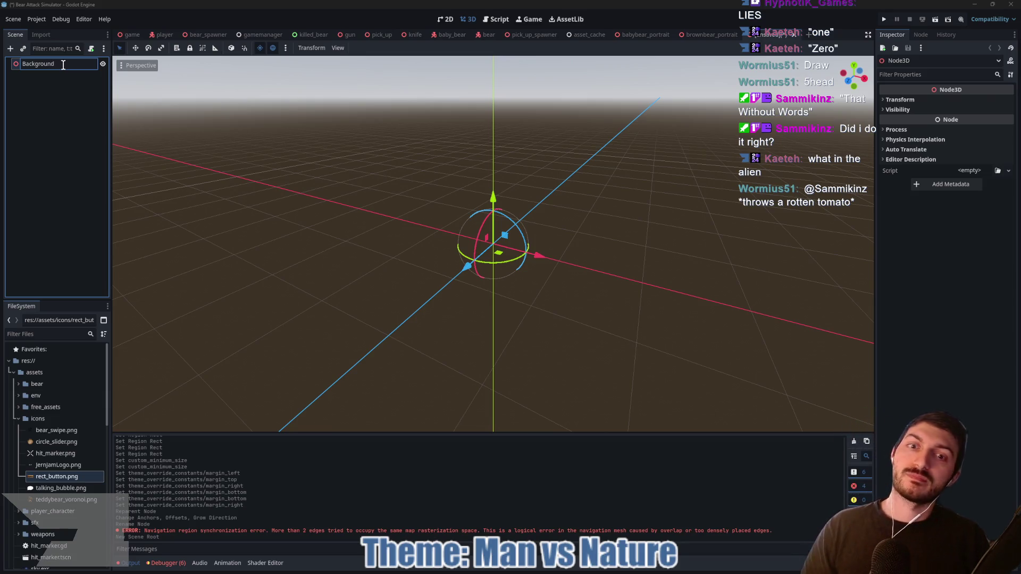
{"action": "type", "text": "Portrait"}
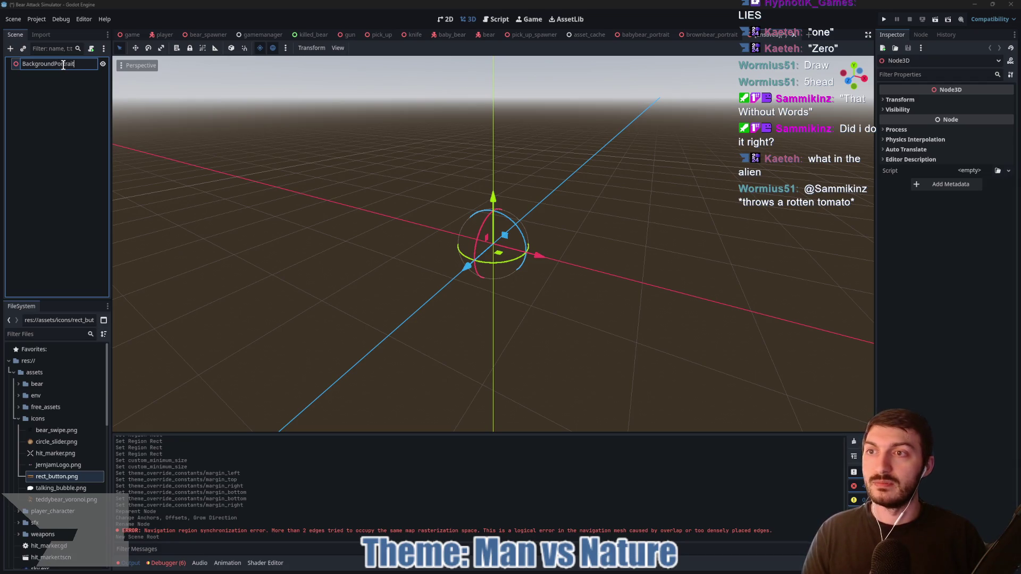
{"action": "key", "text": "Return"}
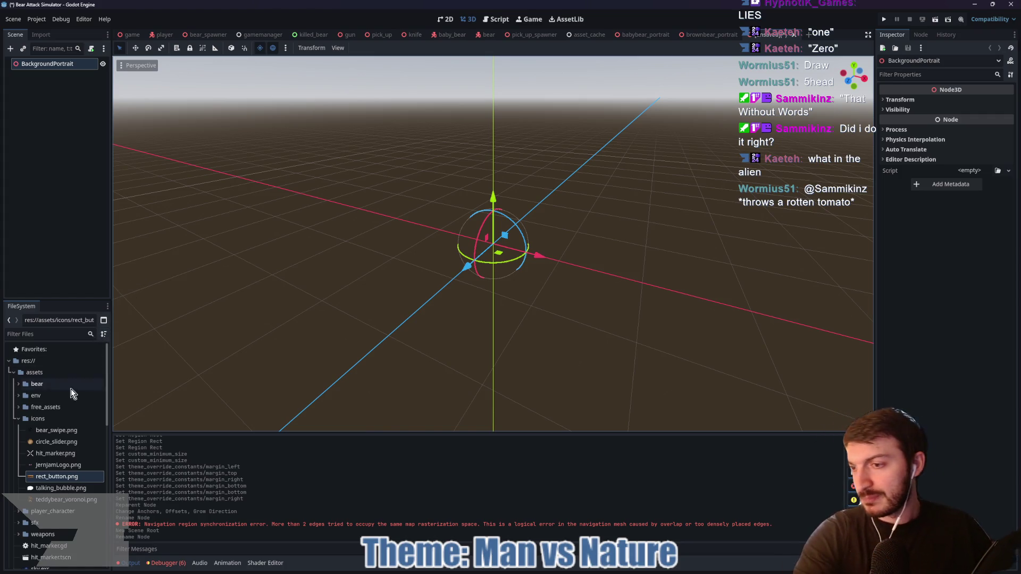
{"action": "left_click", "coordinate": [19, 418]}
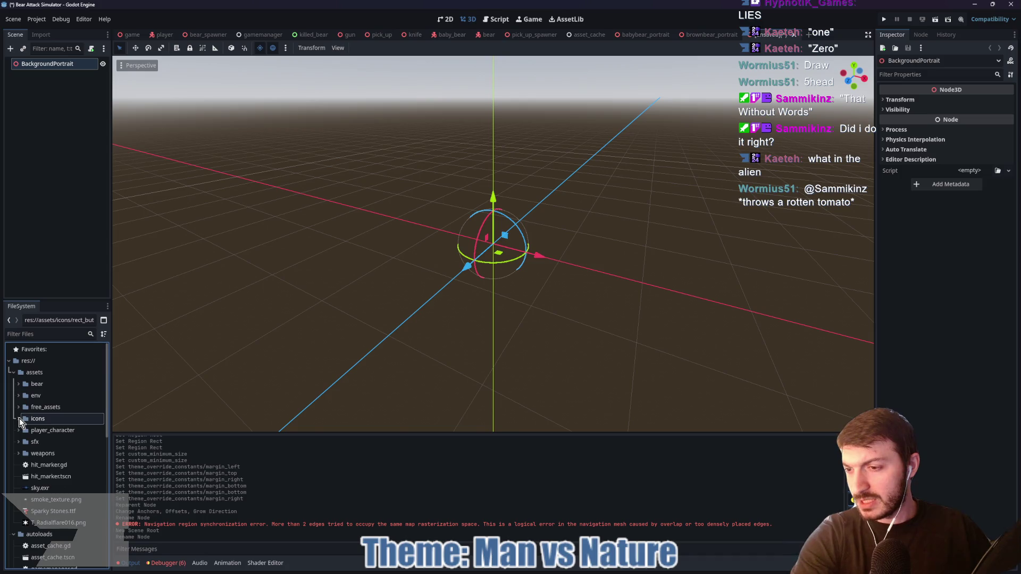
- Browse the FileSystem folders, then clear the 'game' file filter
{"action": "mouse_move", "coordinate": [28, 424]}
{"action": "left_mouse_down"}
{"action": "mouse_move", "coordinate": [29, 387]}
{"action": "mouse_move", "coordinate": [24, 408]}
{"action": "mouse_move", "coordinate": [40, 417]}
{"action": "mouse_move", "coordinate": [21, 406]}
{"action": "left_mouse_up"}
{"action": "left_click", "coordinate": [18, 397]}
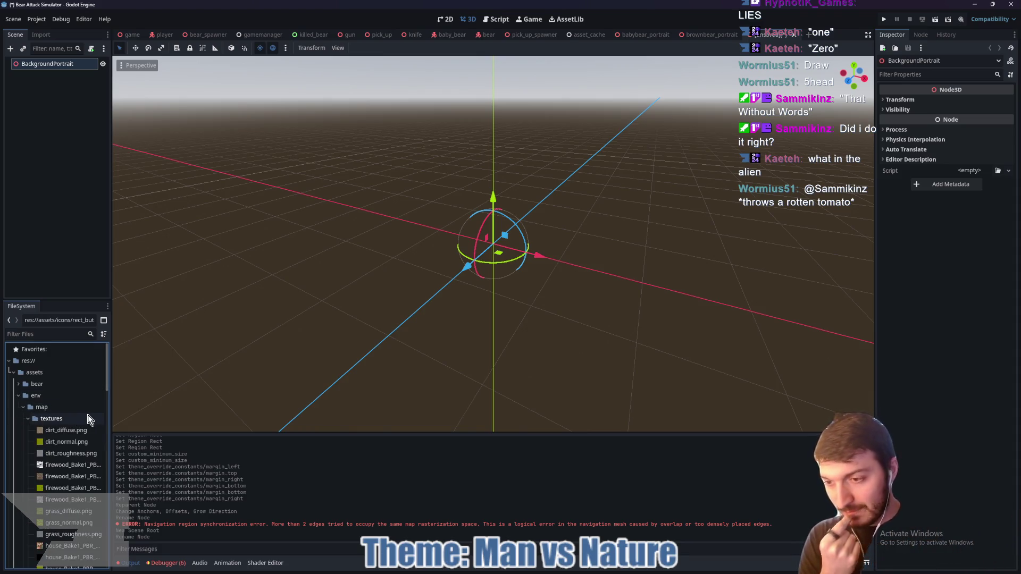
{"action": "scroll", "coordinate": [75, 434], "scroll_direction": "down", "scroll_amount": 5}
{"action": "scroll", "coordinate": [75, 439], "scroll_direction": "up", "scroll_amount": 5}
{"action": "left_click", "coordinate": [28, 418]}
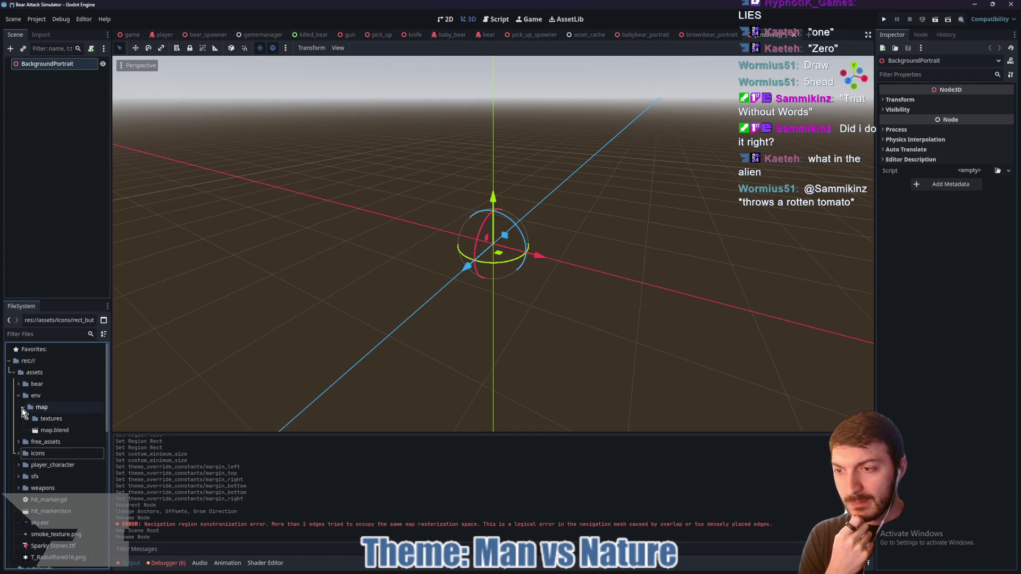
{"action": "left_click_drag", "start_coordinate": [26, 396], "coordinate": [29, 400]}
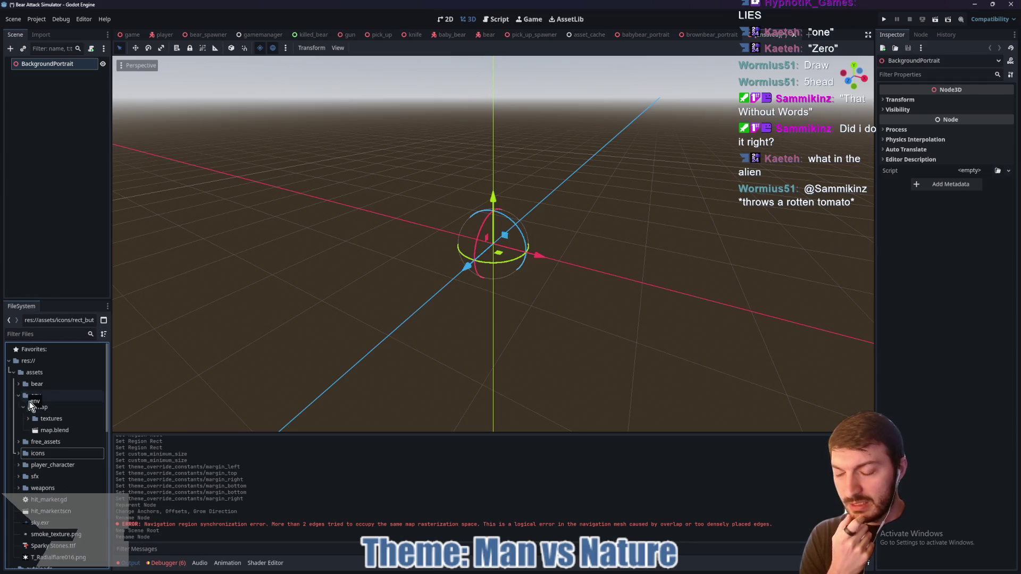
{"action": "scroll", "coordinate": [39, 428], "scroll_direction": "down", "scroll_amount": 2}
{"action": "scroll", "coordinate": [61, 454], "scroll_direction": "down", "scroll_amount": 2}
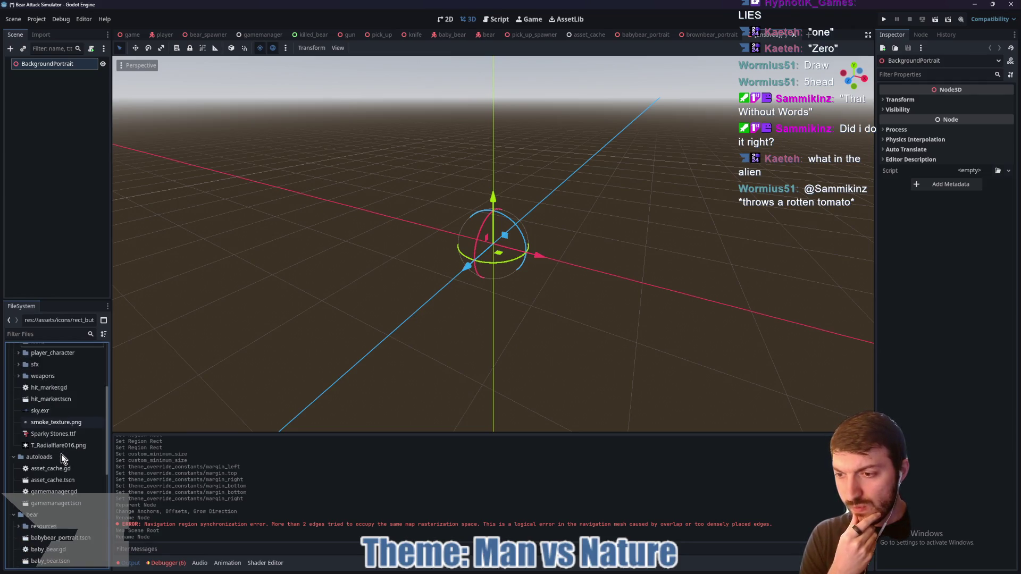
{"action": "scroll", "coordinate": [56, 475], "scroll_direction": "up", "scroll_amount": 4}
{"action": "left_click", "coordinate": [40, 335]}
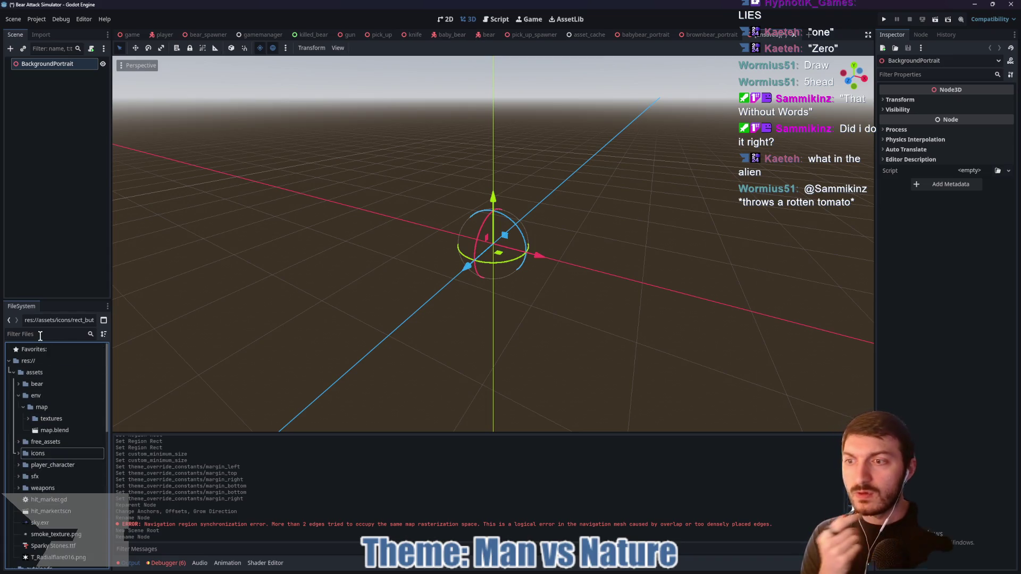
{"action": "type", "text": "game"}
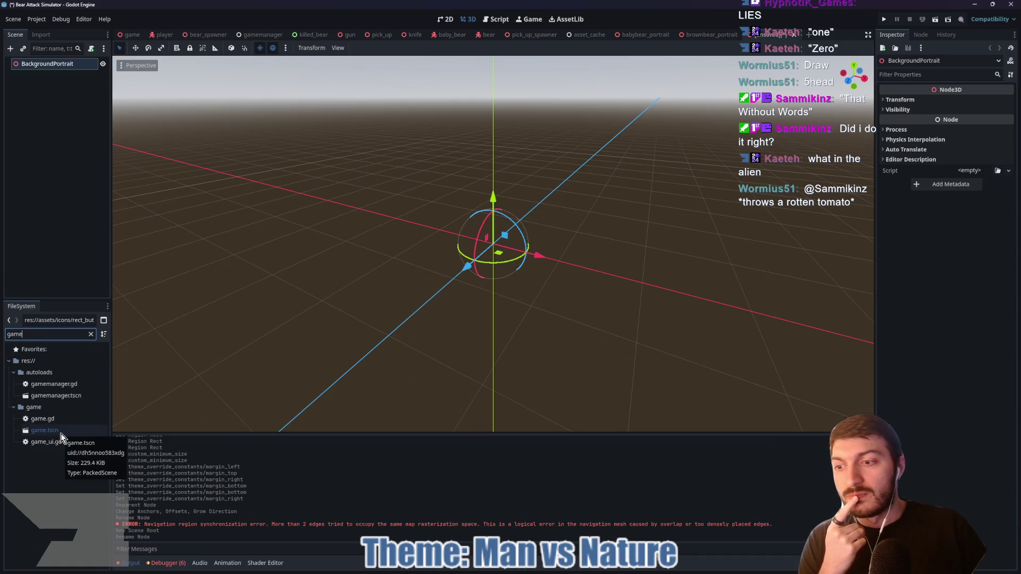
{"action": "left_click", "coordinate": [91, 334]}
- Instance map.tscn under BackgroundPortrait, orbit around the level, and return to the game scene
{"action": "left_click", "coordinate": [55, 67]}
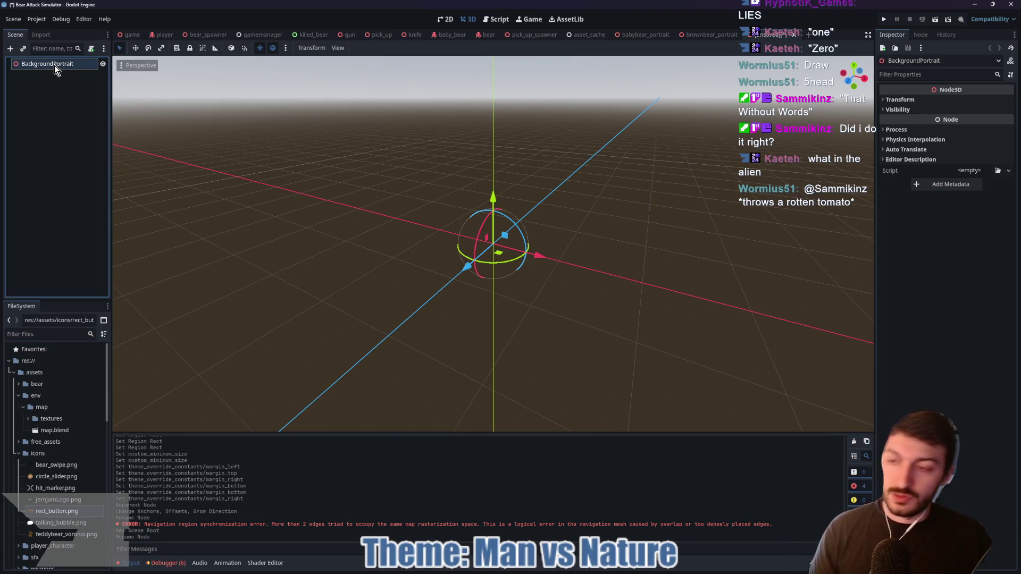
{"action": "key", "text": "ctrl+shift+o"}
{"action": "type", "text": "map"}
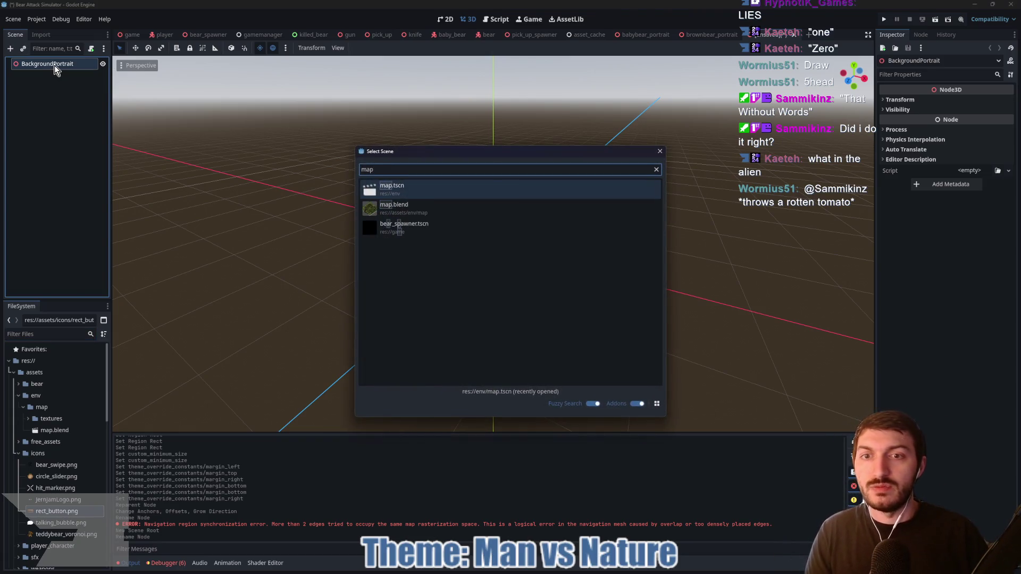
{"action": "key", "text": "Return"}
{"action": "scroll", "coordinate": [361, 196], "scroll_direction": "up", "scroll_amount": 3}
{"action": "scroll", "coordinate": [372, 202], "scroll_direction": "down", "scroll_amount": 4}
{"action": "left_click_drag", "start_coordinate": [558, 231], "coordinate": [361, 232]}
{"action": "mouse_move", "coordinate": [557, 205]}
{"action": "left_mouse_down"}
{"action": "mouse_move", "coordinate": [523, 209]}
{"action": "mouse_move", "coordinate": [533, 224]}
{"action": "left_mouse_up"}
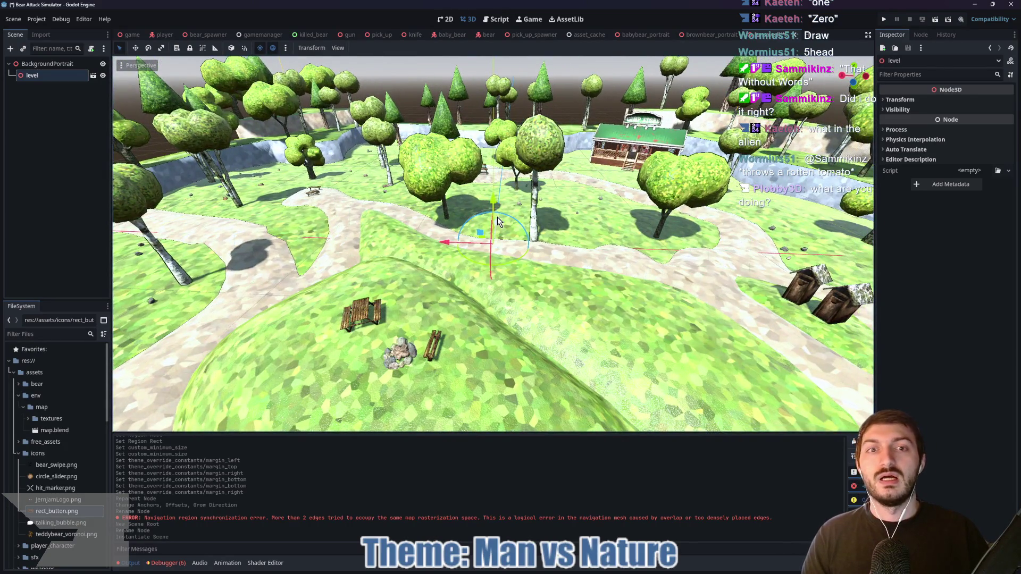
{"action": "left_click", "coordinate": [133, 35]}
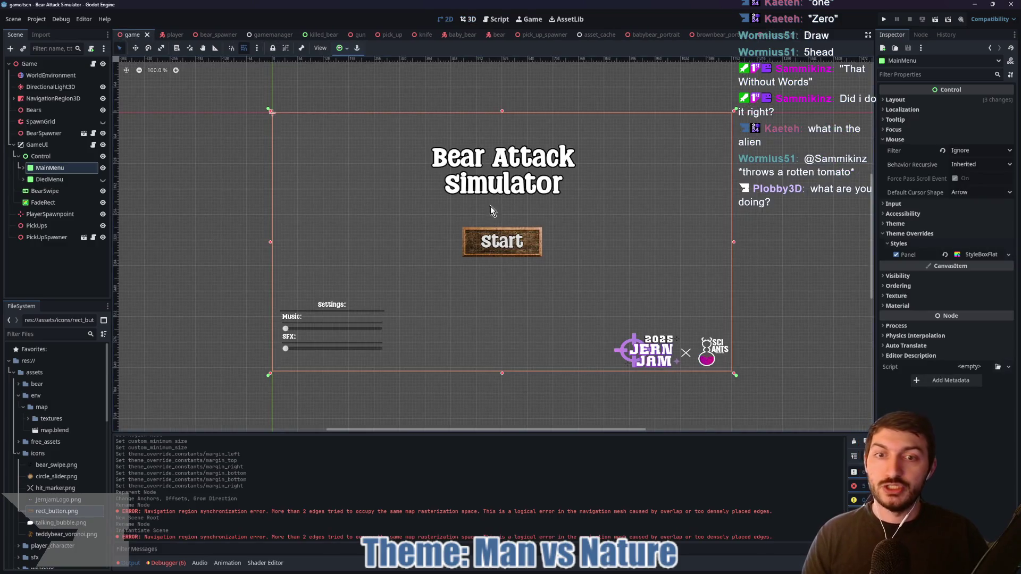
{"action": "left_click", "coordinate": [755, 35]}
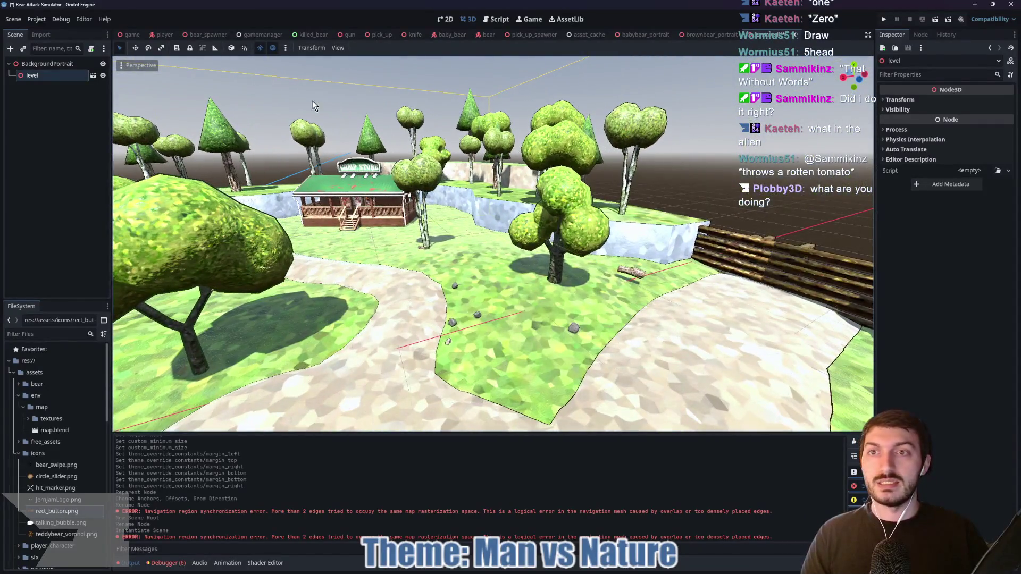
{"action": "left_click", "coordinate": [131, 34]}
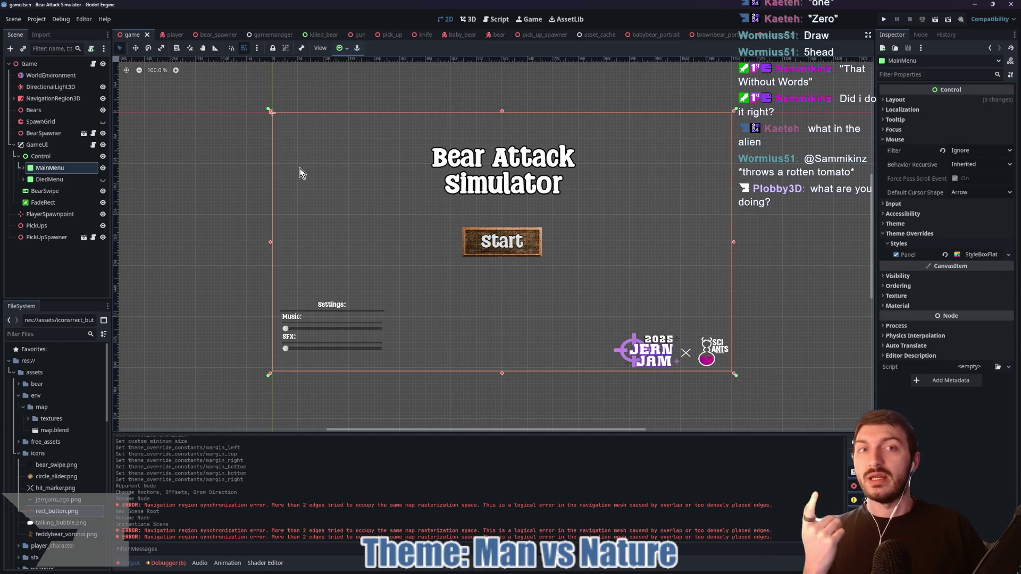
{"action": "left_click", "coordinate": [795, 36]}
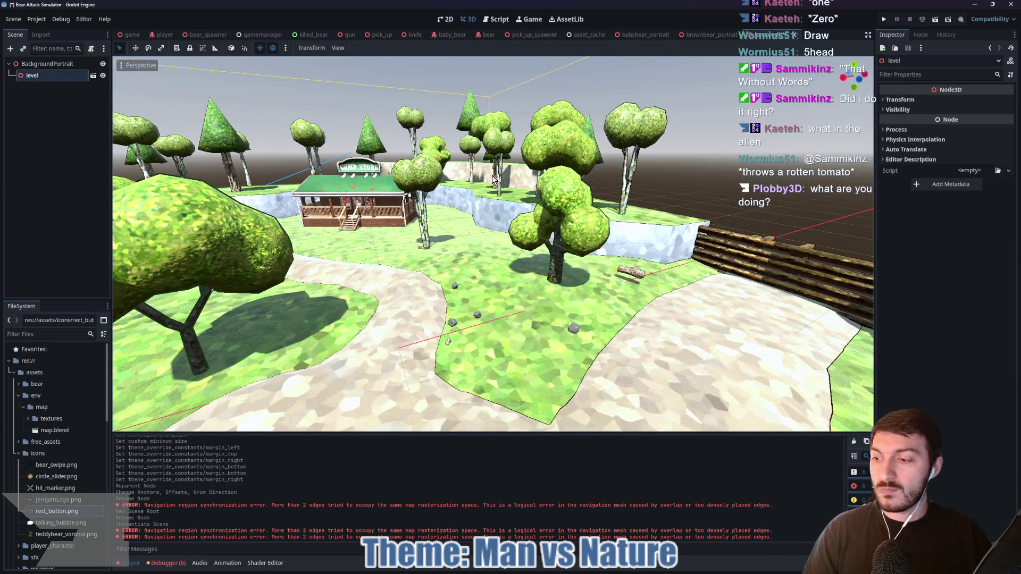
{"action": "key", "text": "w"}
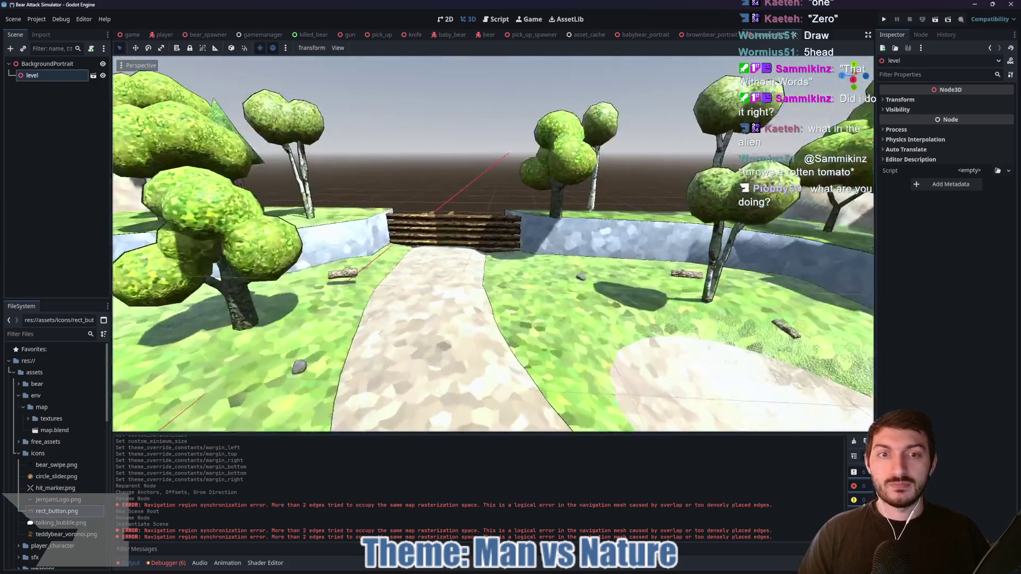
{"action": "key", "text": "s"}
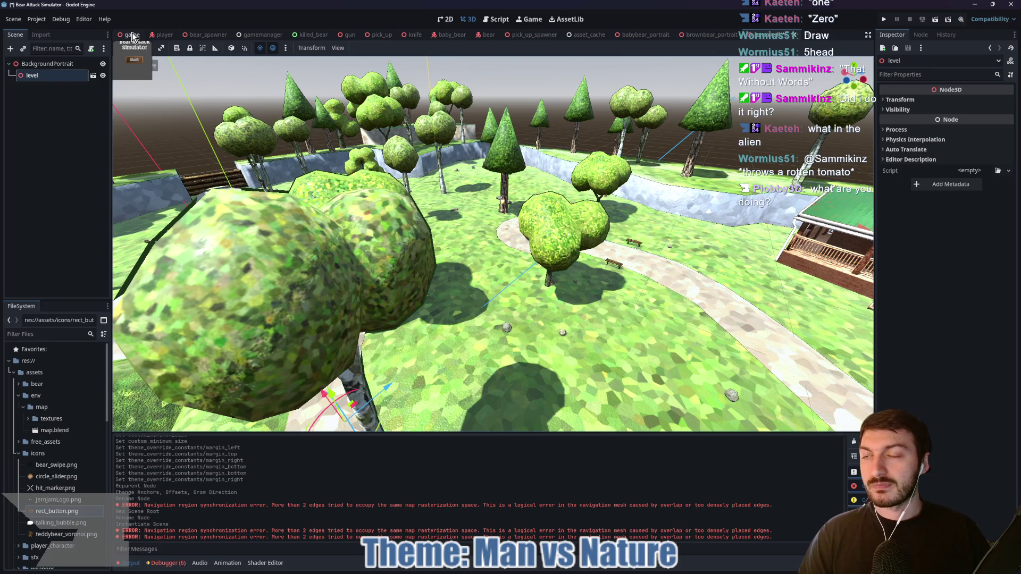
{"action": "left_click", "coordinate": [133, 35]}
{"action": "left_click", "coordinate": [48, 75]}
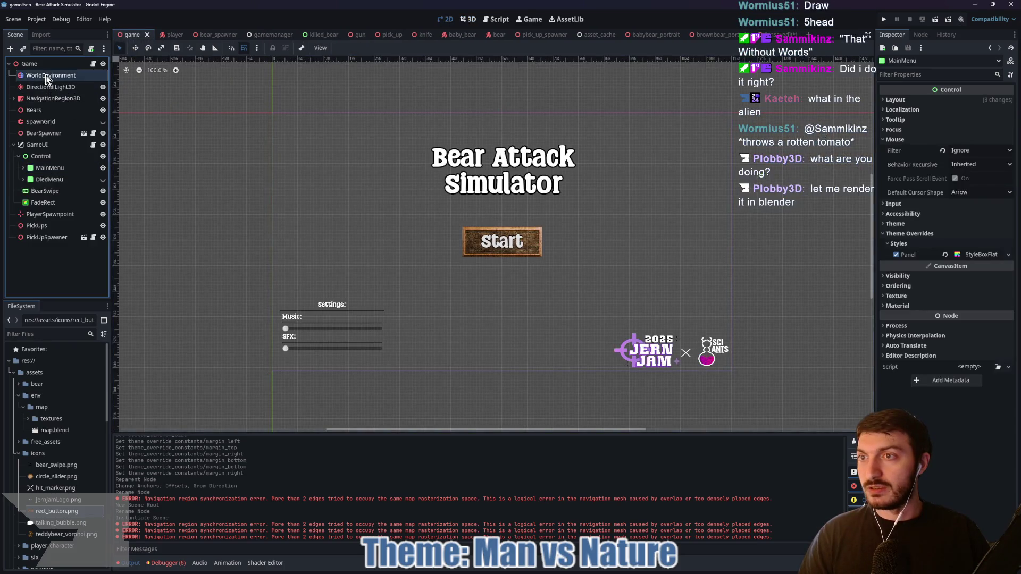
- Copy WorldEnvironment and DirectionalLight3D from the game scene and paste them under BackgroundPortrait's root
{"action": "left_click", "coordinate": [46, 88], "text": "shift"}
{"action": "right_click", "coordinate": [46, 87]}
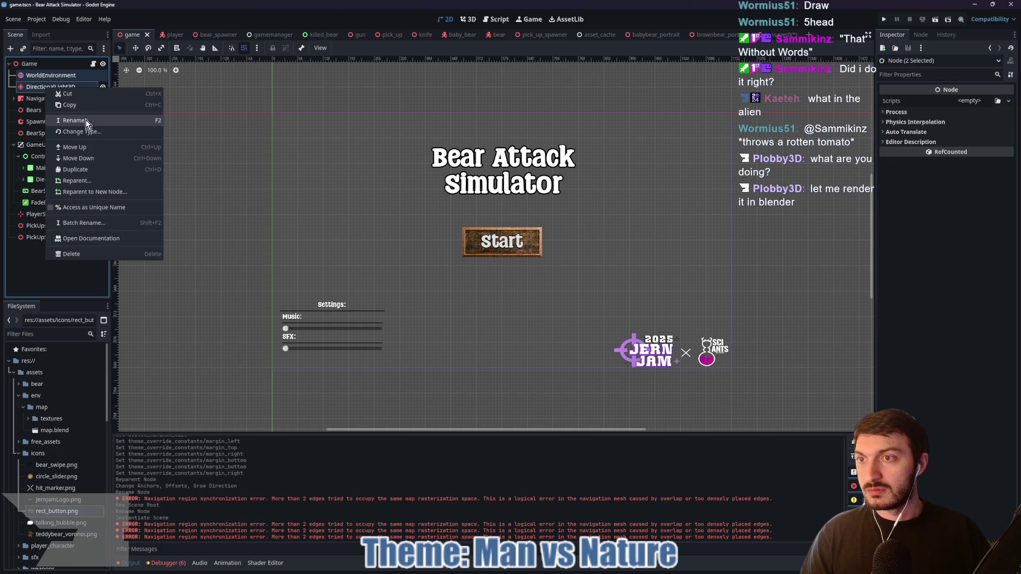
{"action": "left_click", "coordinate": [77, 107]}
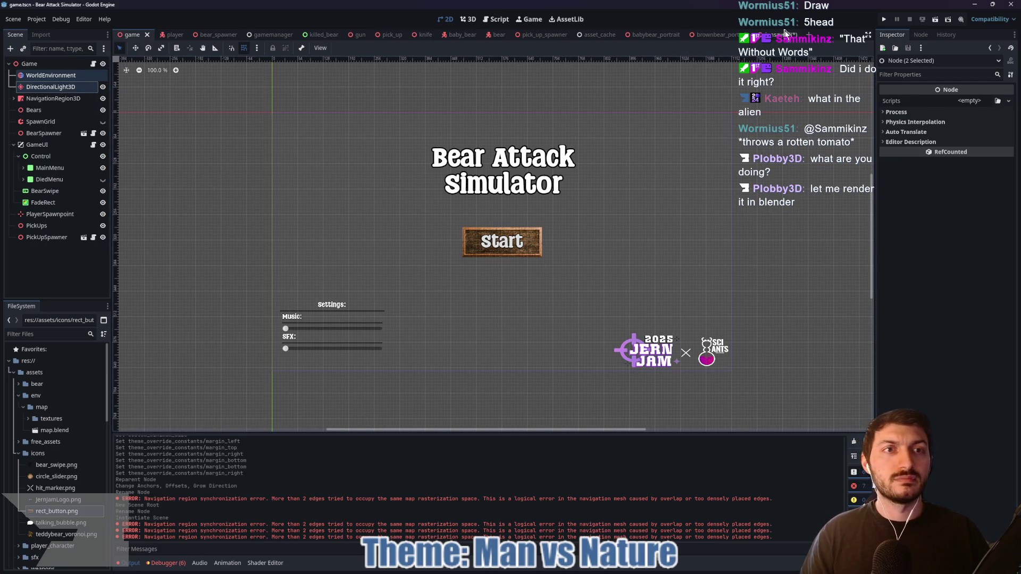
{"action": "left_click", "coordinate": [784, 33]}
{"action": "left_click", "coordinate": [51, 65]}
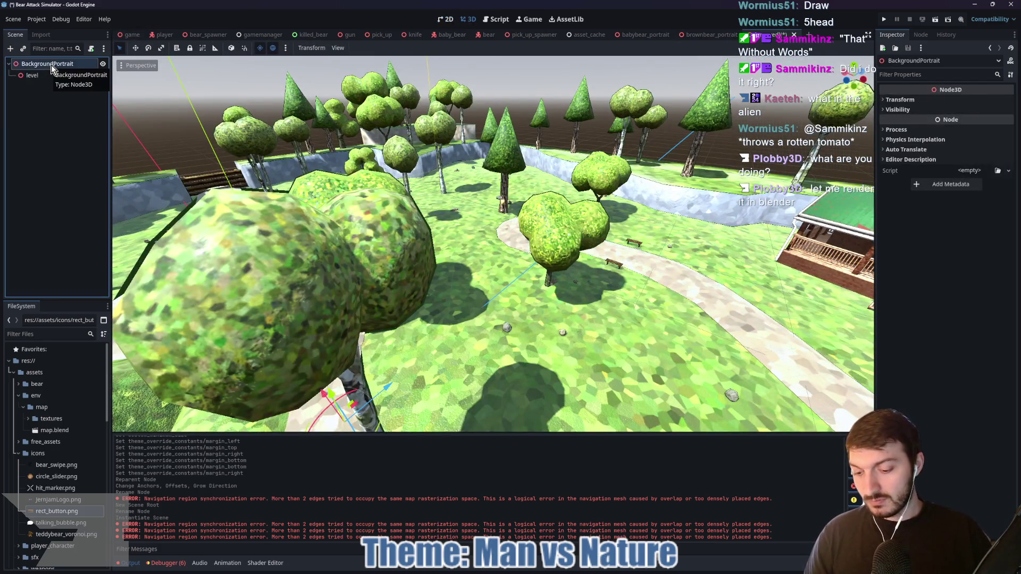
{"action": "key", "text": "ctrl+v"}
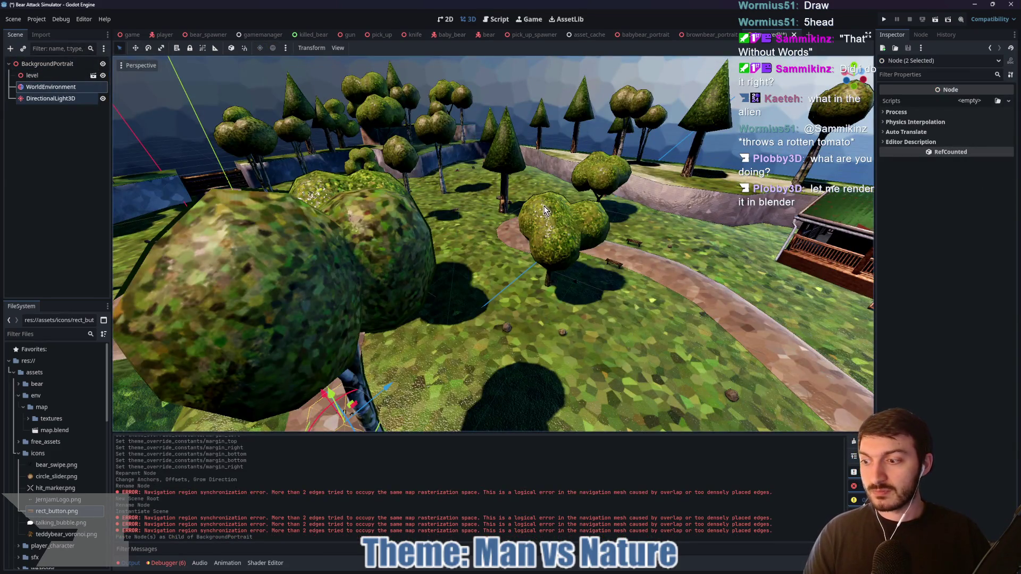
- Fly the view around the Camp Store and trees to check the new lighting
{"action": "key", "text": "w"}
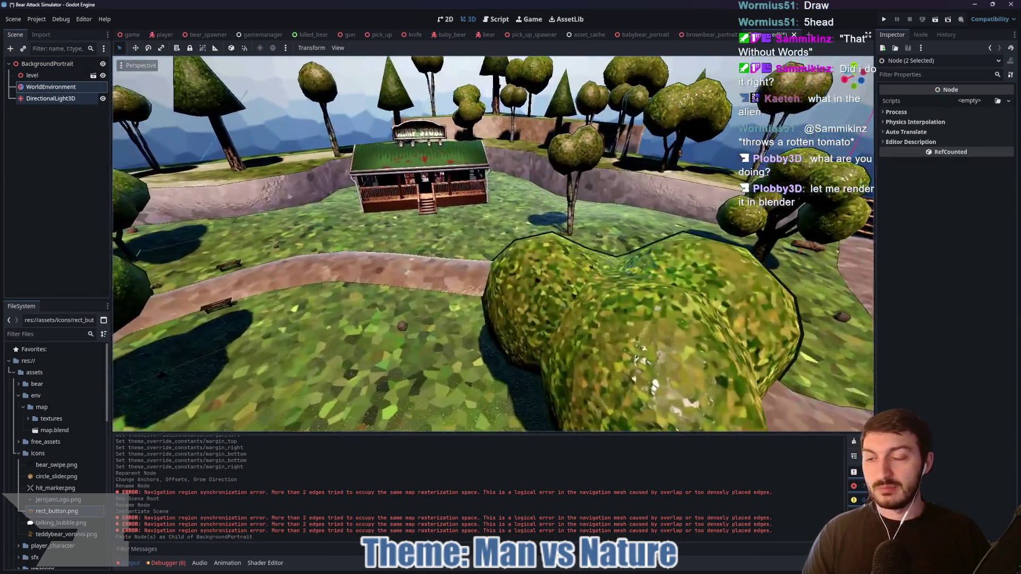
{"action": "key", "text": "w"}
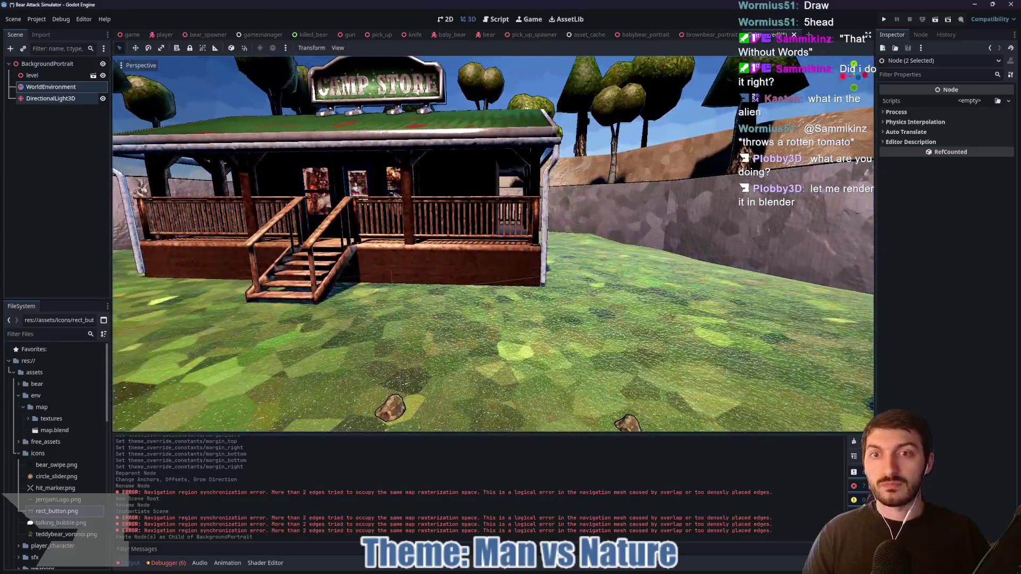
{"action": "key", "text": "s"}
{"action": "key", "text": "w"}
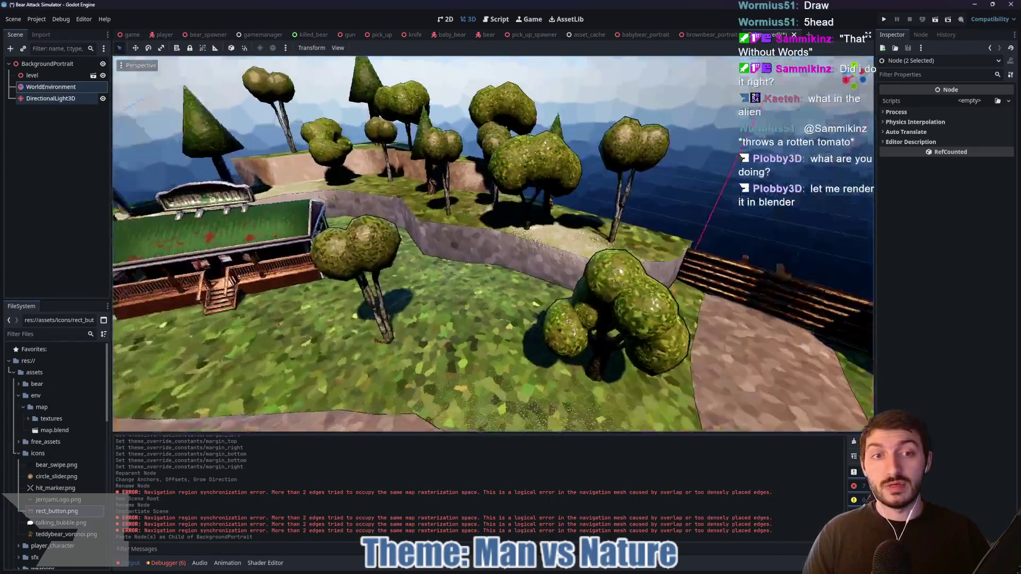
{"action": "key", "text": "s"}
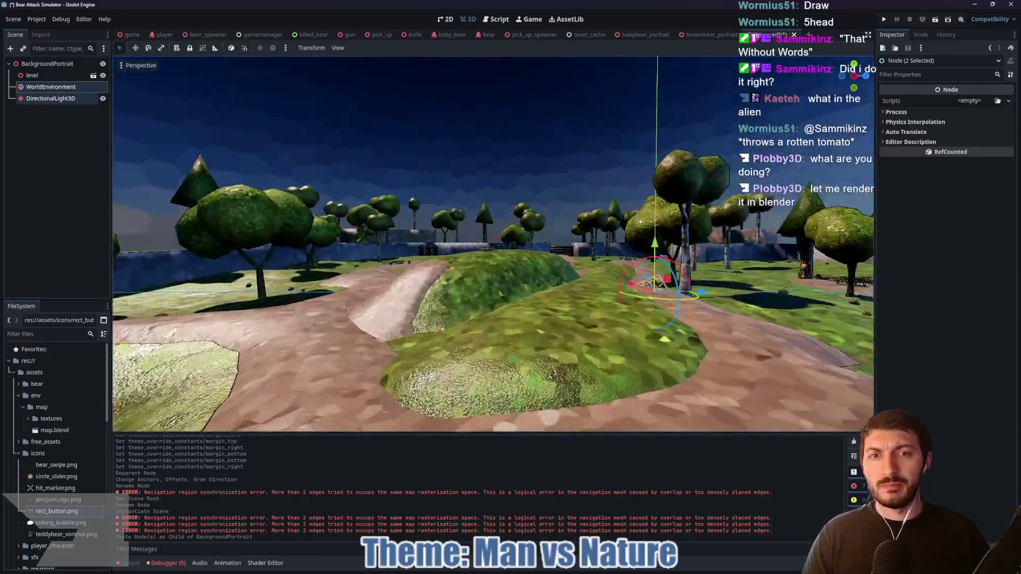
{"action": "key", "text": "s"}
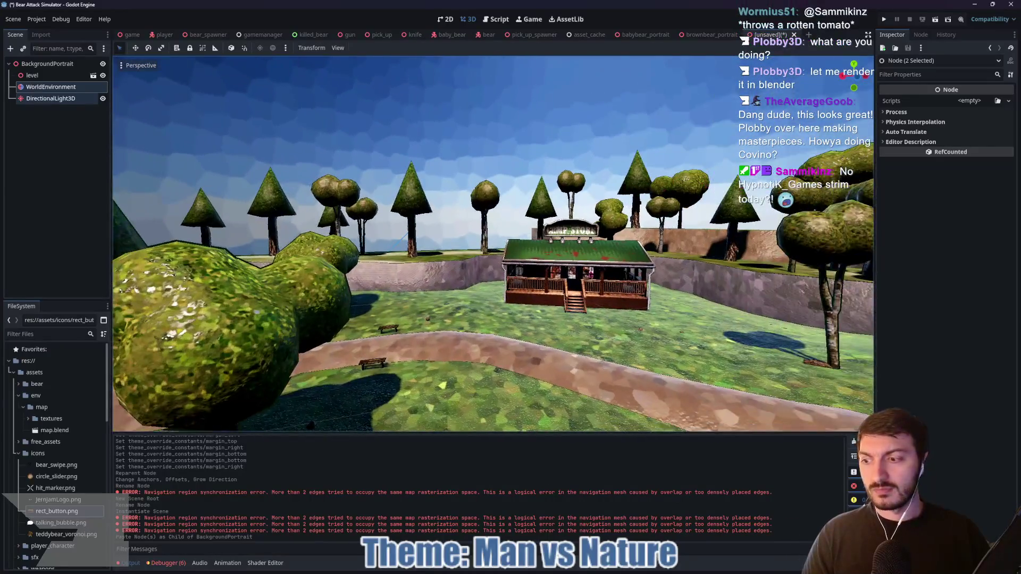
{"action": "key", "text": "w"}
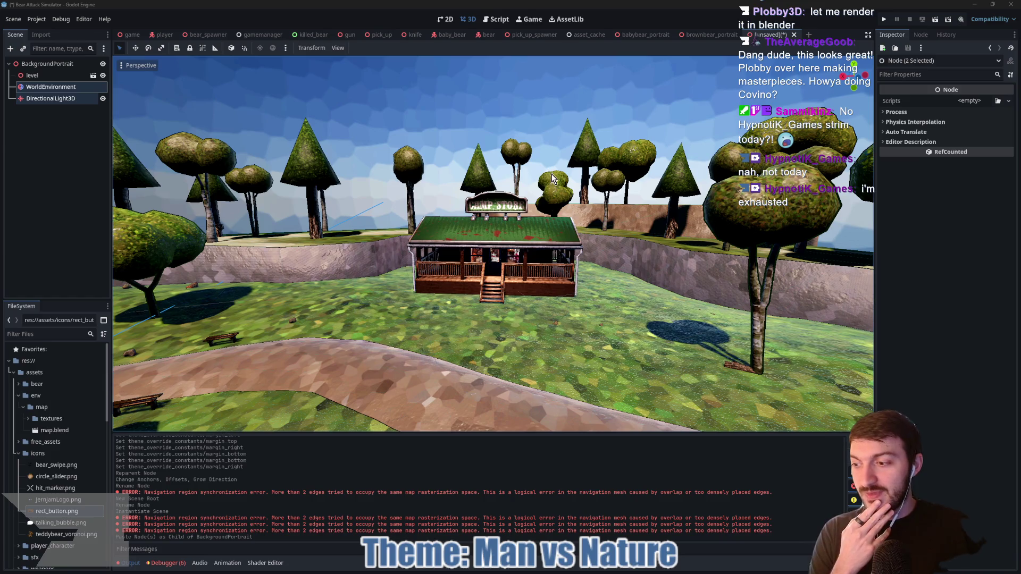
- Close the BackgroundPortrait scene tab, discarding its unsaved changes
{"action": "left_click", "coordinate": [795, 35]}
{"action": "left_click", "coordinate": [562, 307]}
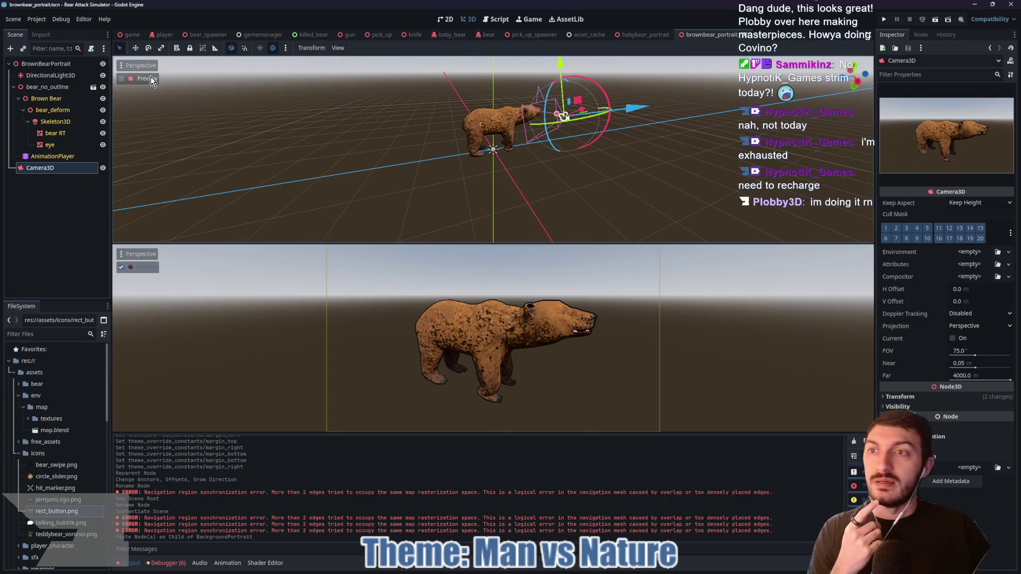
- Hide HeldAmmoCount in the player scene, then run the game from the game scene with F5
{"action": "left_click", "coordinate": [131, 35]}
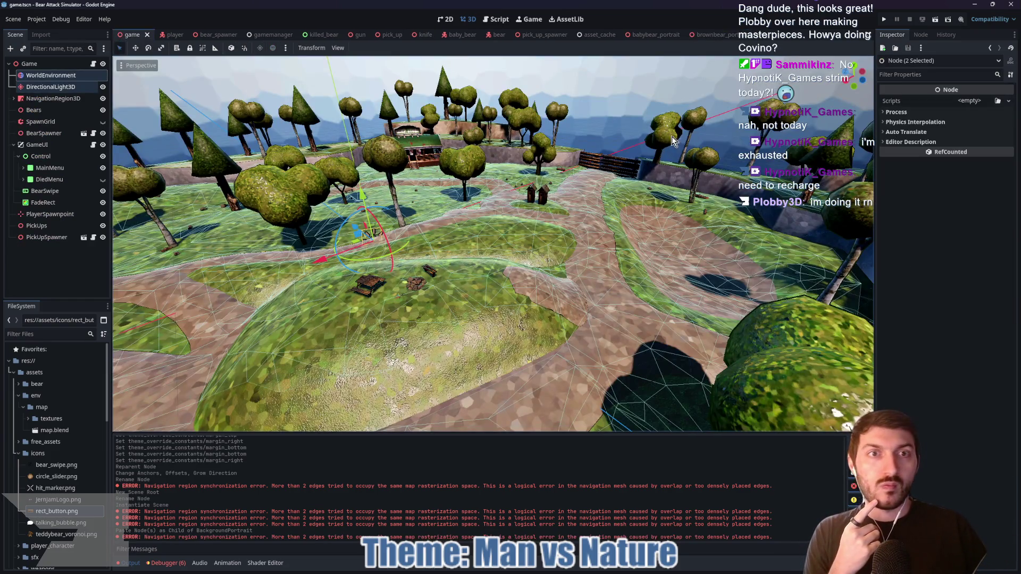
{"action": "left_click", "coordinate": [48, 292]}
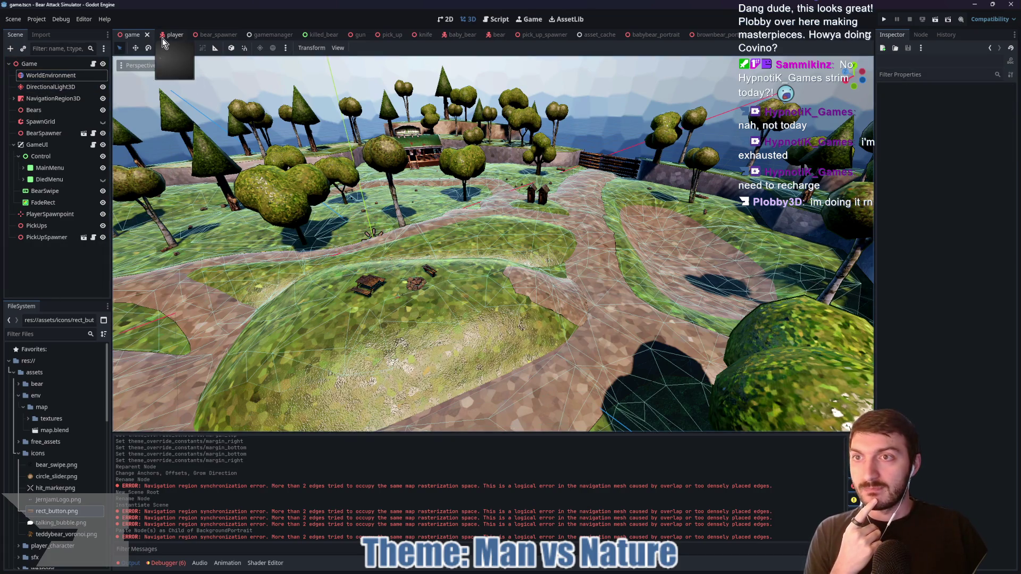
{"action": "mouse_move", "coordinate": [558, 174]}
{"action": "left_mouse_down"}
{"action": "mouse_move", "coordinate": [382, 185]}
{"action": "mouse_move", "coordinate": [393, 191]}
{"action": "left_mouse_up"}
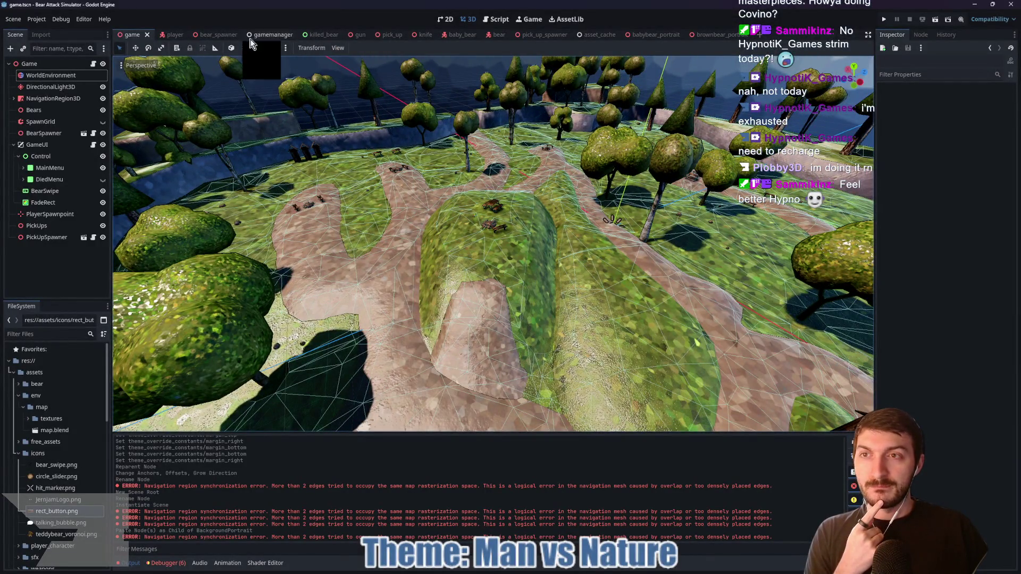
{"action": "left_click", "coordinate": [171, 34]}
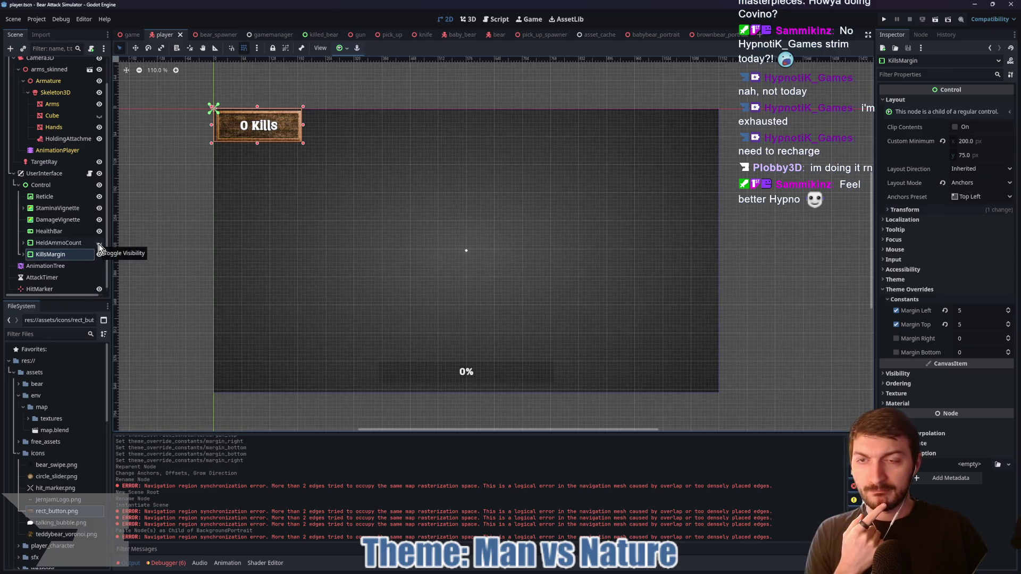
{"action": "left_click", "coordinate": [99, 244]}
{"action": "left_click", "coordinate": [133, 36]}
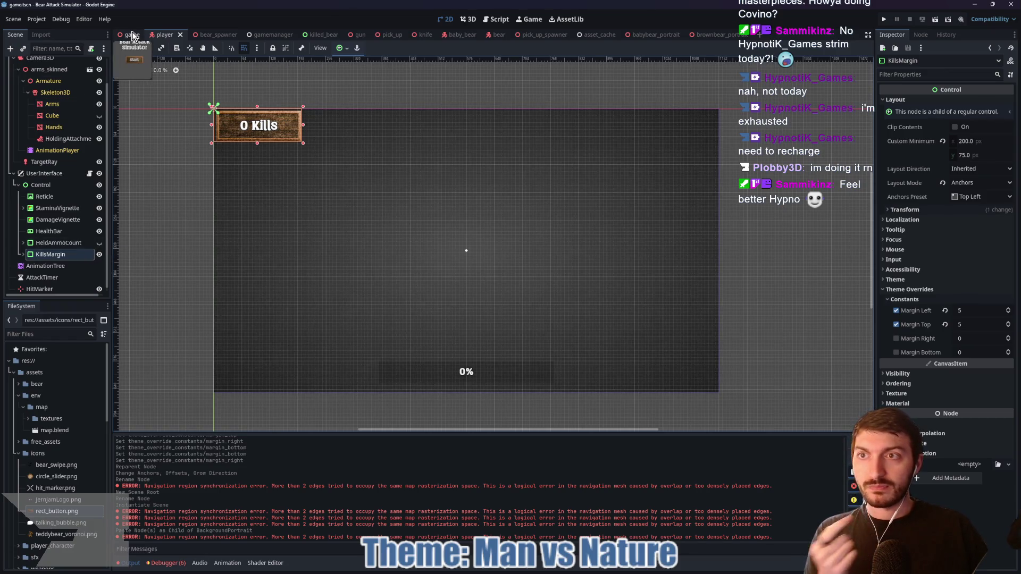
{"action": "key", "text": "F5"}
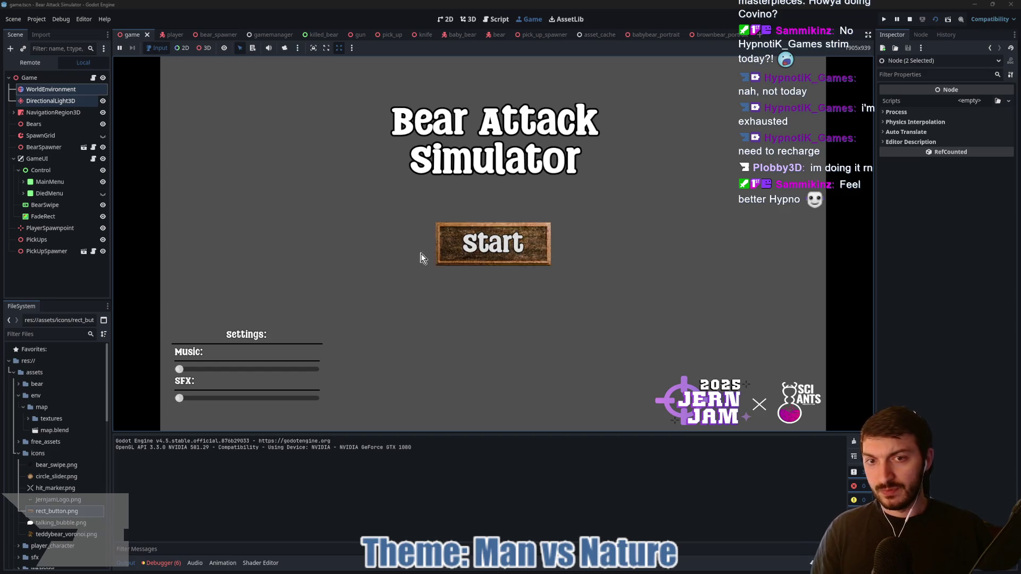
- Start the game from the Bear Attack Simulator title screen
{"action": "mouse_move", "coordinate": [159, 315]}
{"action": "left_mouse_down"}
{"action": "mouse_move", "coordinate": [284, 375]}
{"action": "mouse_move", "coordinate": [339, 422]}
{"action": "left_mouse_up"}
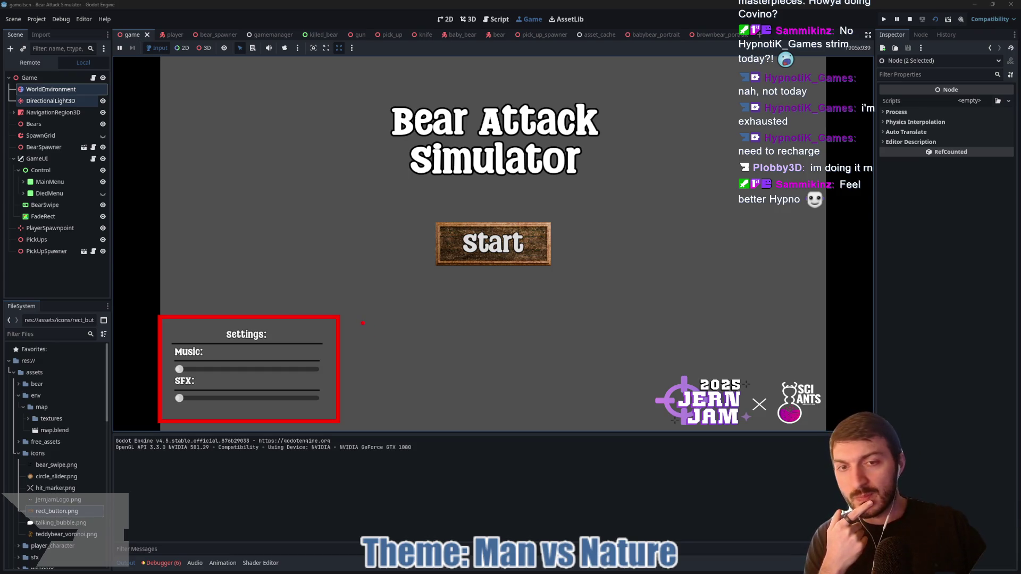
{"action": "left_click", "coordinate": [362, 324]}
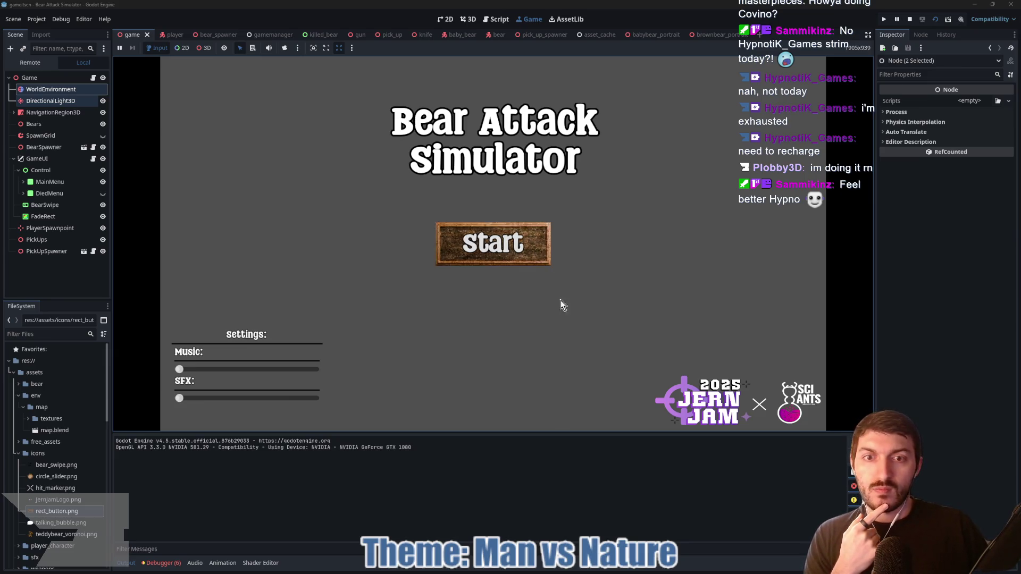
{"action": "left_click", "coordinate": [515, 244]}
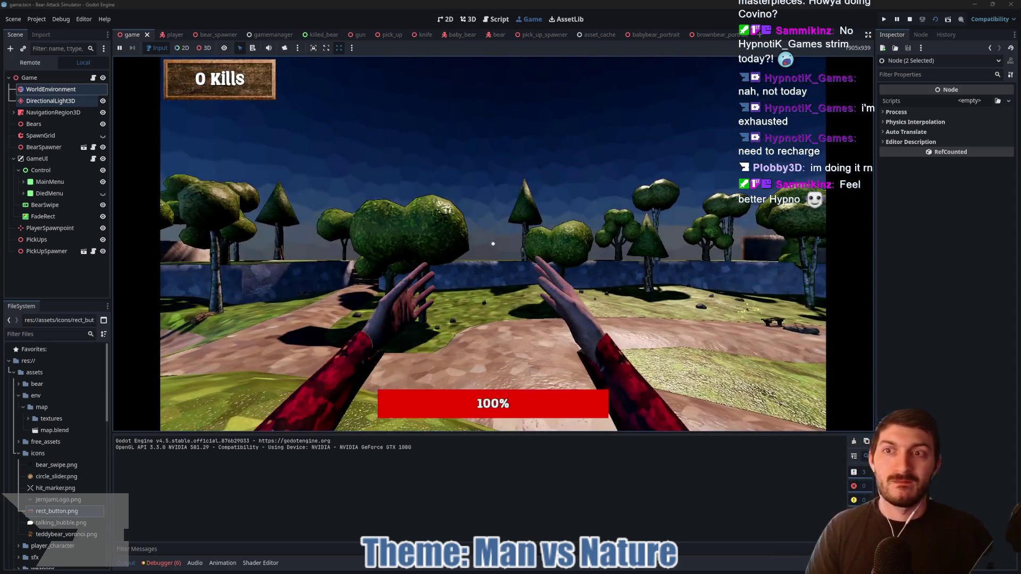
- Walk to a bear and punch it for 1 kill, then stop the game and open the player scene
{"action": "key", "text": "w"}
{"action": "mouse_move", "coordinate": [492, 244]}
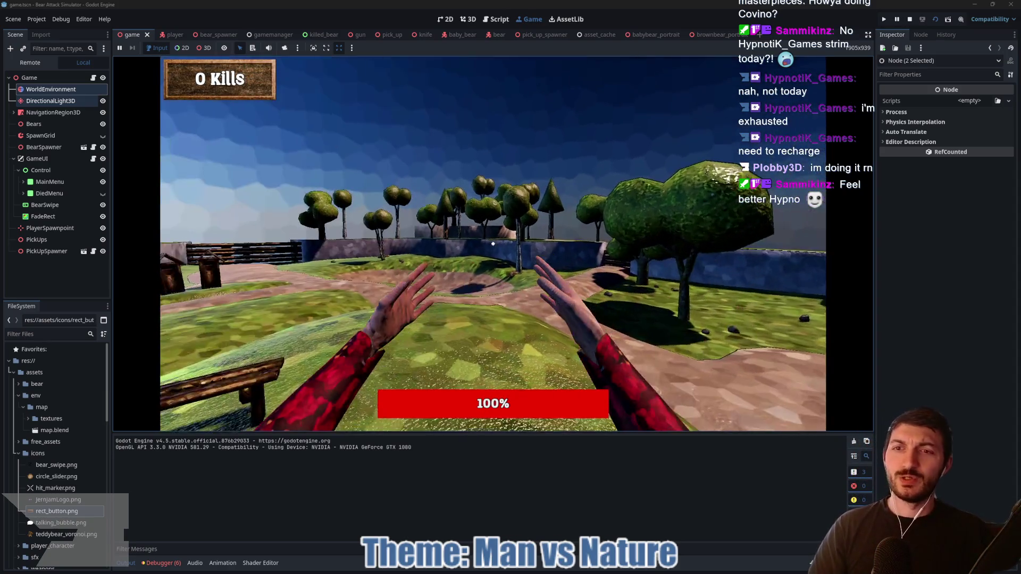
{"action": "key", "text": "w"}
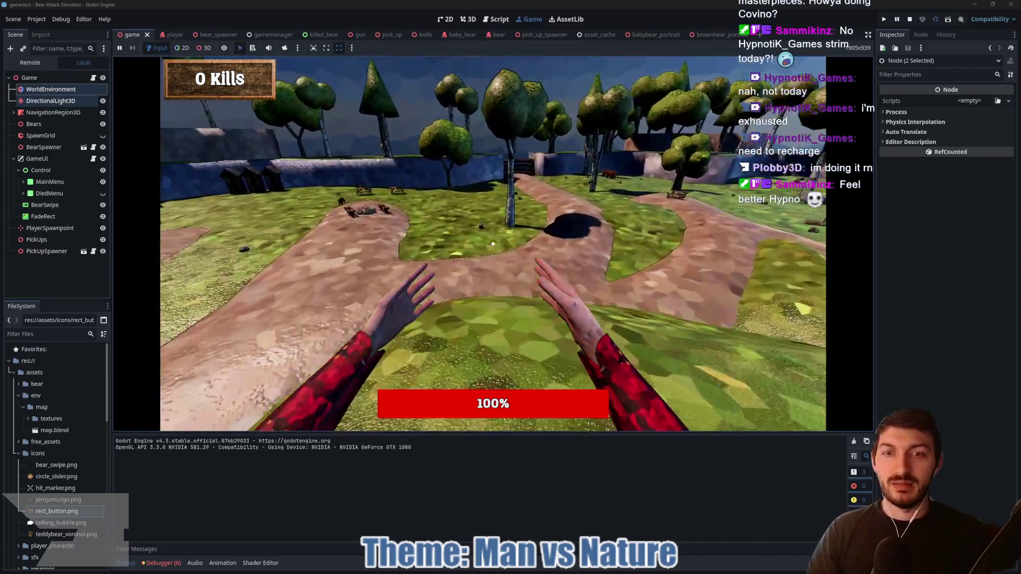
{"action": "key", "text": "w"}
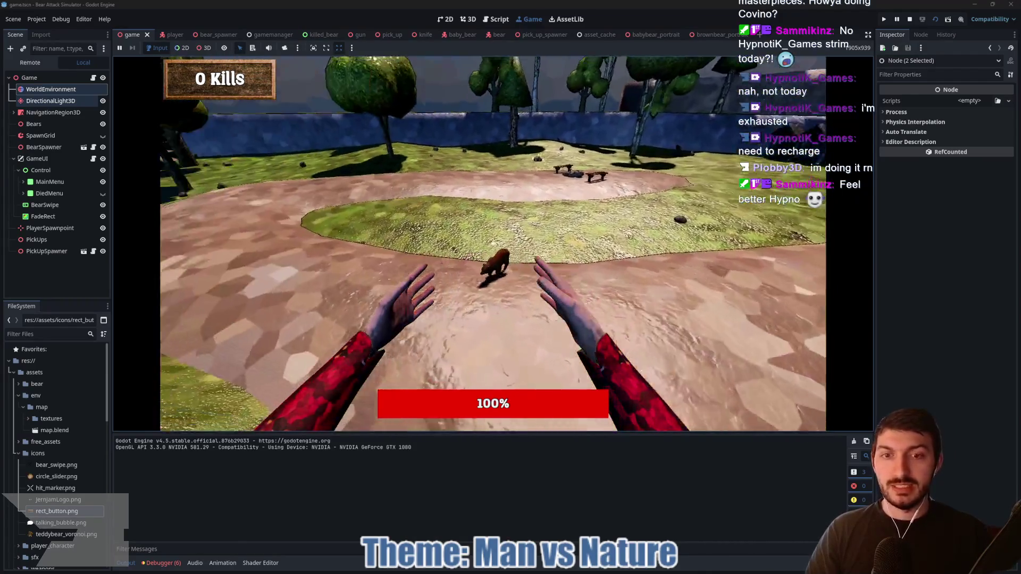
{"action": "left_click", "coordinate": [493, 244]}
{"action": "right_click", "coordinate": [493, 244]}
{"action": "key", "text": "w"}
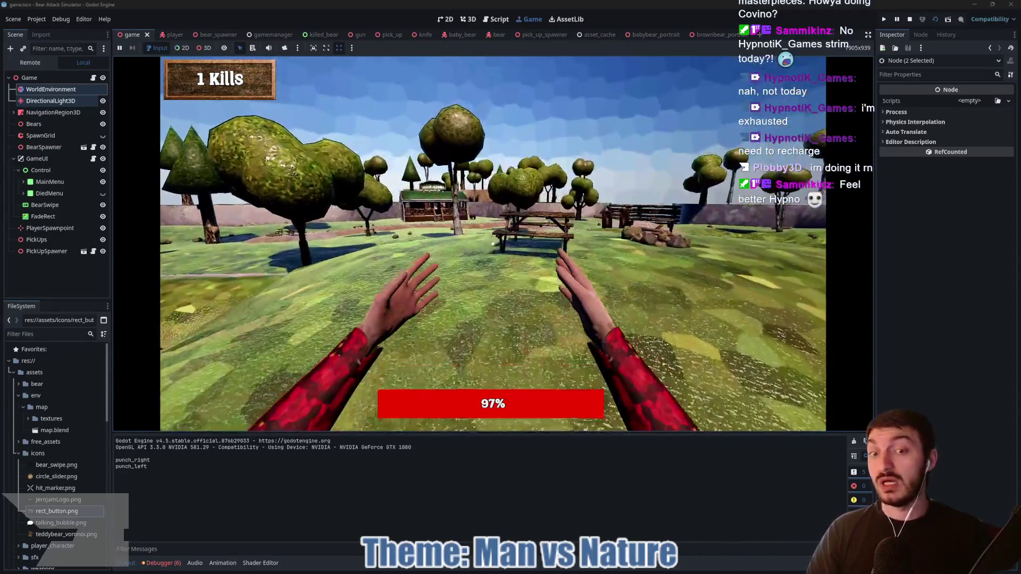
{"action": "key", "text": "F8"}
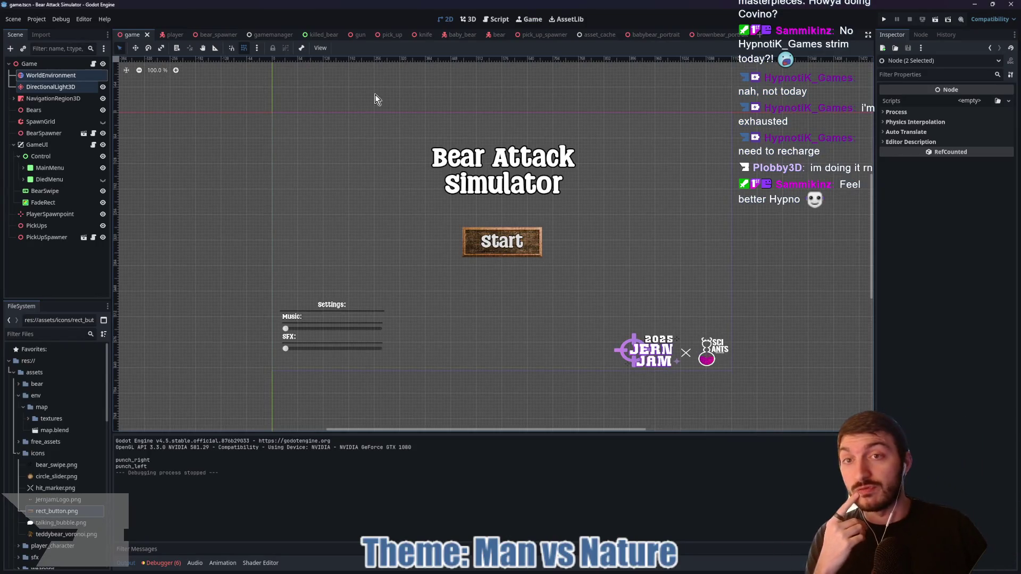
{"action": "left_click", "coordinate": [164, 34]}
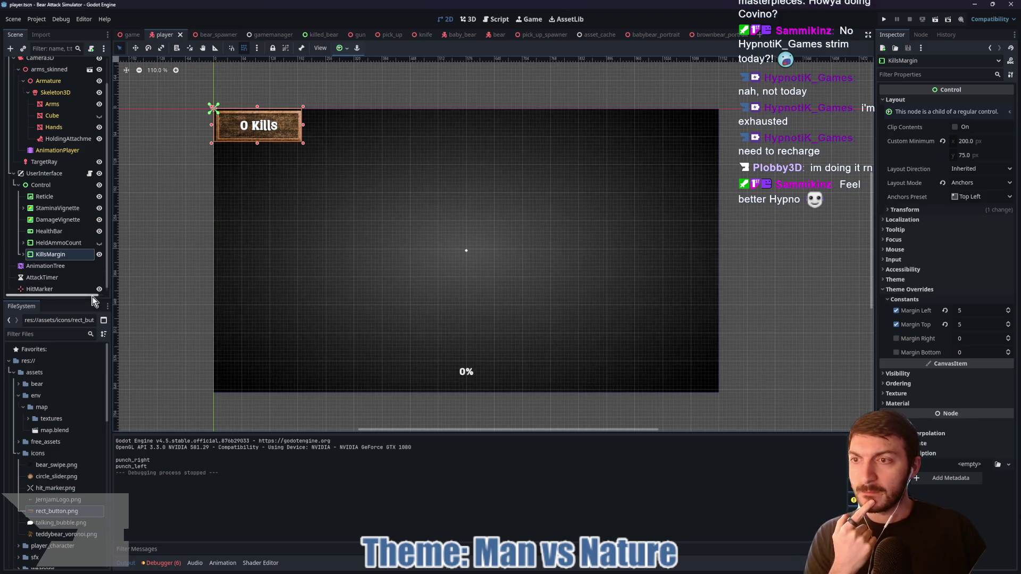
- Add a MarginContainer under Control and rename it HealthBarMargin
{"action": "left_click", "coordinate": [62, 234]}
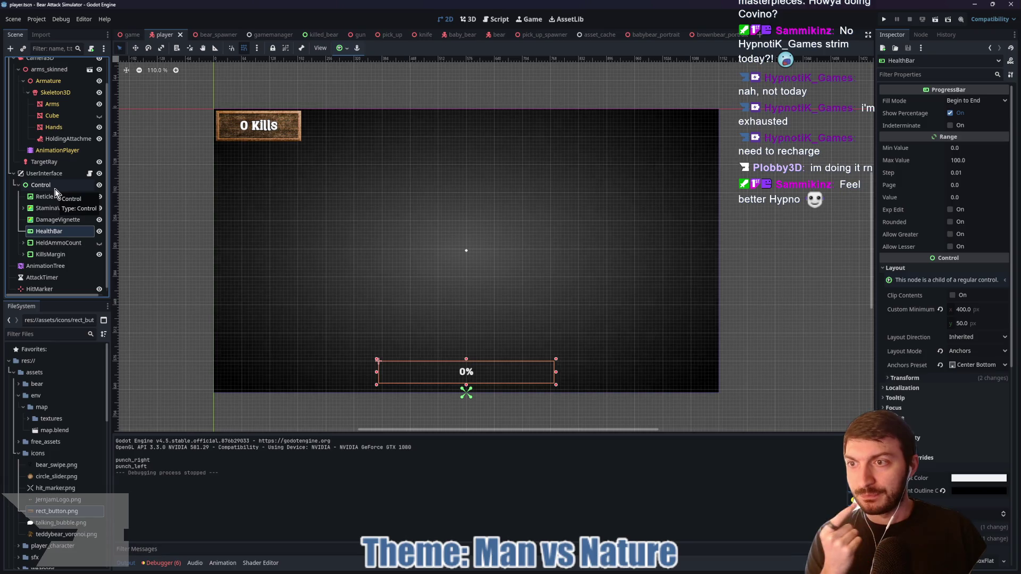
{"action": "left_click", "coordinate": [55, 189]}
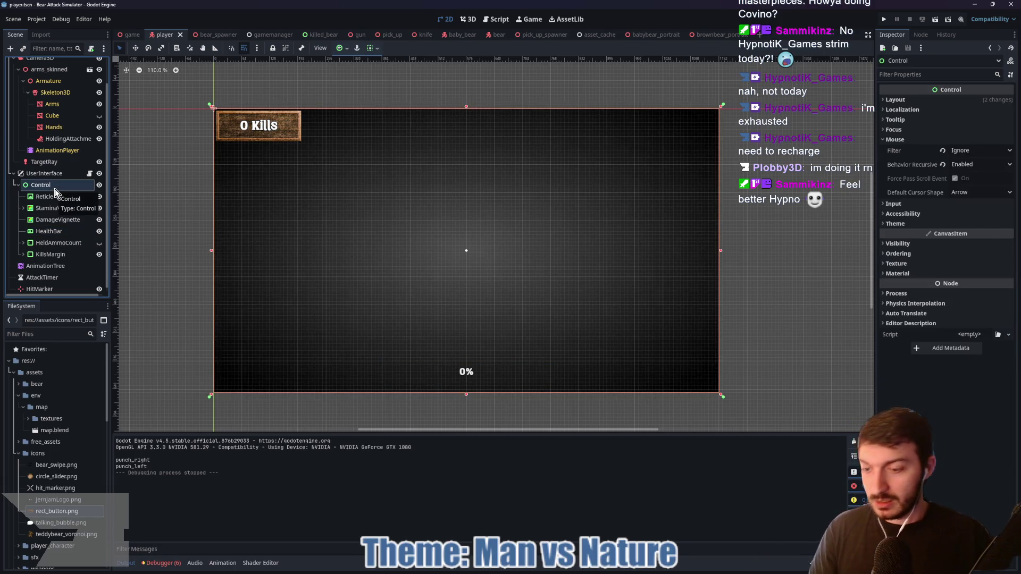
{"action": "key", "text": "ctrl+a"}
{"action": "type", "text": "margin"}
{"action": "key", "text": "Return"}
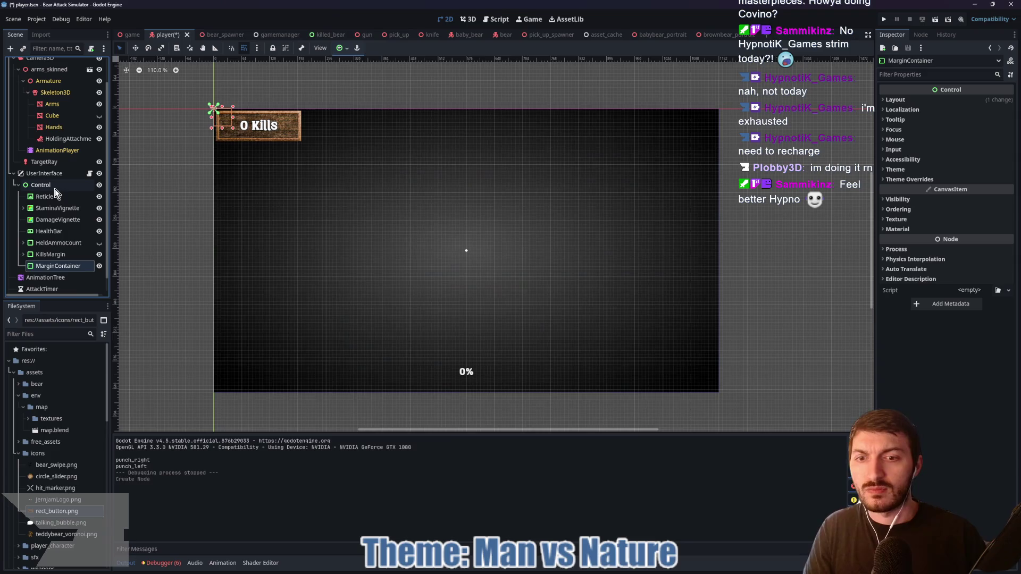
{"action": "double_click", "coordinate": [62, 264]}
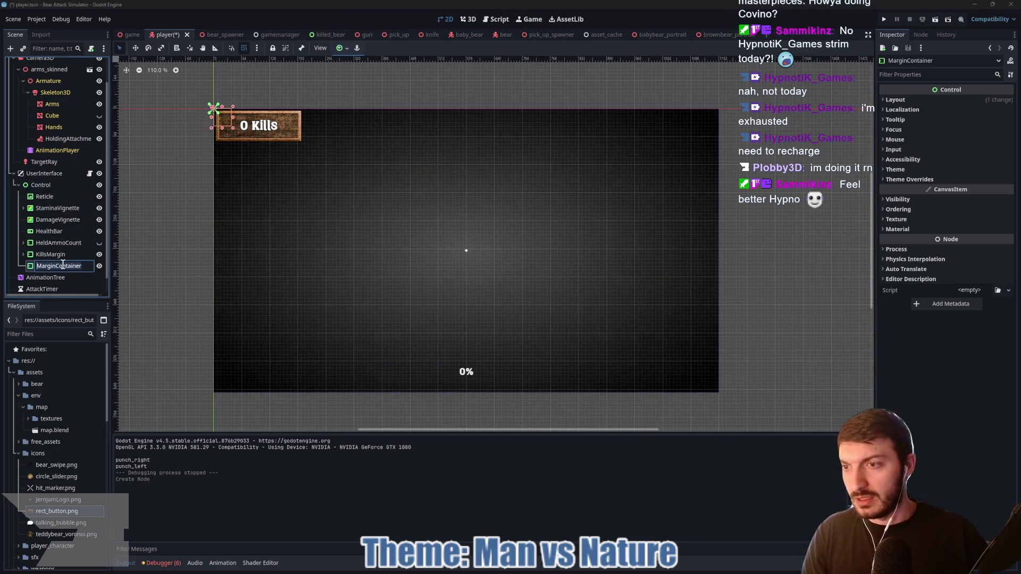
{"action": "type", "text": "HealthBarMargin"}
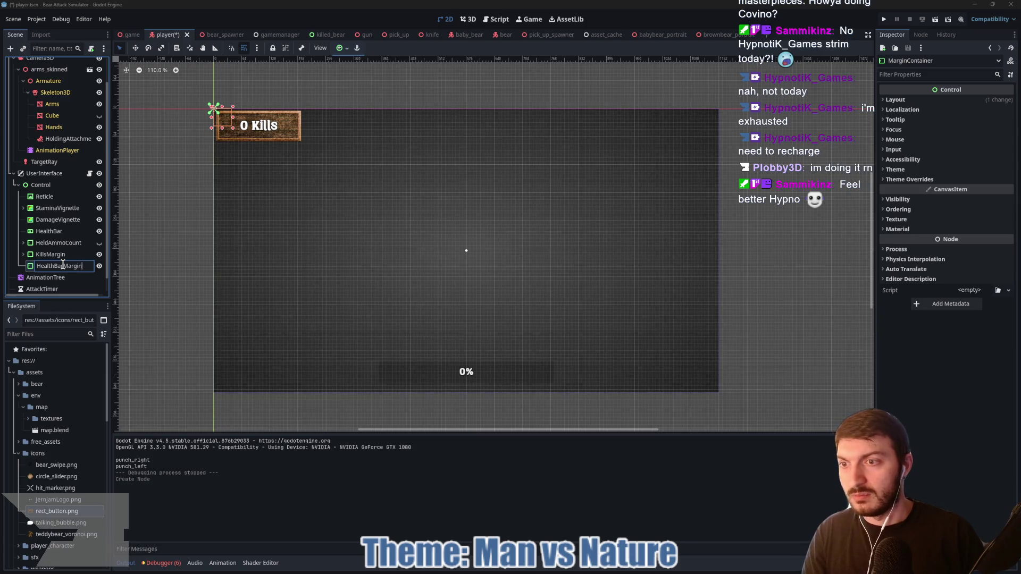
{"action": "key", "text": "Return"}
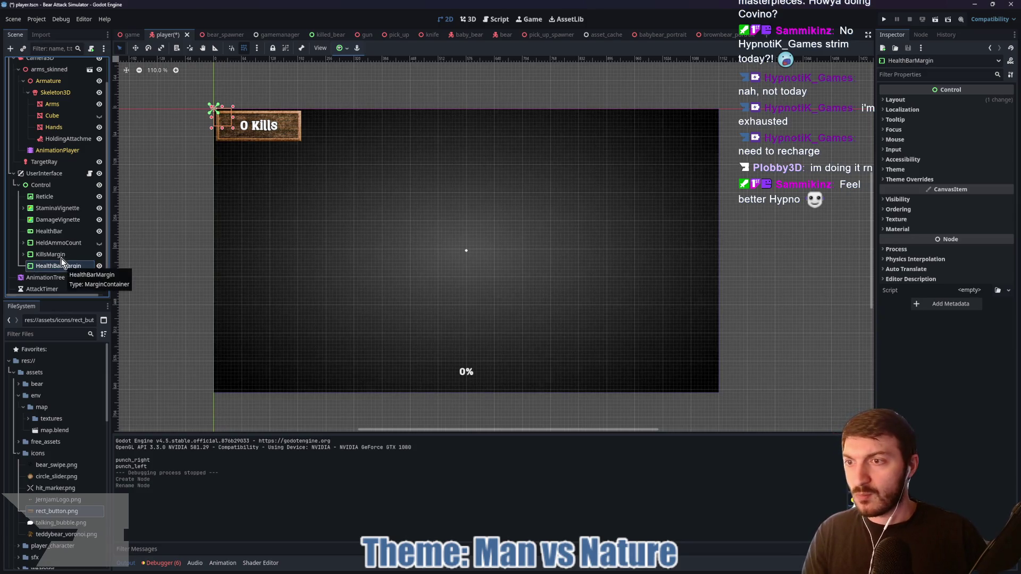
- Anchor HealthBarMargin with the Center Bottom preset
{"action": "left_click", "coordinate": [340, 48]}
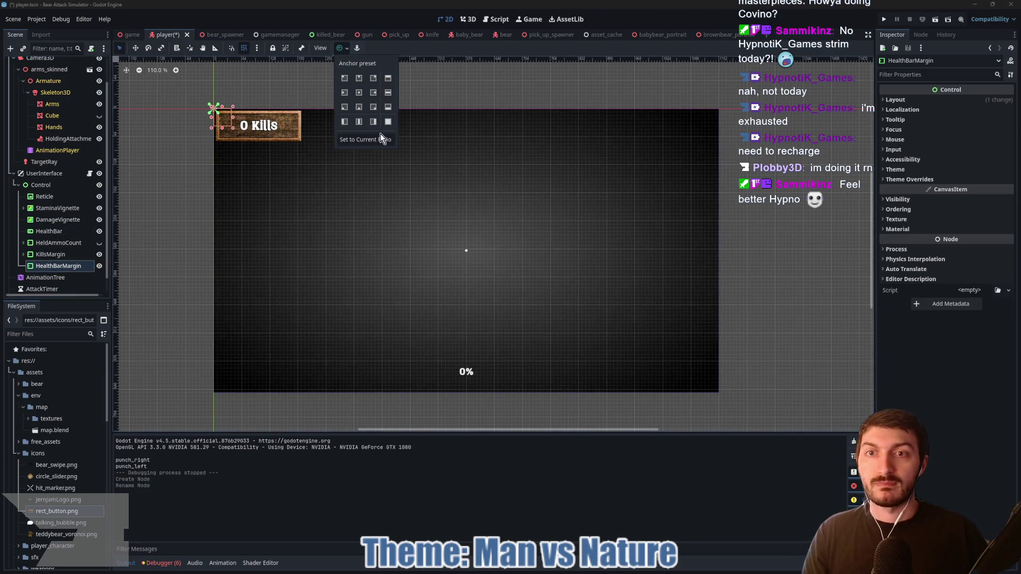
{"action": "left_click", "coordinate": [358, 107]}
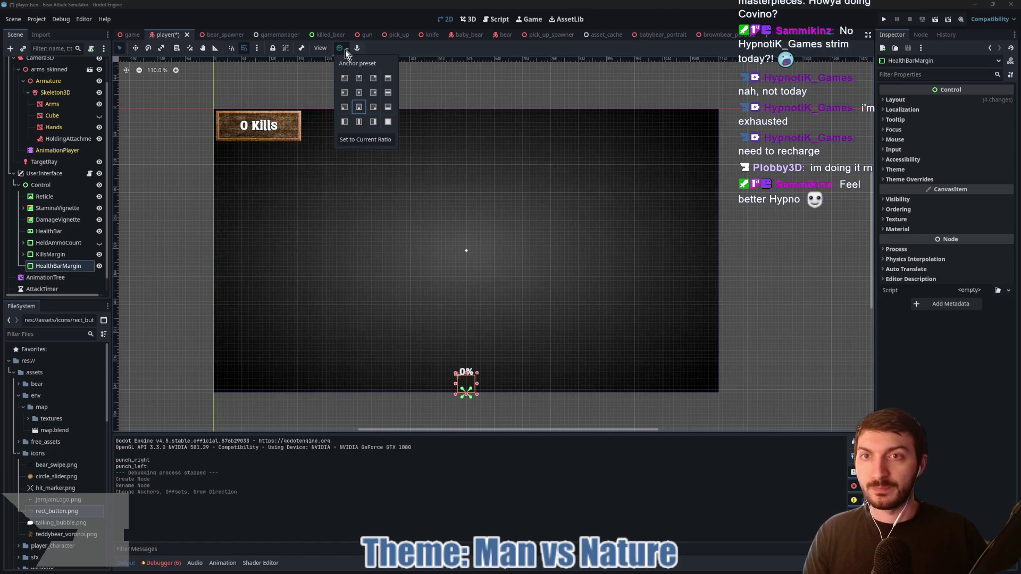
{"action": "left_click", "coordinate": [346, 48]}
{"action": "left_click", "coordinate": [53, 220]}
{"action": "left_click", "coordinate": [53, 231]}
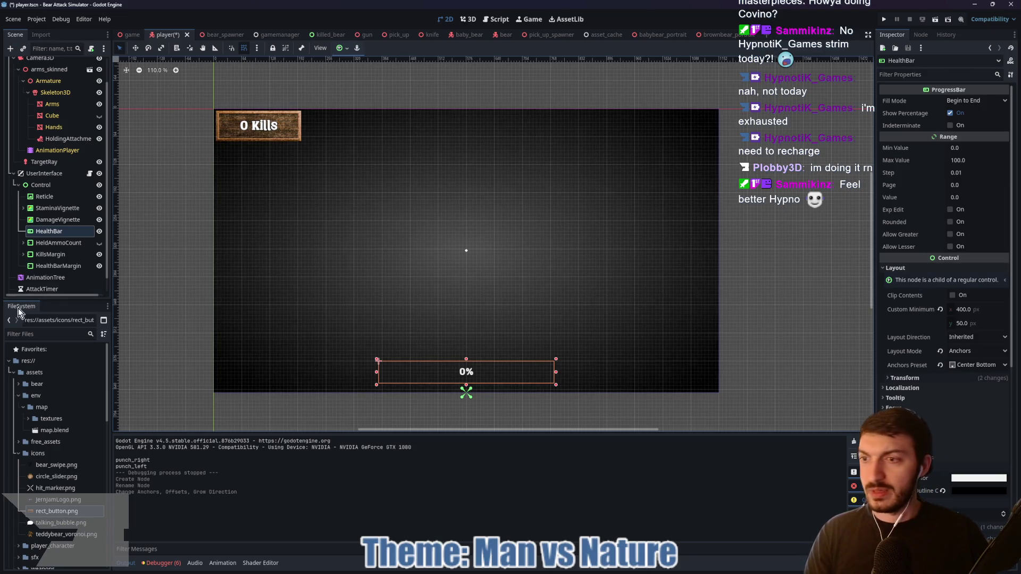
{"action": "left_click", "coordinate": [59, 266]}
- Set HealthBarMargin's Custom Minimum Size to 425 × 100 px
{"action": "left_click", "coordinate": [894, 99]}
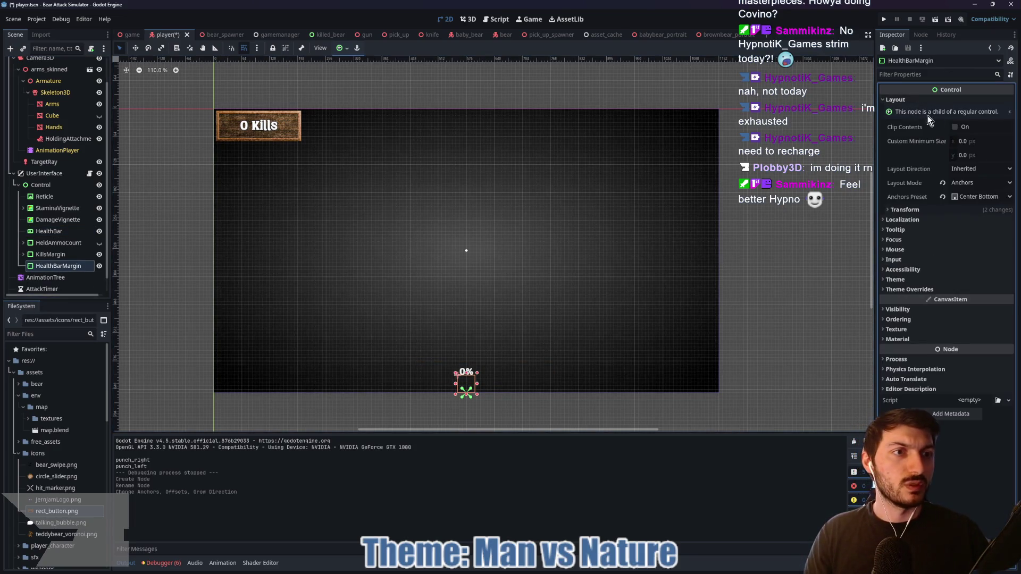
{"action": "left_click", "coordinate": [973, 140]}
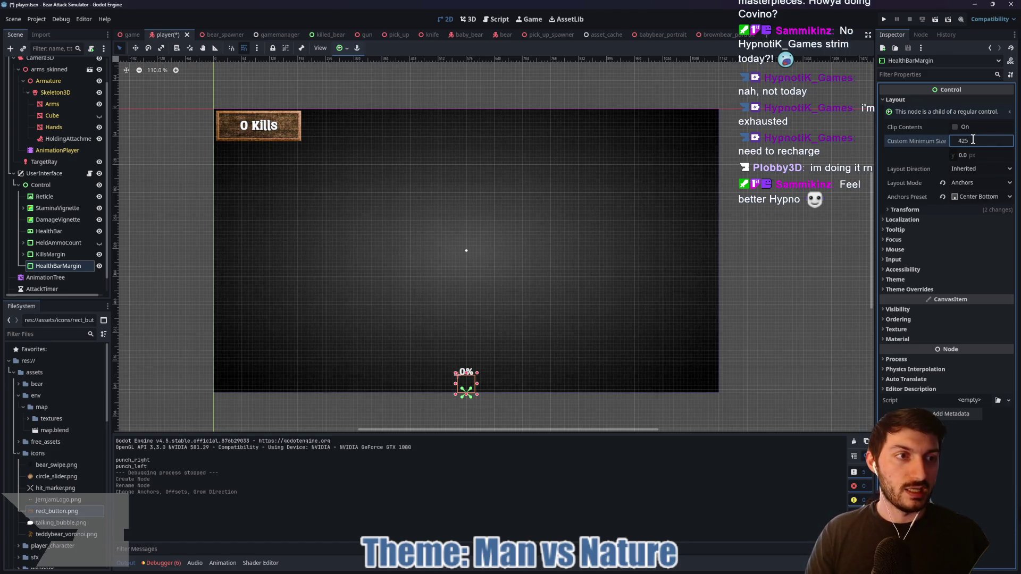
{"action": "type", "text": "25"}
{"action": "key", "text": "Tab"}
{"action": "type", "text": "75"}
{"action": "key", "text": "Return"}
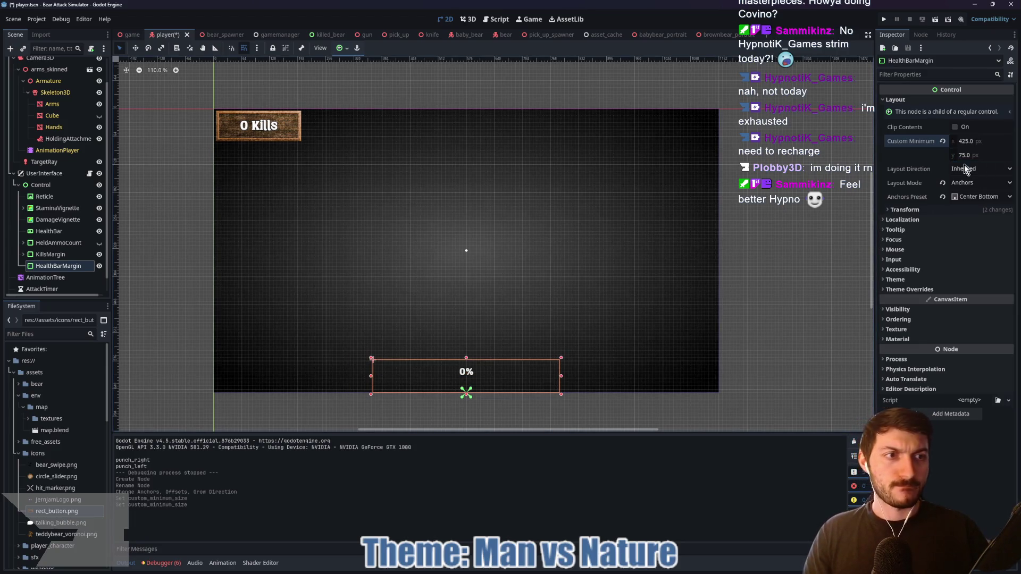
{"action": "scroll", "coordinate": [471, 377], "scroll_direction": "up", "scroll_amount": 3}
{"action": "scroll", "coordinate": [474, 379], "scroll_direction": "up", "scroll_amount": 3}
{"action": "scroll", "coordinate": [474, 375], "scroll_direction": "down", "scroll_amount": 4}
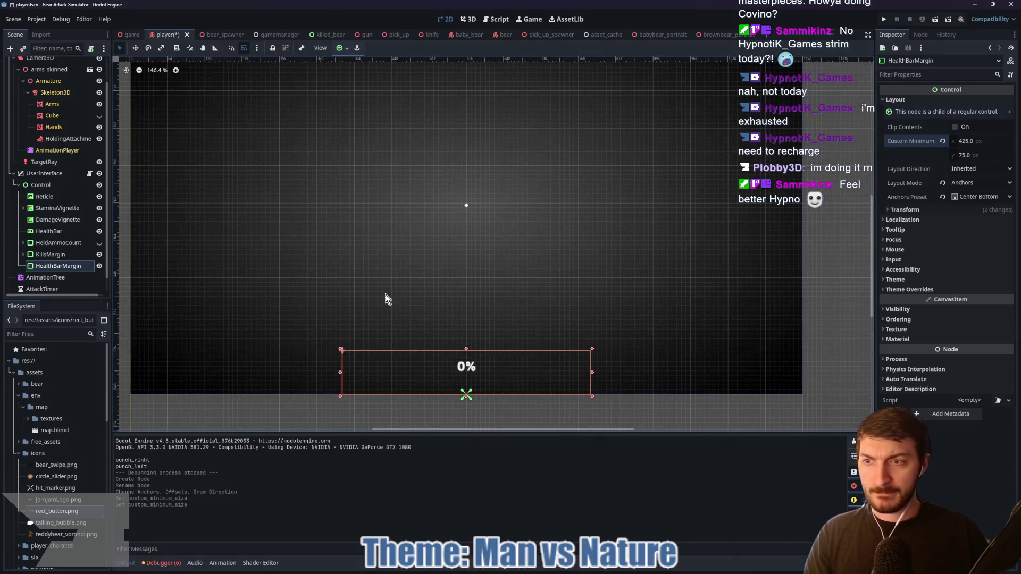
{"action": "left_click", "coordinate": [994, 155]}
{"action": "type", "text": "100"}
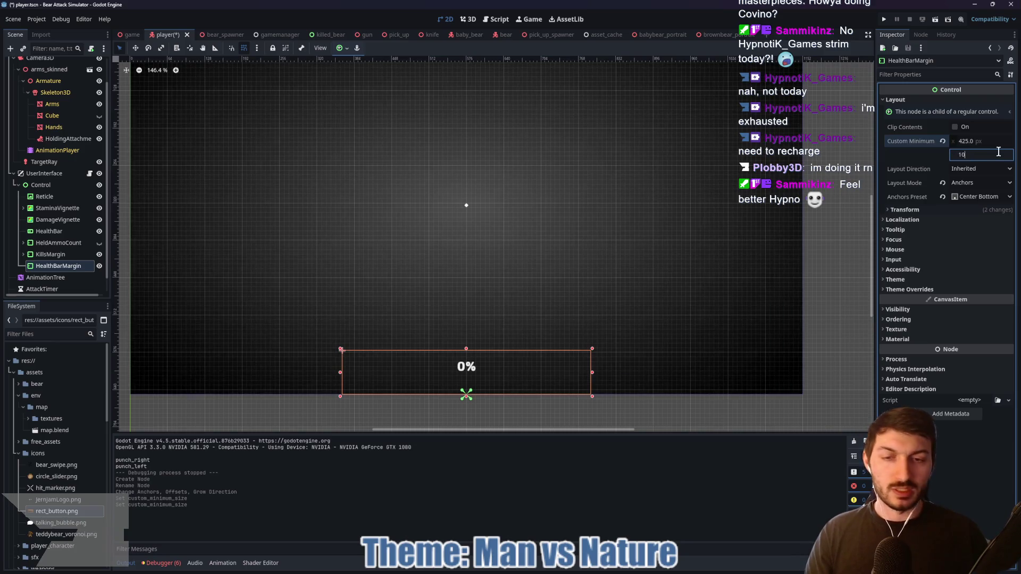
{"action": "key", "text": "Return"}
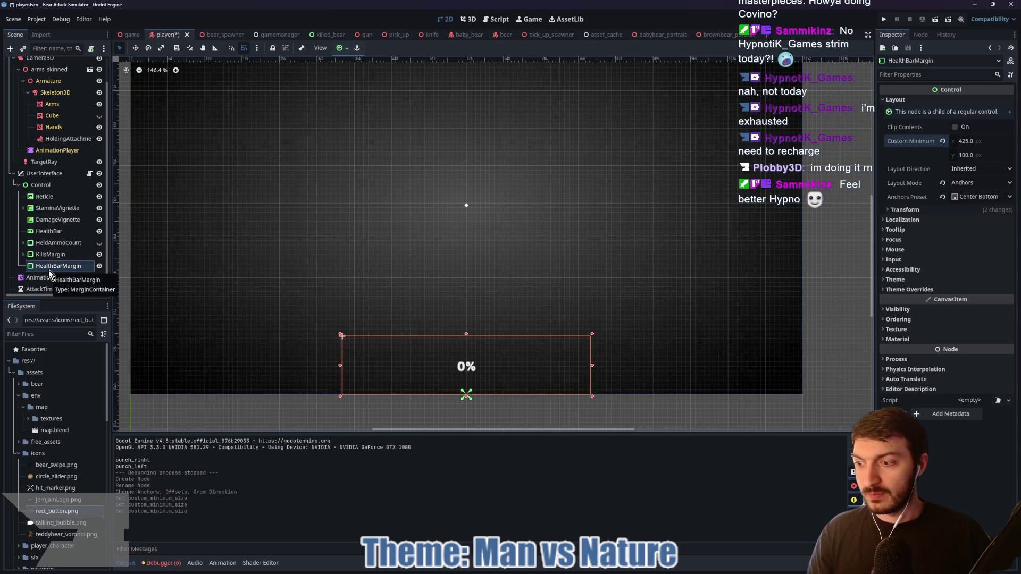
{"action": "key", "text": "ctrl+a"}
- Add a TextureRect inside HealthBarMargin with a new AtlasTexture using rect_button.png
{"action": "type", "text": "texturerect"}
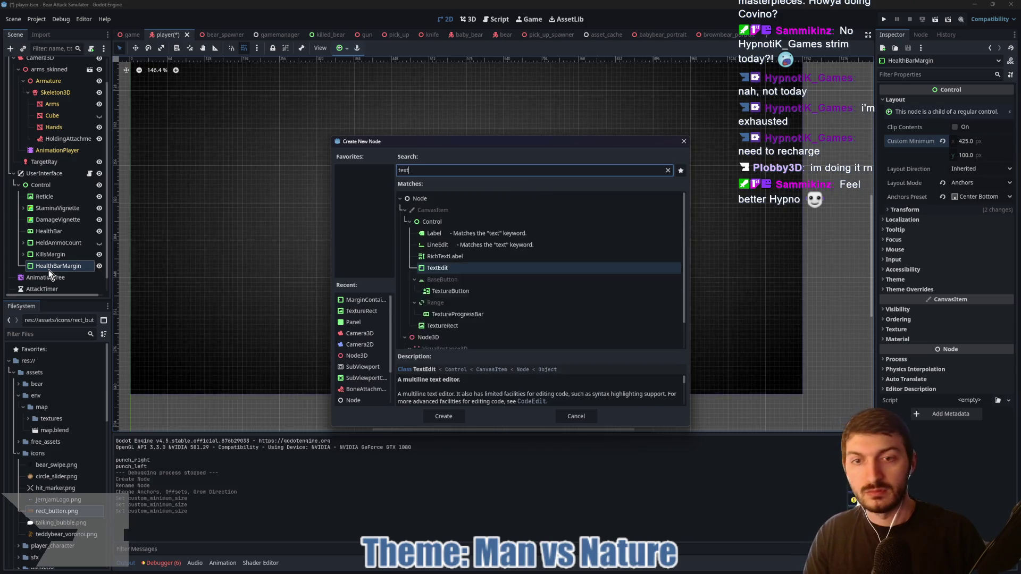
{"action": "key", "text": "Return"}
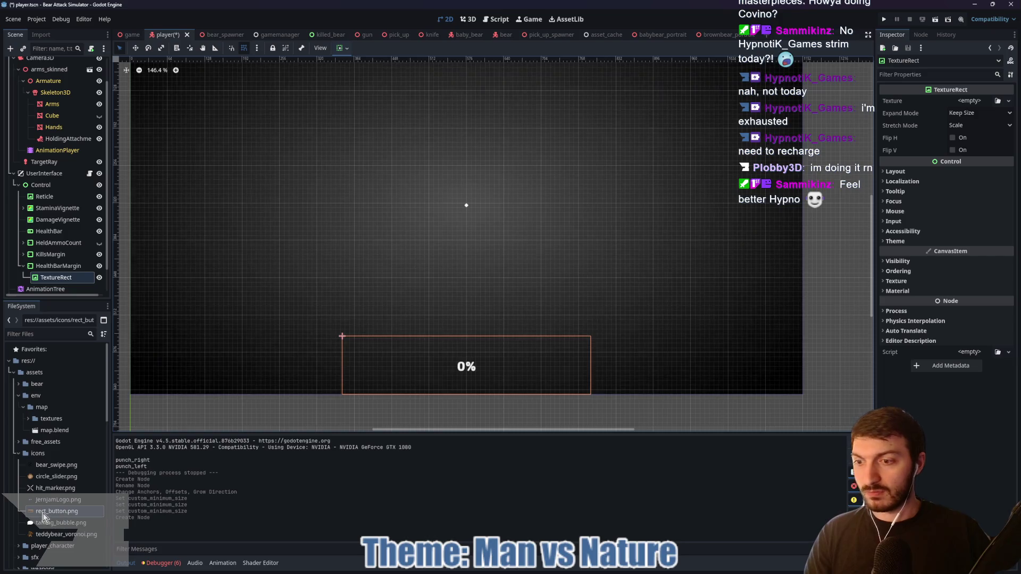
{"action": "left_click", "coordinate": [967, 101]}
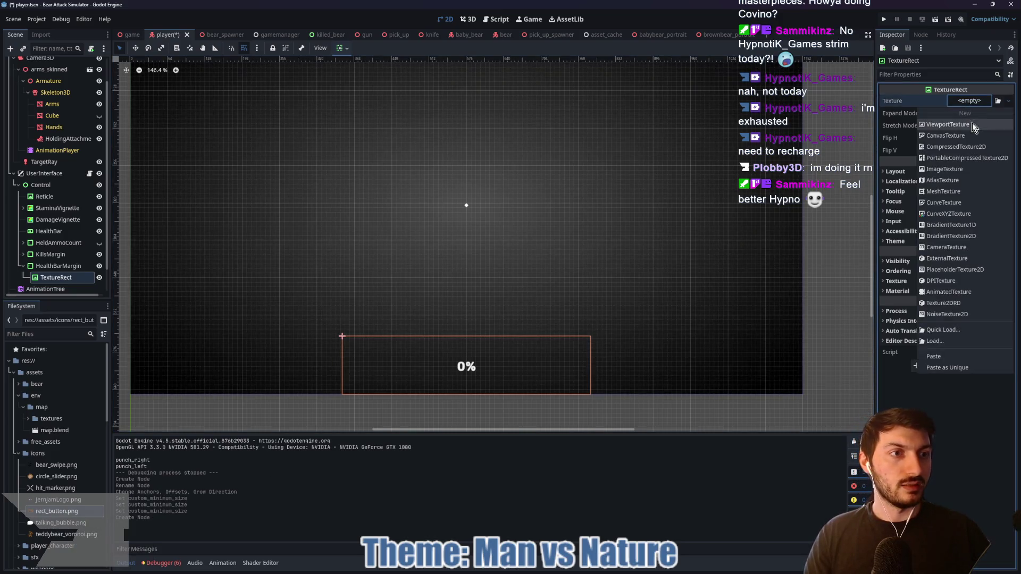
{"action": "left_click", "coordinate": [942, 180]}
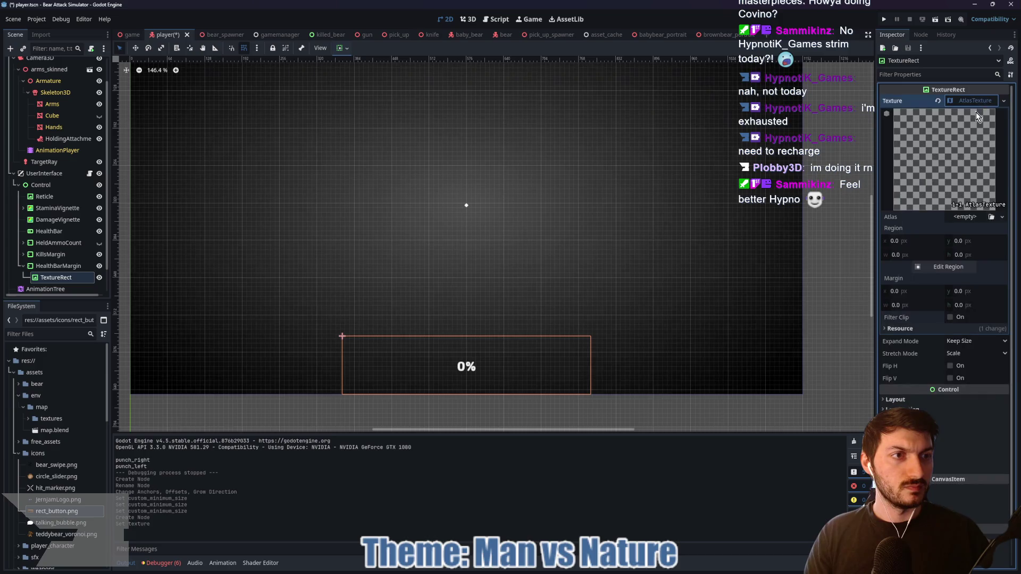
{"action": "left_click", "coordinate": [949, 219]}
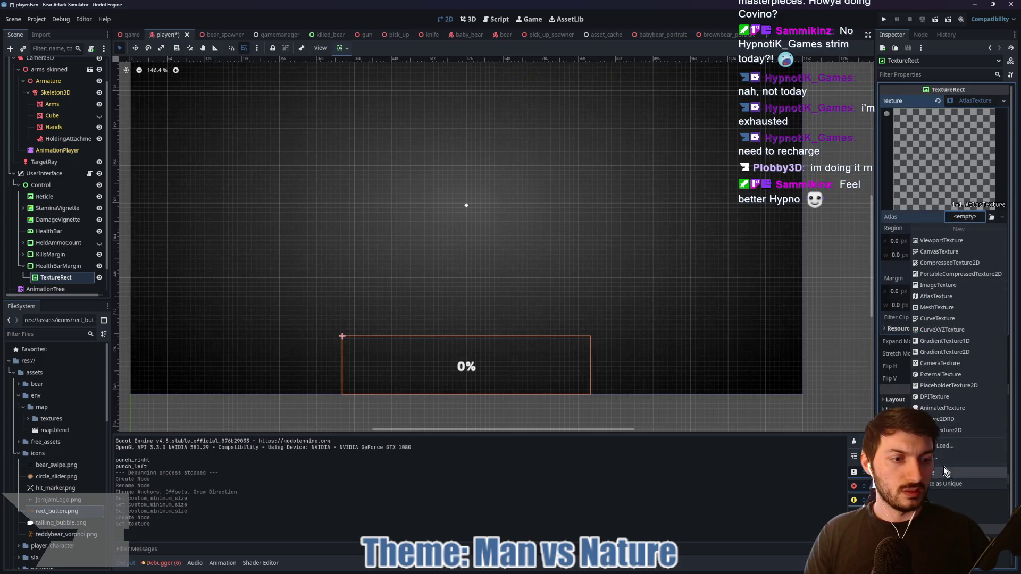
{"action": "left_click", "coordinate": [983, 446]}
{"action": "double_click", "coordinate": [429, 232]}
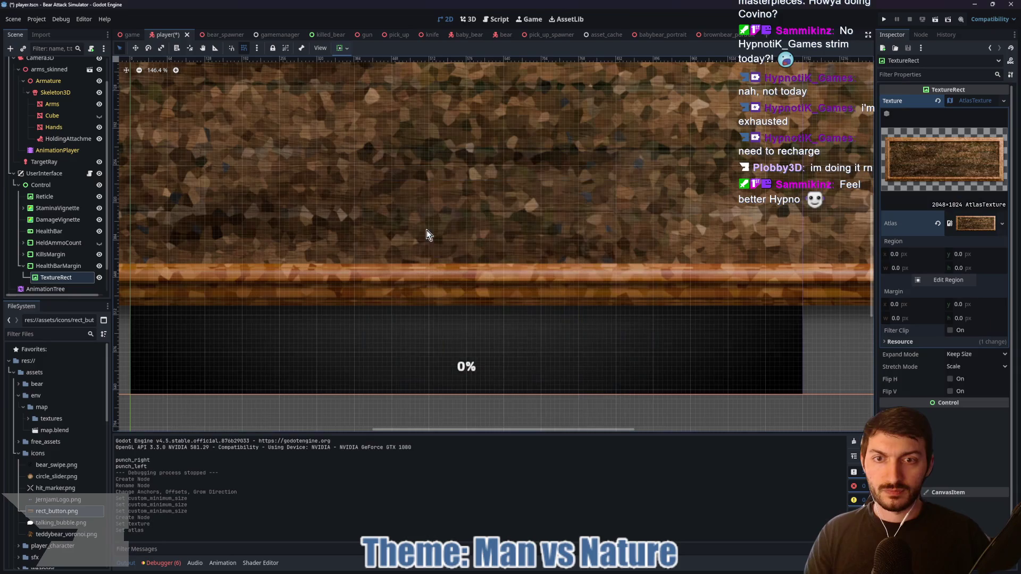
- Crop the atlas region to 1936 × 720 px starting at offset 56, 152
{"action": "left_click", "coordinate": [951, 280]}
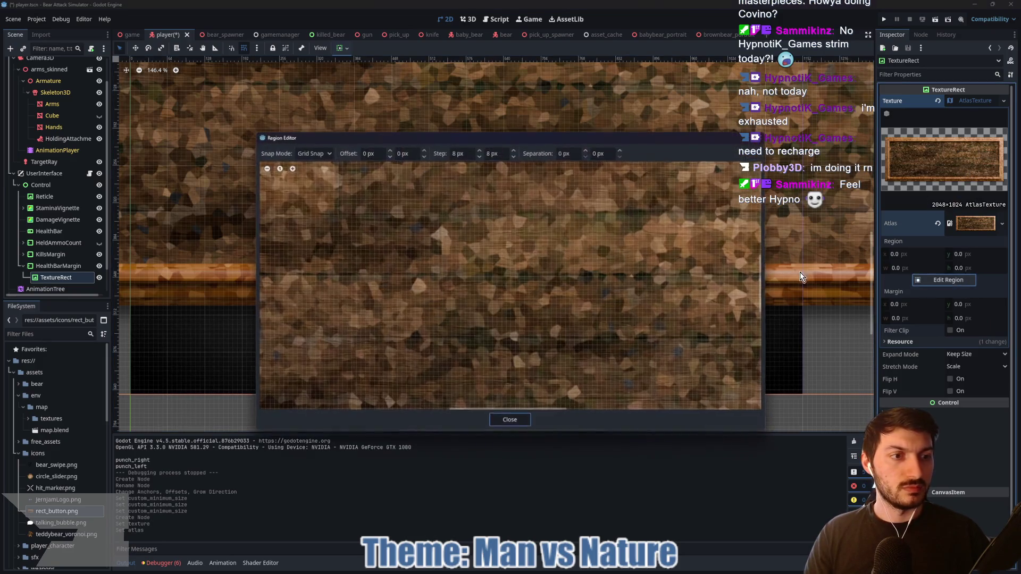
{"action": "left_click_drag", "start_coordinate": [545, 195], "coordinate": [537, 209]}
{"action": "scroll", "coordinate": [534, 216], "scroll_direction": "up", "scroll_amount": 4}
{"action": "scroll", "coordinate": [513, 264], "scroll_direction": "left", "scroll_amount": 5}
{"action": "mouse_move", "coordinate": [432, 296]}
{"action": "left_mouse_down"}
{"action": "mouse_move", "coordinate": [391, 319]}
{"action": "mouse_move", "coordinate": [417, 319]}
{"action": "left_mouse_up"}
{"action": "scroll", "coordinate": [440, 186], "scroll_direction": "down", "scroll_amount": 5}
{"action": "left_click_drag", "start_coordinate": [595, 355], "coordinate": [592, 297]}
{"action": "scroll", "coordinate": [611, 311], "scroll_direction": "right", "scroll_amount": 3}
{"action": "scroll", "coordinate": [641, 223], "scroll_direction": "up", "scroll_amount": 2}
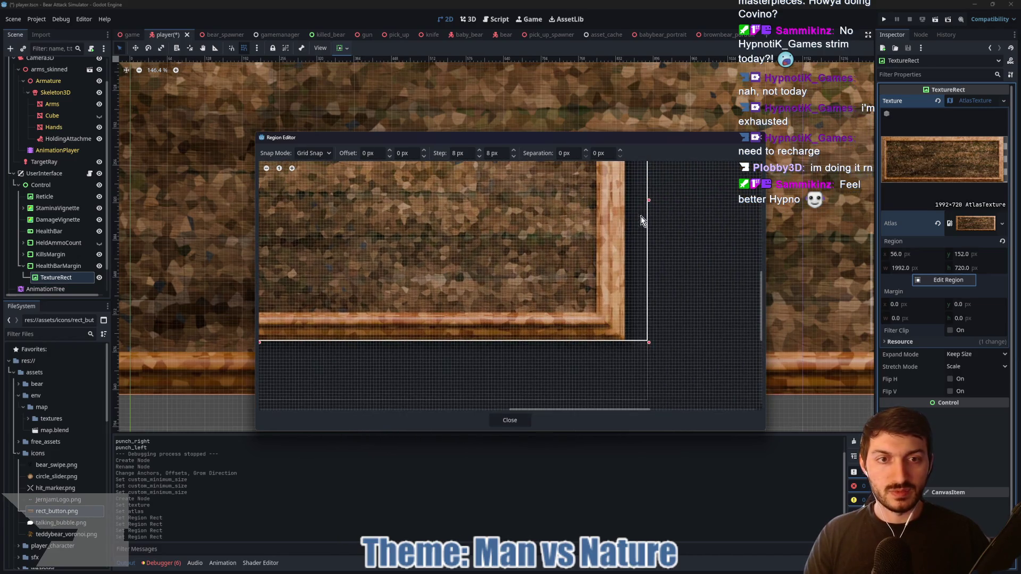
{"action": "left_click_drag", "start_coordinate": [649, 201], "coordinate": [626, 201]}
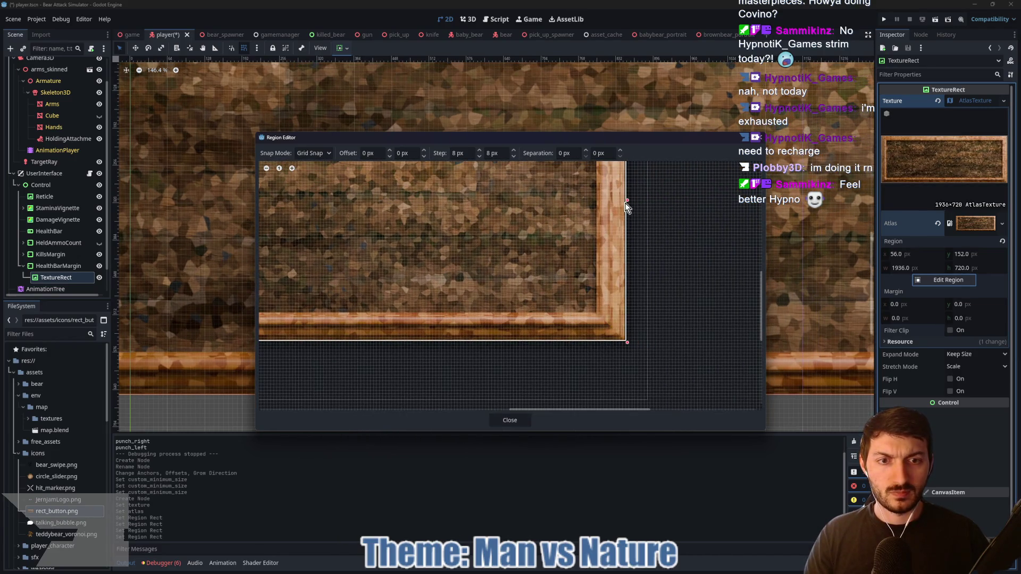
{"action": "left_click", "coordinate": [516, 419]}
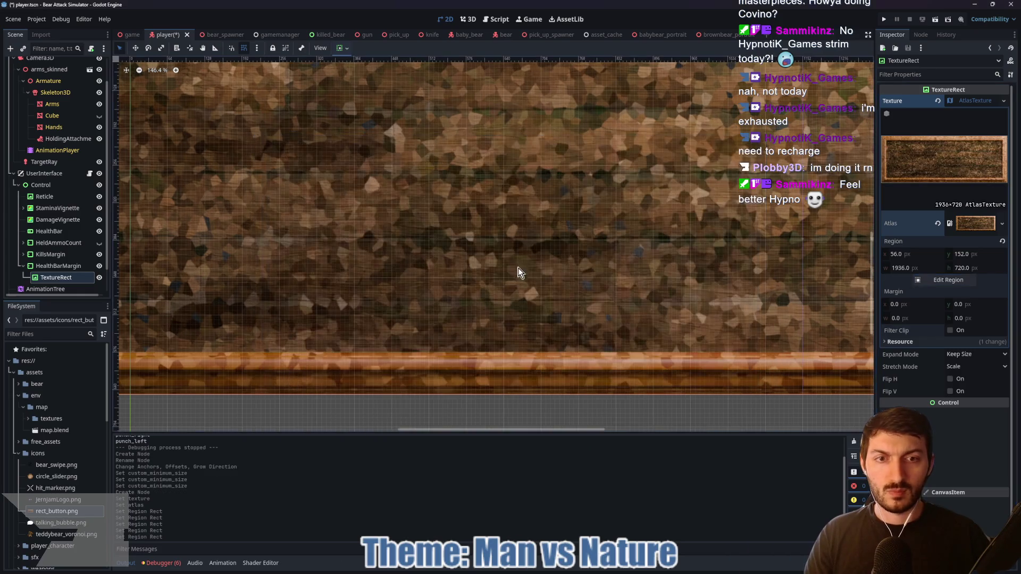
{"action": "scroll", "coordinate": [510, 260], "scroll_direction": "down", "scroll_amount": 8}
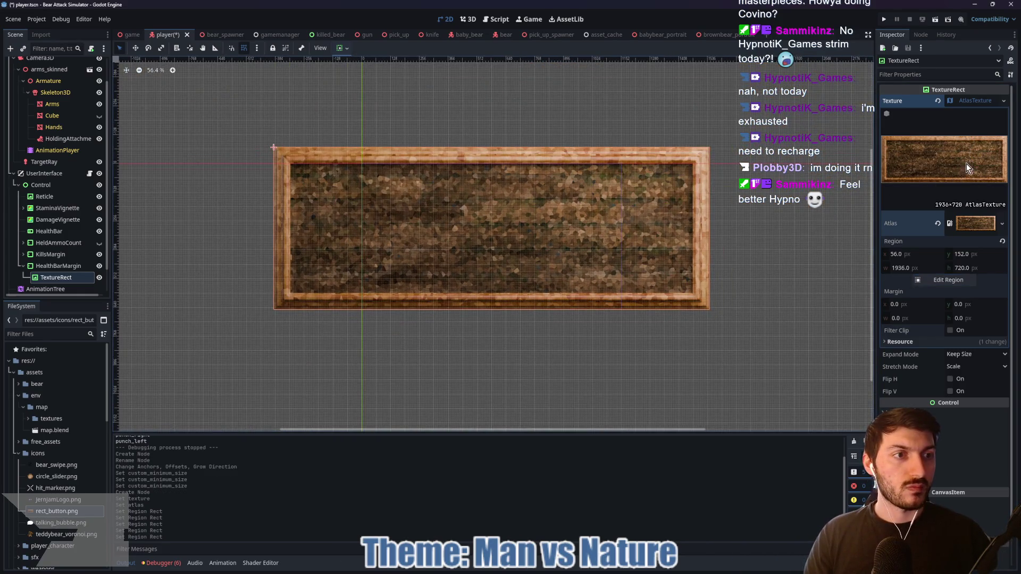
- Set the TextureRect's Expand Mode to Ignore Size and centre it horizontally in its container
{"action": "left_click", "coordinate": [975, 226]}
{"action": "left_click", "coordinate": [973, 227]}
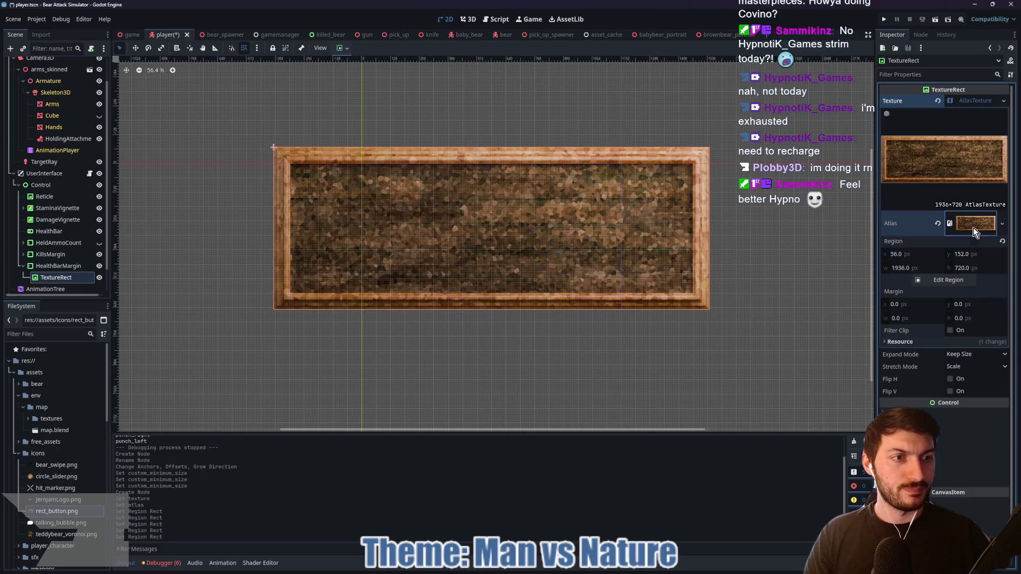
{"action": "left_click", "coordinate": [965, 100]}
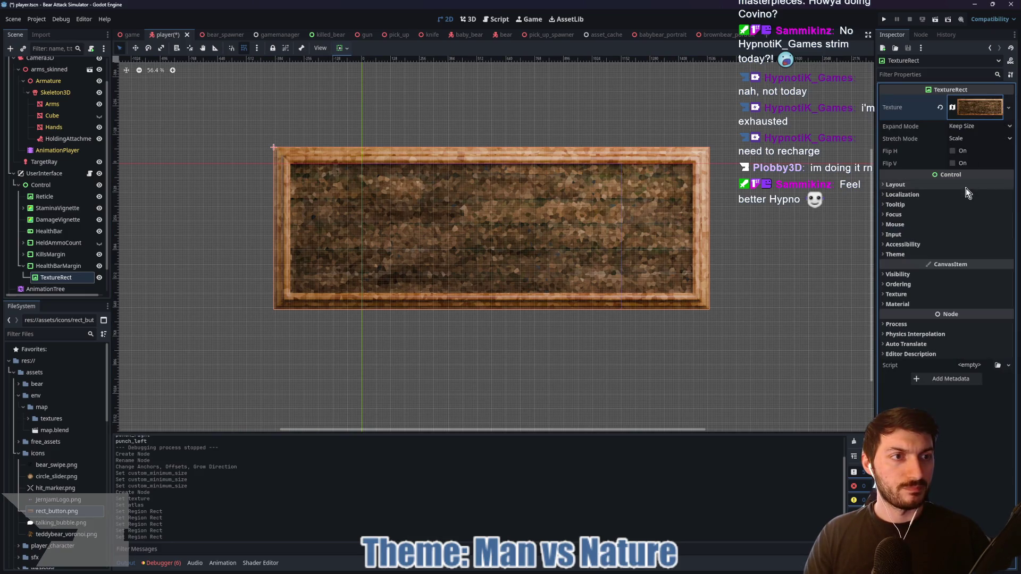
{"action": "left_click", "coordinate": [975, 126]}
{"action": "left_click", "coordinate": [979, 149]}
{"action": "scroll", "coordinate": [542, 321], "scroll_direction": "up", "scroll_amount": 2}
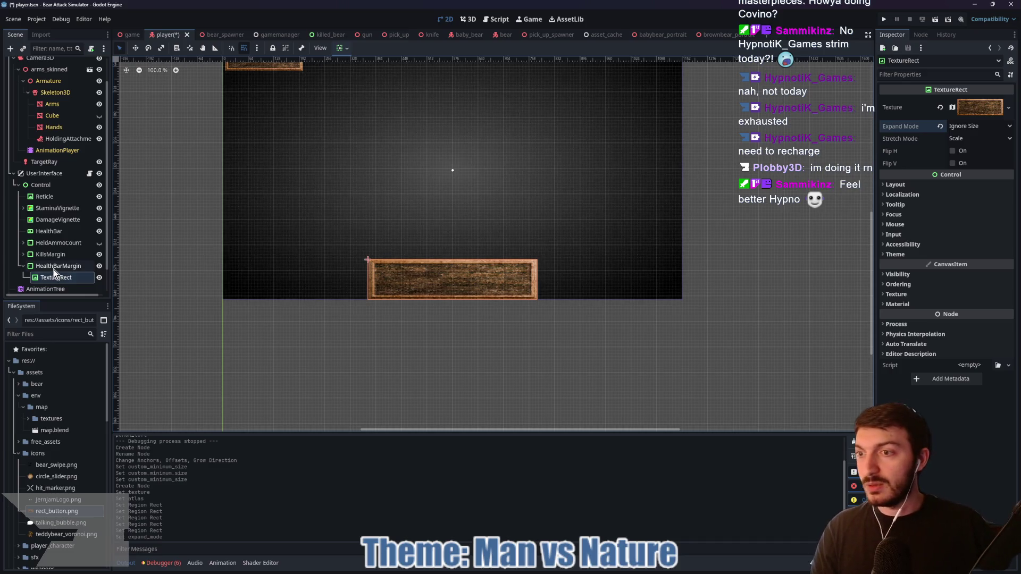
{"action": "left_click", "coordinate": [342, 47]}
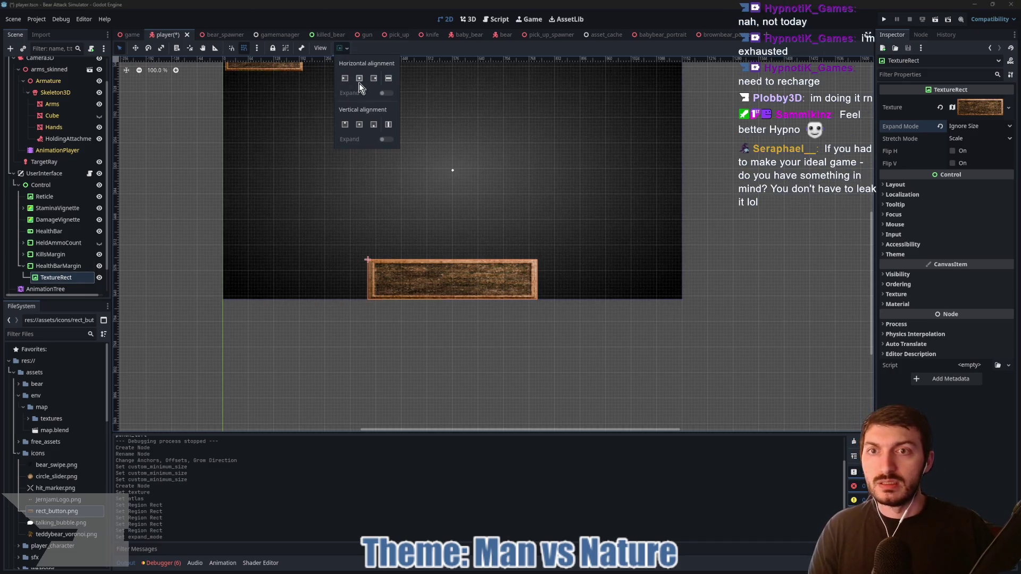
{"action": "left_click", "coordinate": [359, 79]}
{"action": "left_click", "coordinate": [346, 50]}
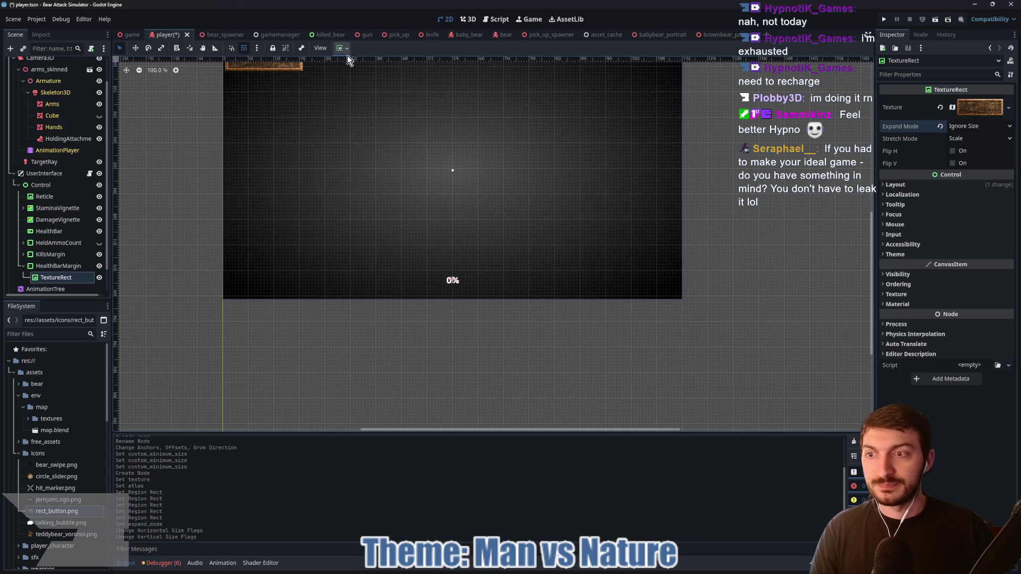
- Give the wooden frame TextureRect a 400 × 100 px custom minimum size
{"action": "left_click", "coordinate": [896, 184]}
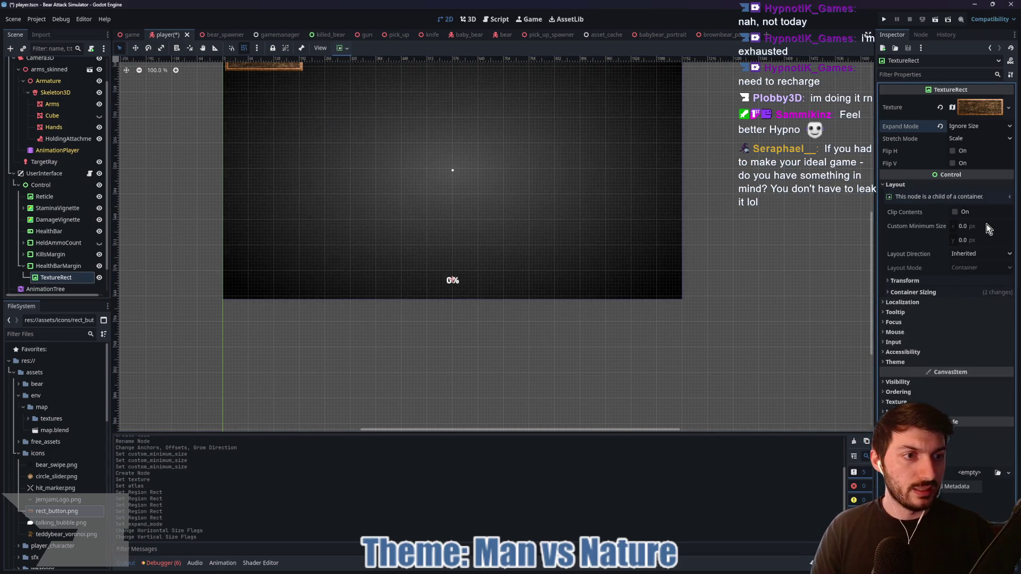
{"action": "left_click", "coordinate": [981, 226]}
{"action": "type", "text": "400"}
{"action": "key", "text": "Tab"}
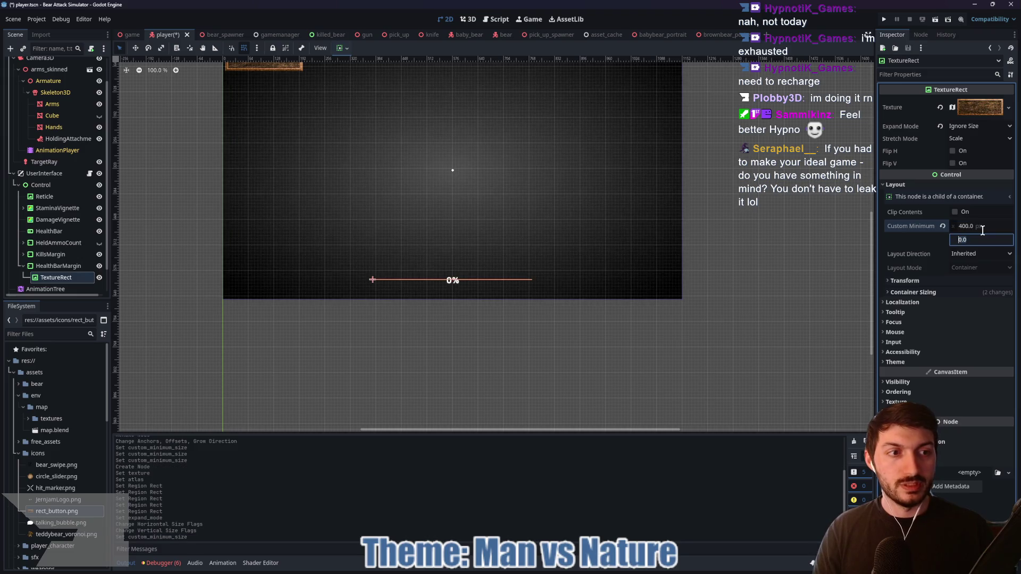
{"action": "type", "text": "100"}
{"action": "key", "text": "Return"}
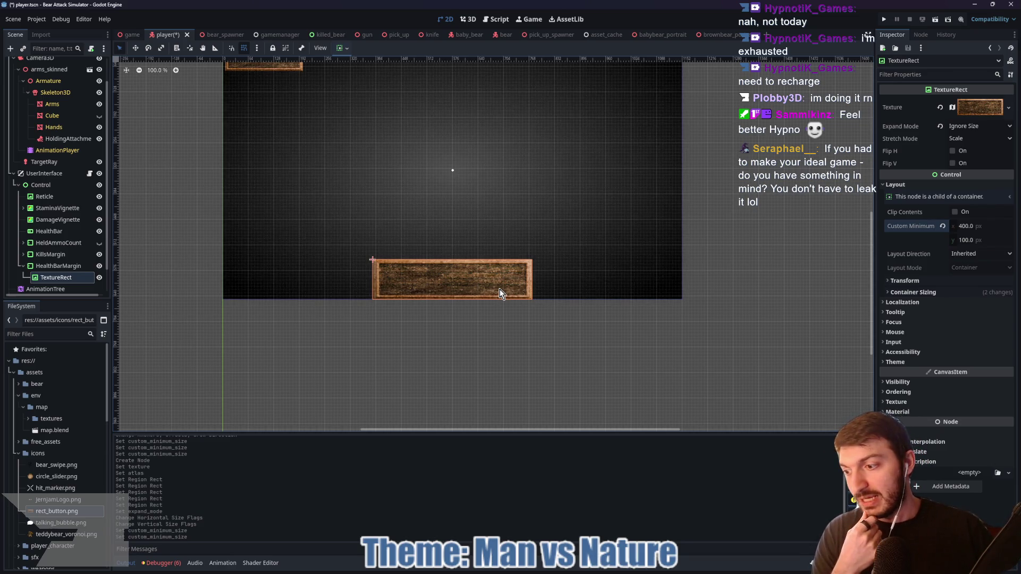
- Set HealthBarMargin's minimum height to 125 px and move HealthBar inside the TextureRect
{"action": "scroll", "coordinate": [428, 272], "scroll_direction": "up", "scroll_amount": 6}
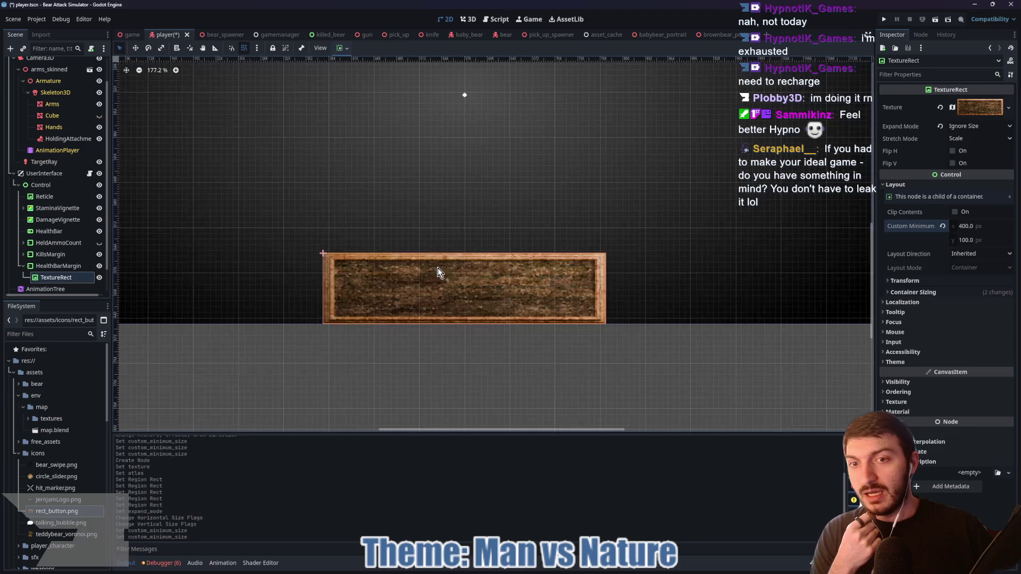
{"action": "left_click", "coordinate": [53, 267]}
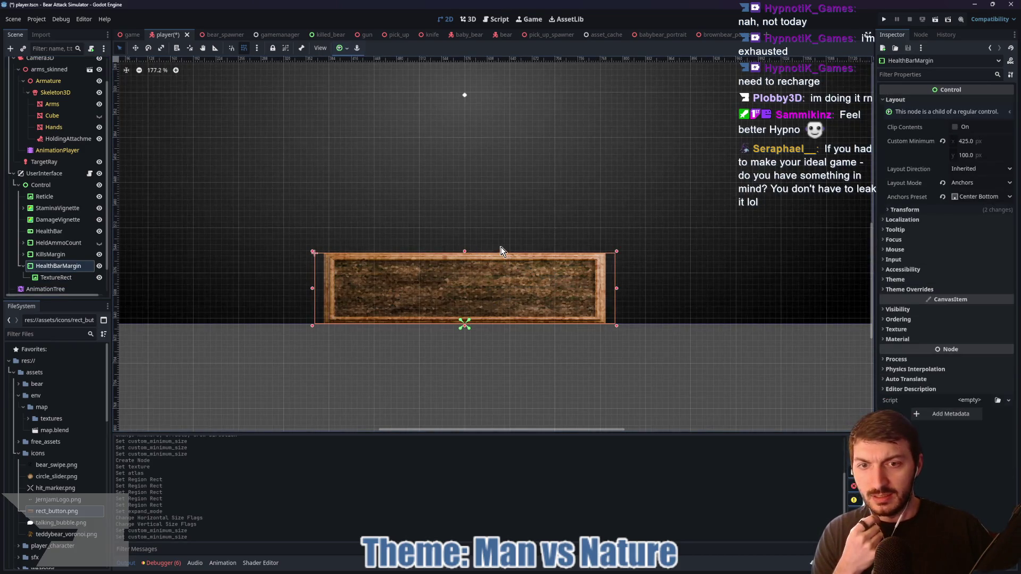
{"action": "left_click", "coordinate": [979, 154]}
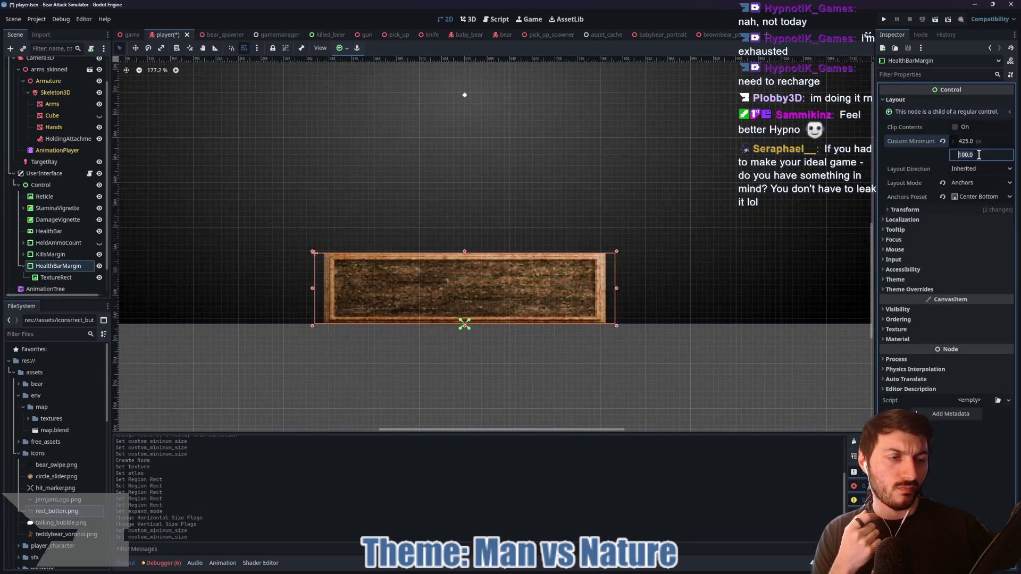
{"action": "type", "text": "125"}
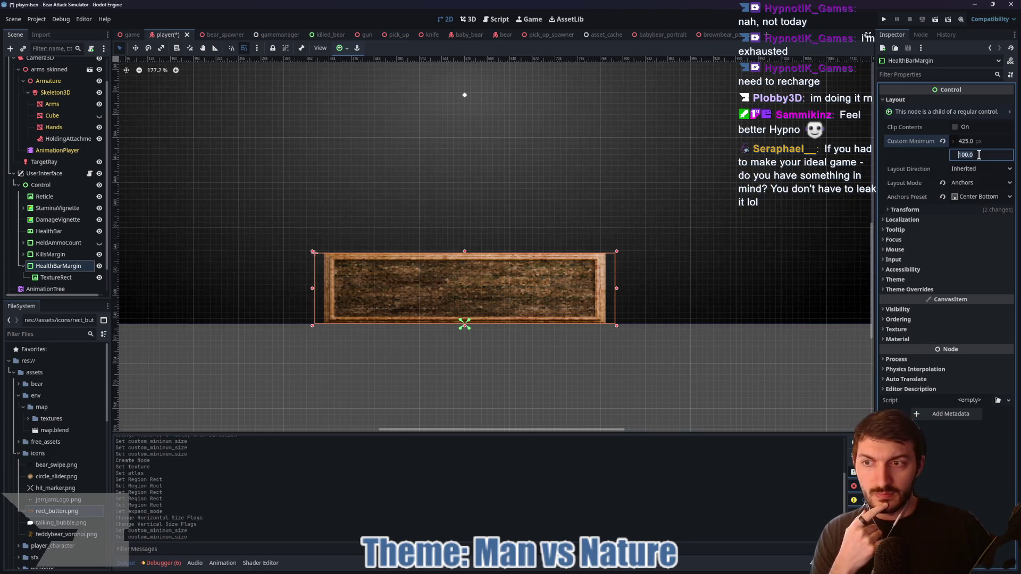
{"action": "key", "text": "Return"}
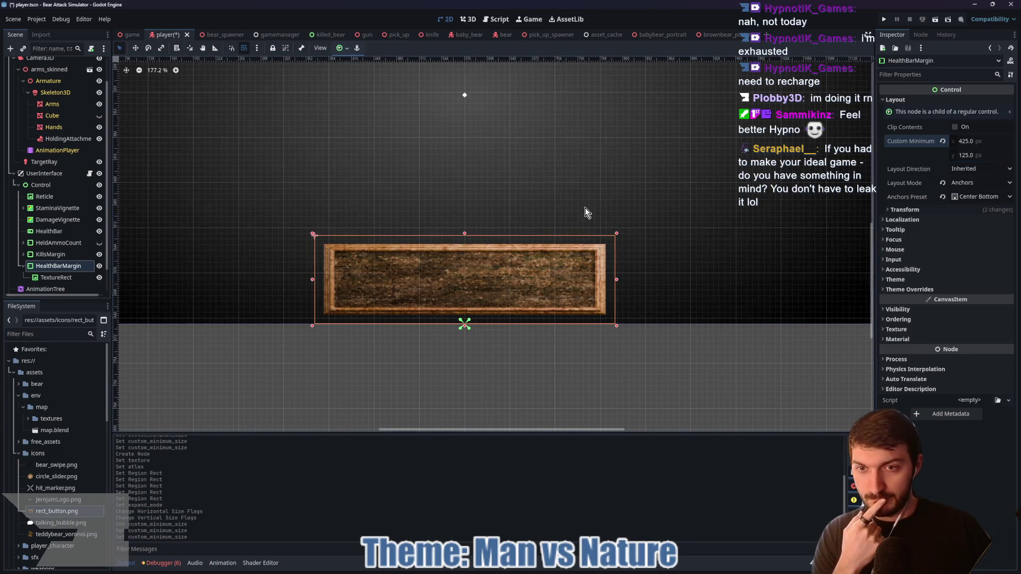
{"action": "left_click", "coordinate": [62, 279]}
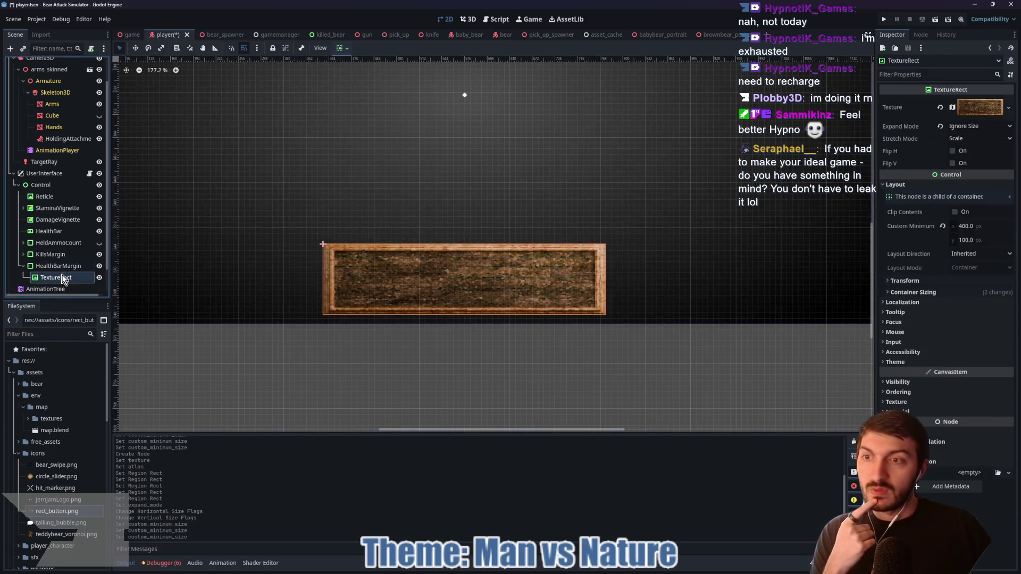
{"action": "left_click", "coordinate": [49, 230]}
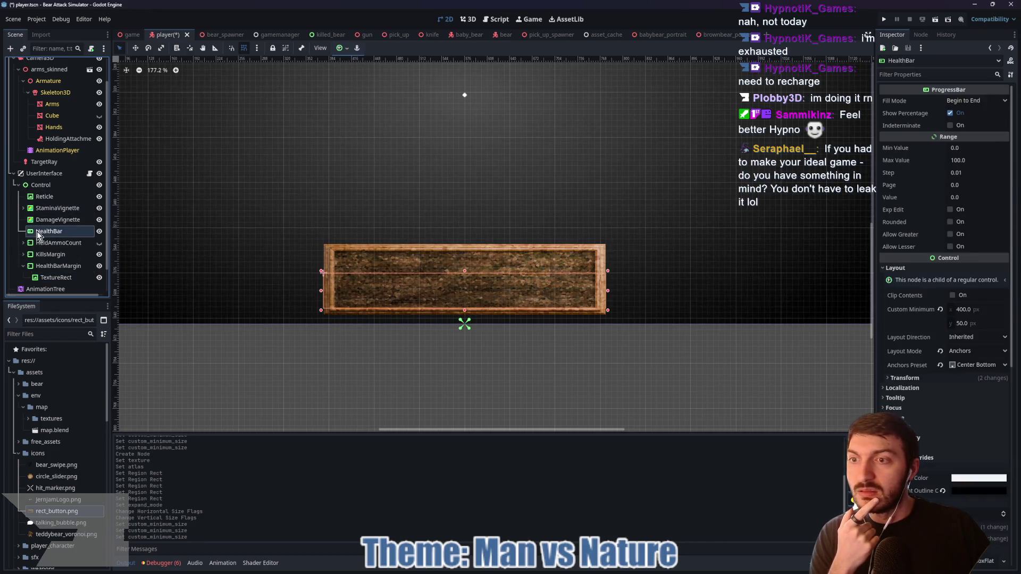
{"action": "left_click_drag", "start_coordinate": [49, 230], "coordinate": [43, 279]}
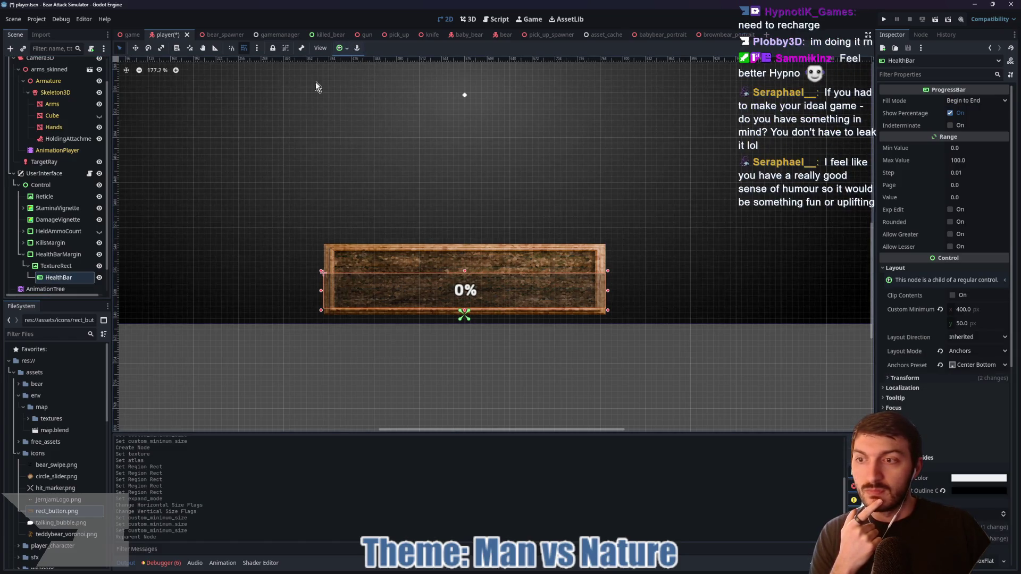
- Anchor HealthBar to Center, set its minimum width to 375 px, and revert its Size
{"action": "left_click", "coordinate": [340, 47]}
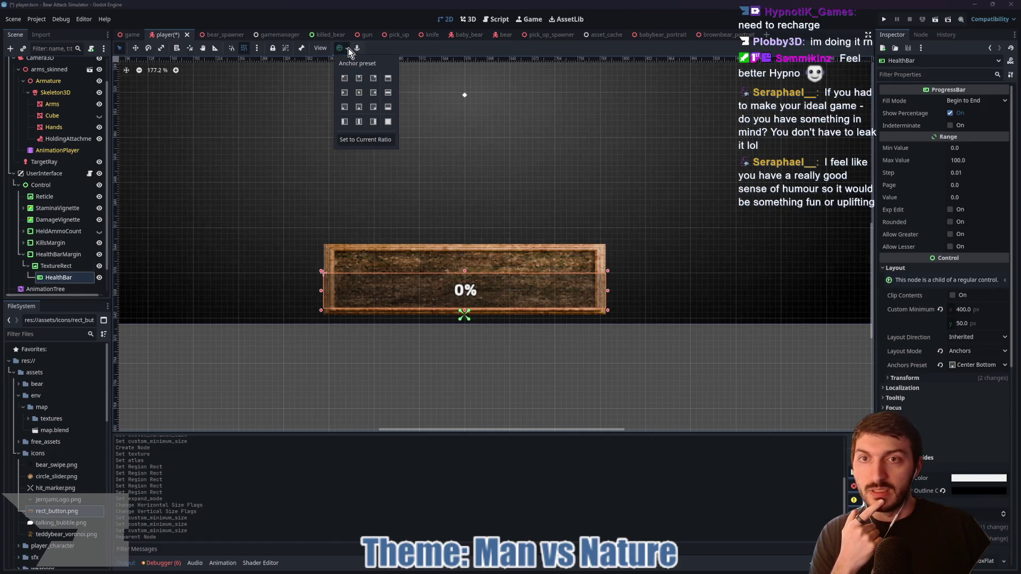
{"action": "left_click", "coordinate": [358, 92]}
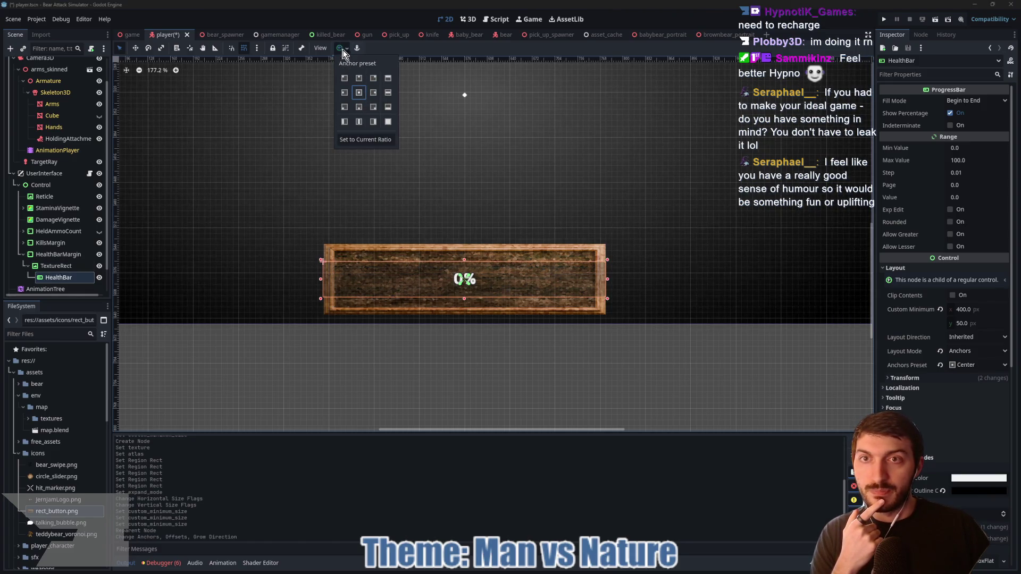
{"action": "left_click", "coordinate": [346, 50]}
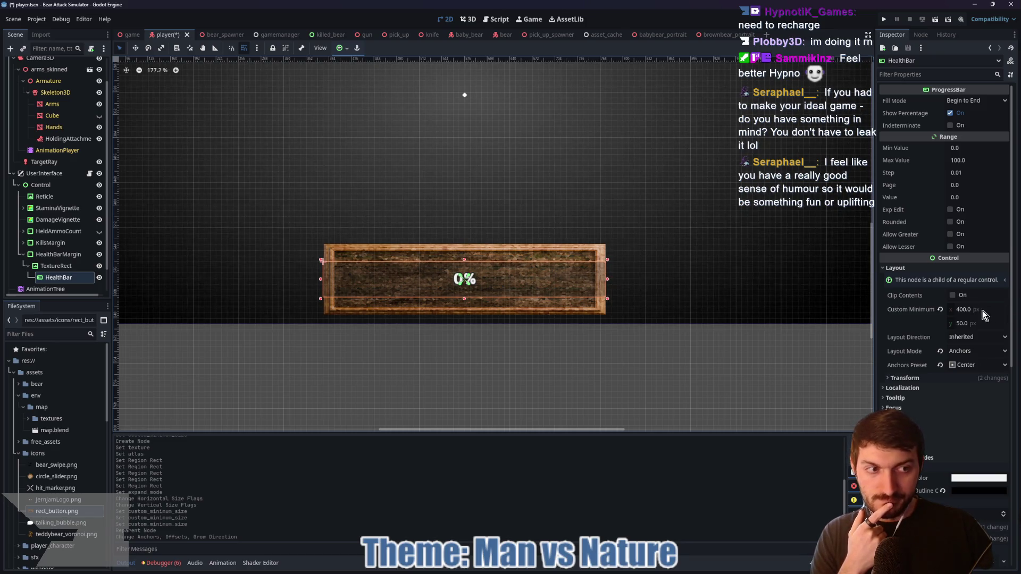
{"action": "left_click_drag", "start_coordinate": [981, 315], "coordinate": [986, 317]}
{"action": "left_click", "coordinate": [904, 378]}
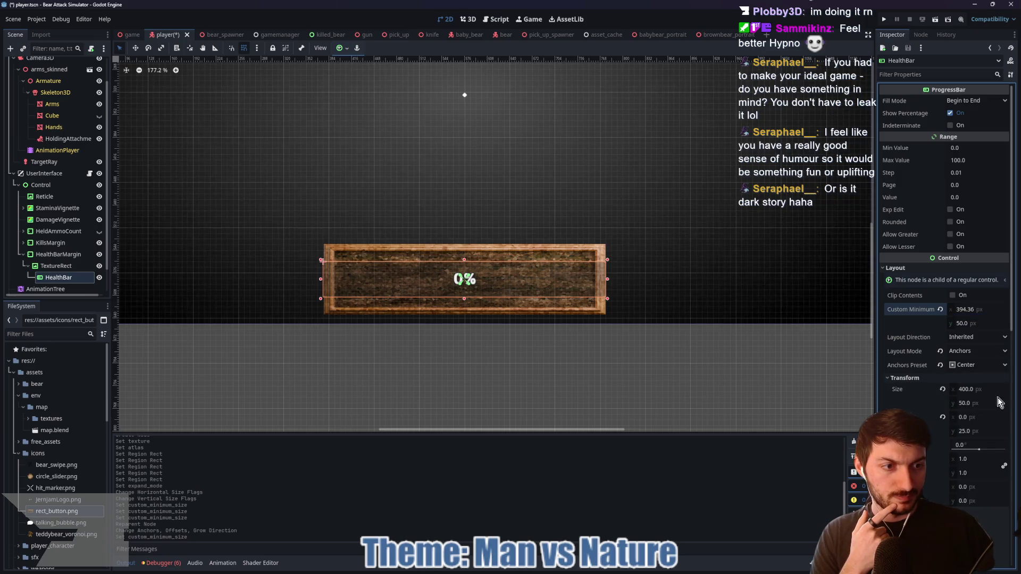
{"action": "left_click_drag", "start_coordinate": [980, 389], "coordinate": [1002, 394]}
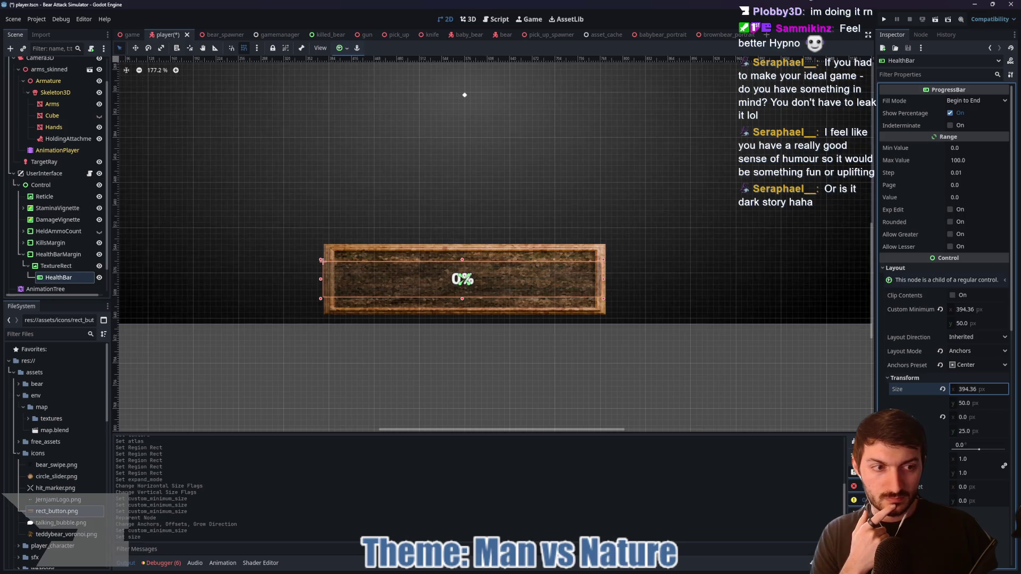
{"action": "left_click_drag", "start_coordinate": [989, 310], "coordinate": [970, 309]}
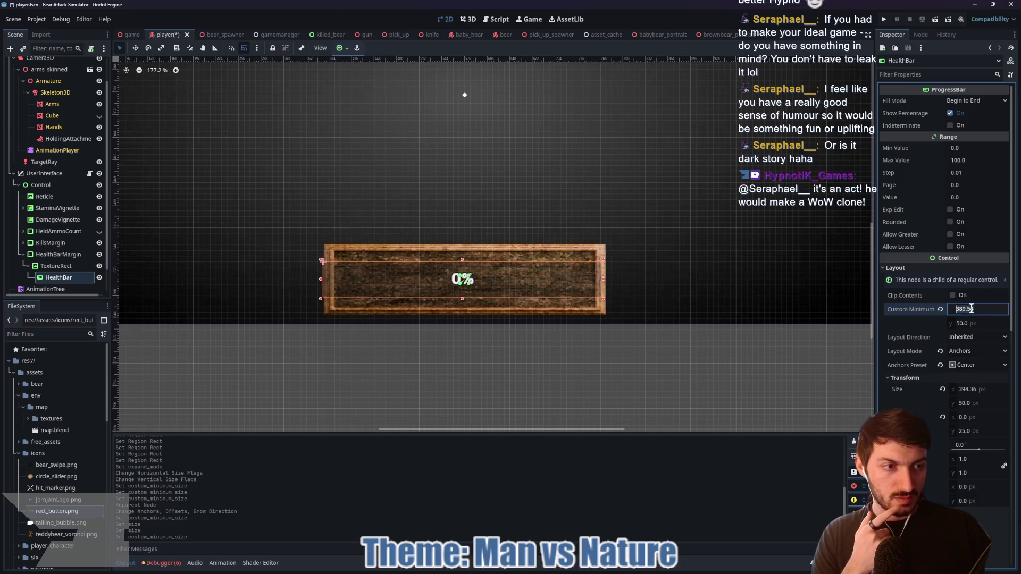
{"action": "type", "text": "75"}
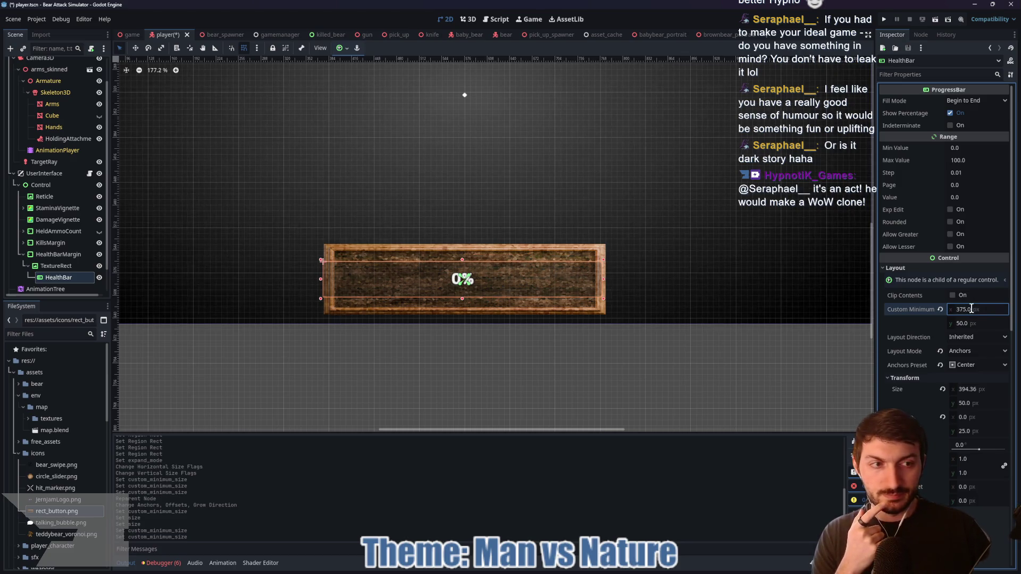
{"action": "key", "text": "Return"}
{"action": "left_click", "coordinate": [942, 389]}
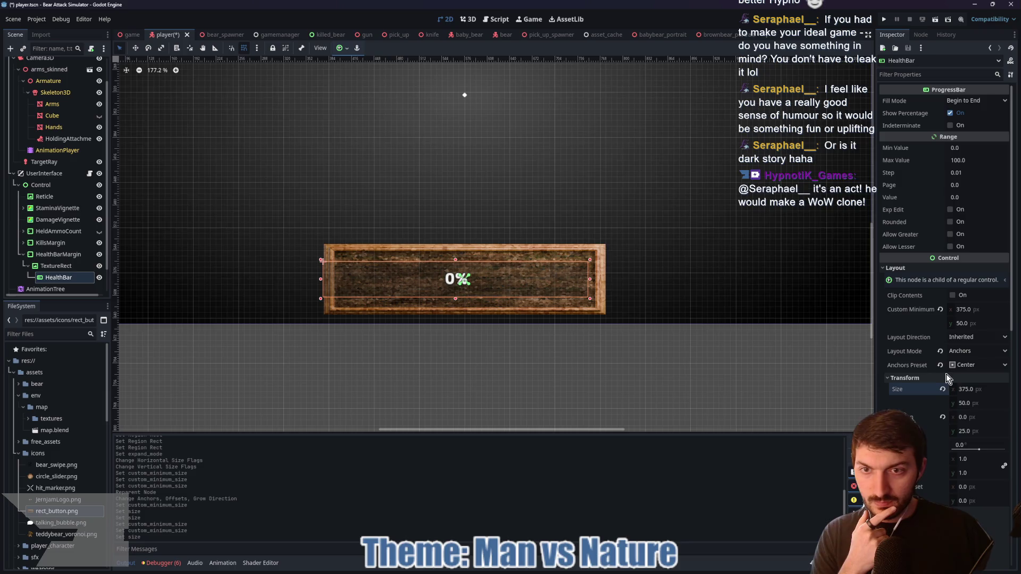
{"action": "left_click", "coordinate": [345, 48]}
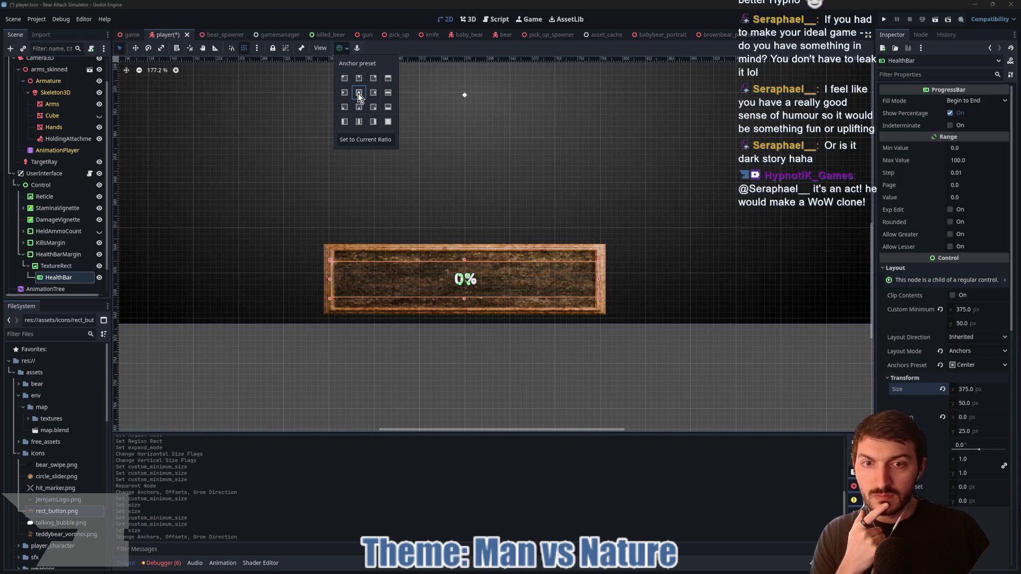
- Re-centre HealthBar in the frame and set its custom minimum width to 350 px
{"action": "left_click", "coordinate": [359, 93]}
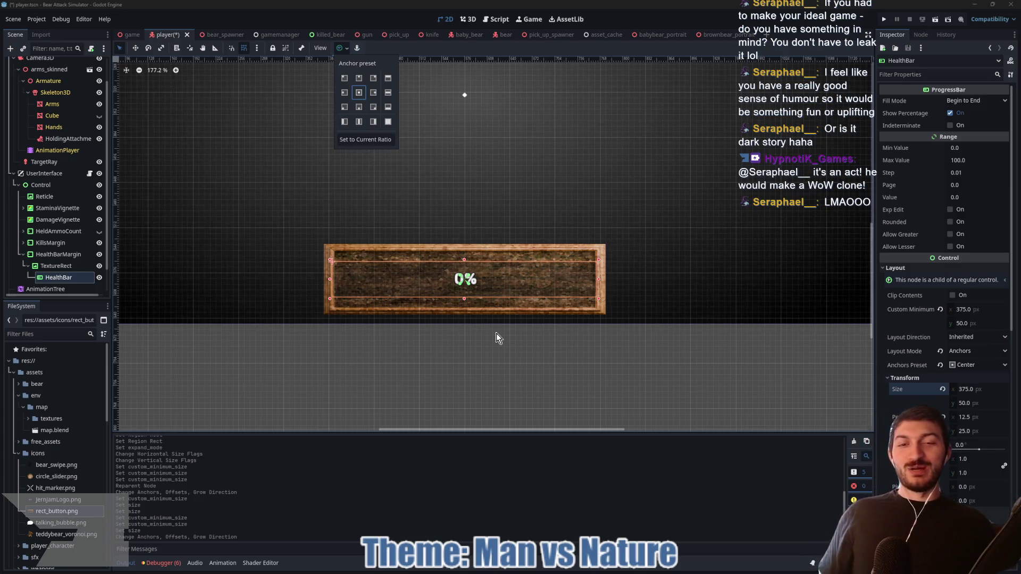
{"action": "scroll", "coordinate": [407, 359], "scroll_direction": "up", "scroll_amount": 4}
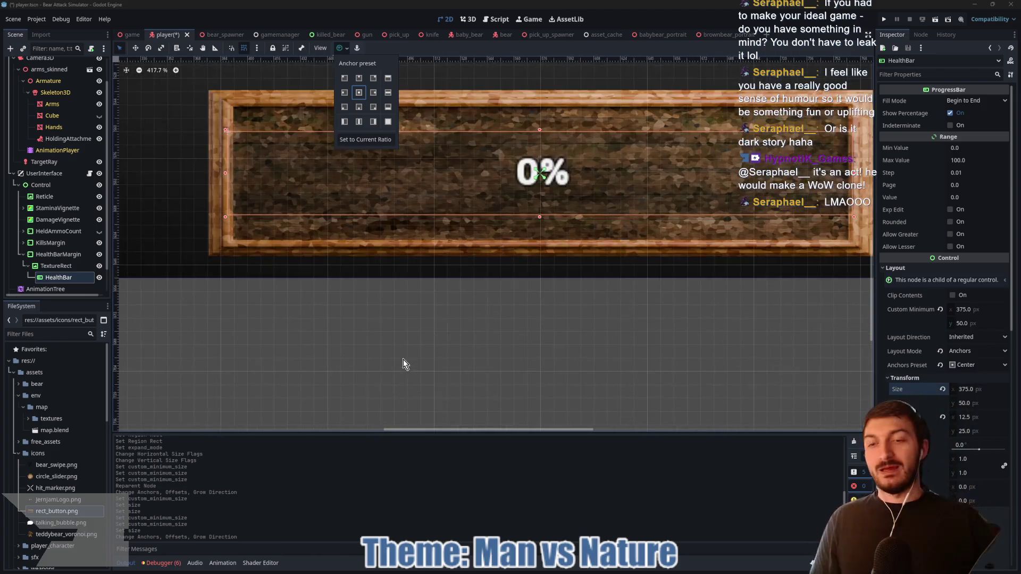
{"action": "left_click", "coordinate": [343, 49]}
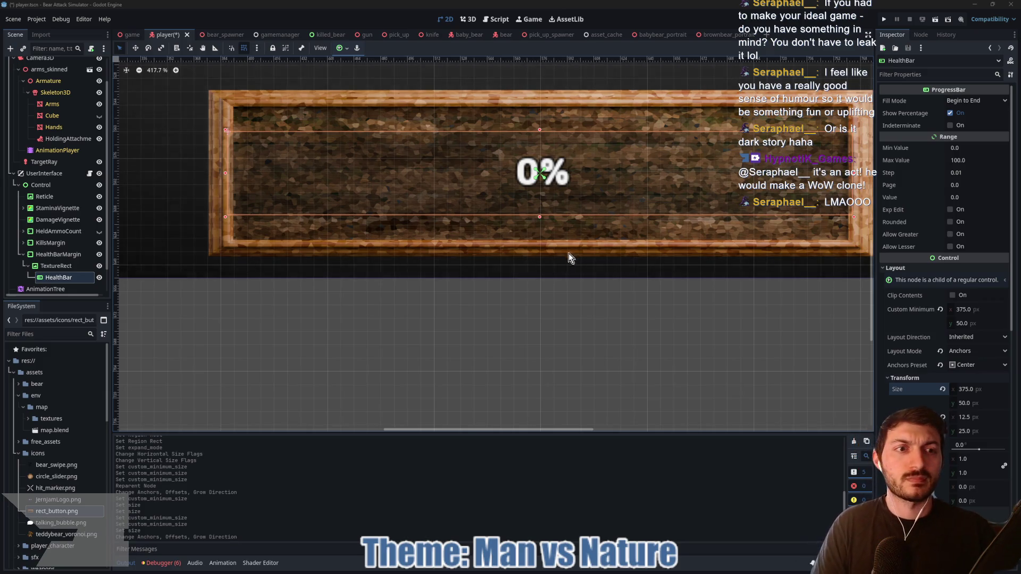
{"action": "left_click", "coordinate": [979, 309]}
{"action": "type", "text": "350"}
{"action": "key", "text": "Return"}
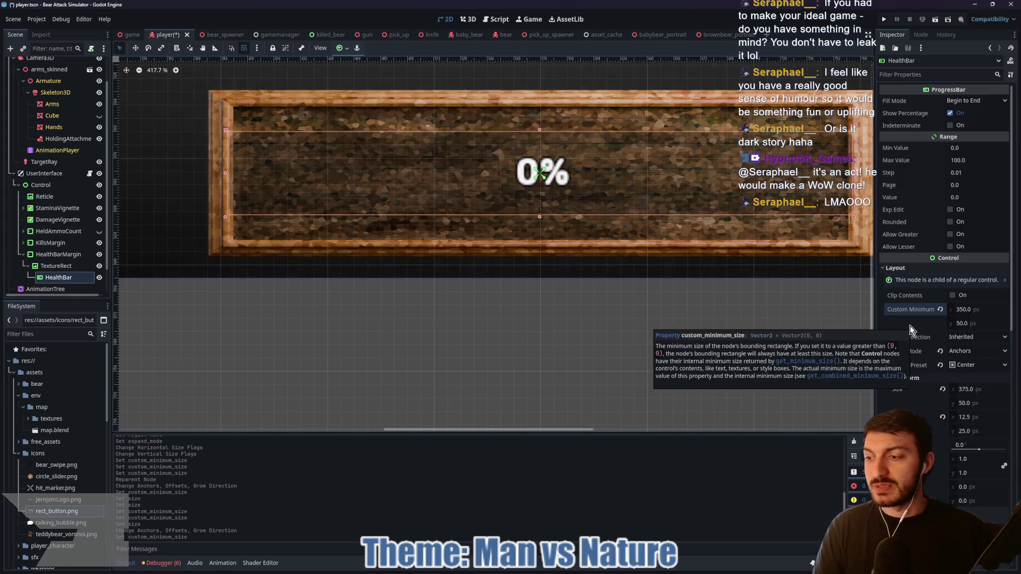
{"action": "scroll", "coordinate": [711, 264], "scroll_direction": "down", "scroll_amount": 1}
{"action": "scroll", "coordinate": [712, 264], "scroll_direction": "down", "scroll_amount": 1}
{"action": "scroll", "coordinate": [713, 264], "scroll_direction": "up", "scroll_amount": 1}
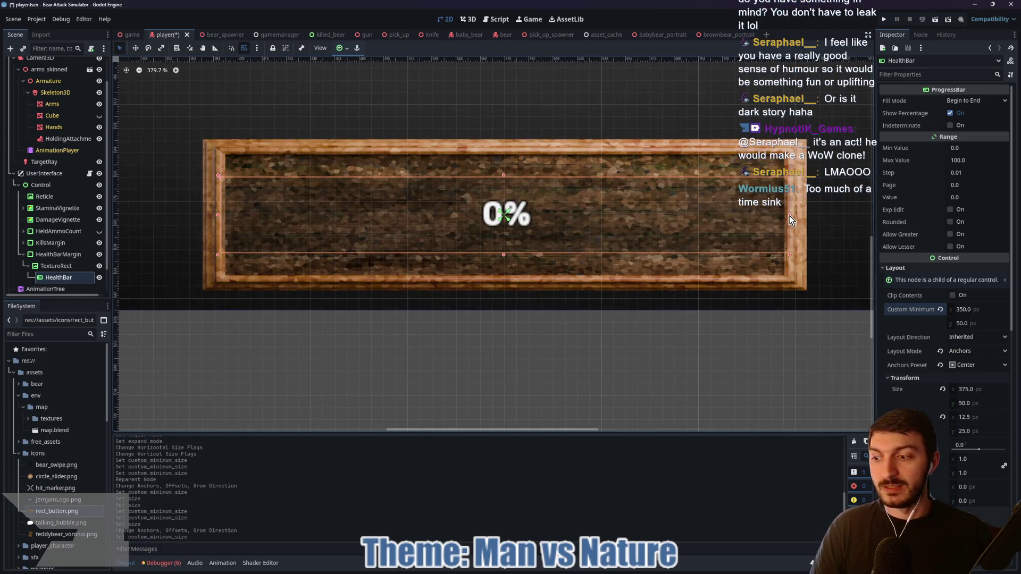
- Drag HealthBar's sides inward and top and bottom outward to make it 368 × 64 px
{"action": "left_click_drag", "start_coordinate": [790, 216], "coordinate": [786, 216]}
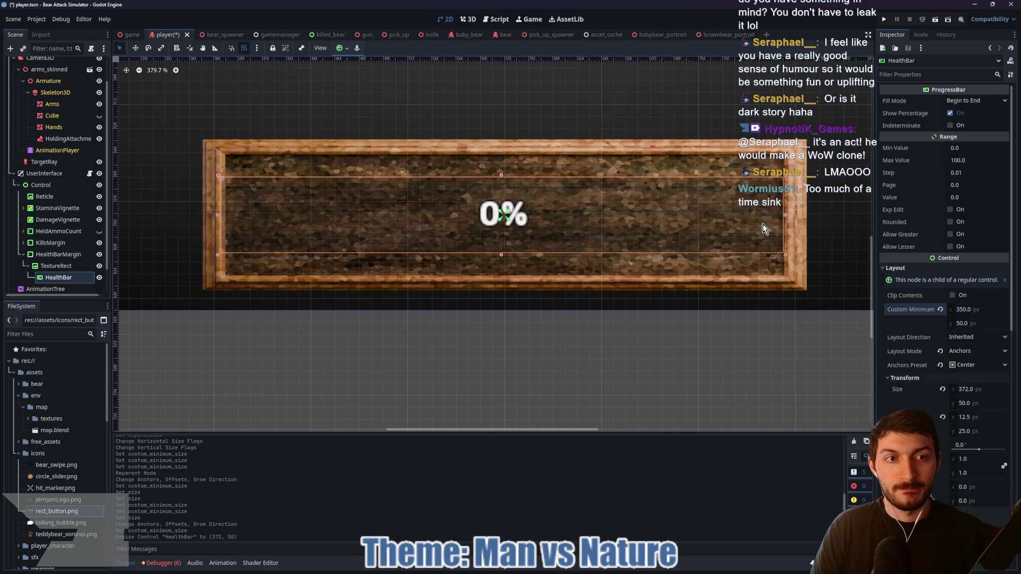
{"action": "left_click_drag", "start_coordinate": [216, 218], "coordinate": [226, 218]}
{"action": "left_click_drag", "start_coordinate": [504, 255], "coordinate": [505, 261]}
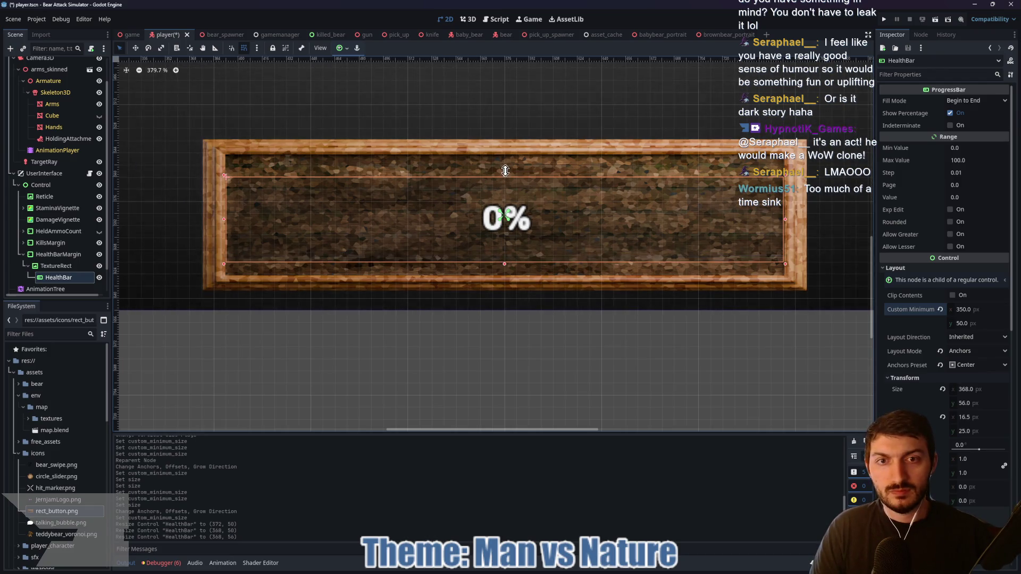
{"action": "left_click_drag", "start_coordinate": [505, 175], "coordinate": [505, 163]}
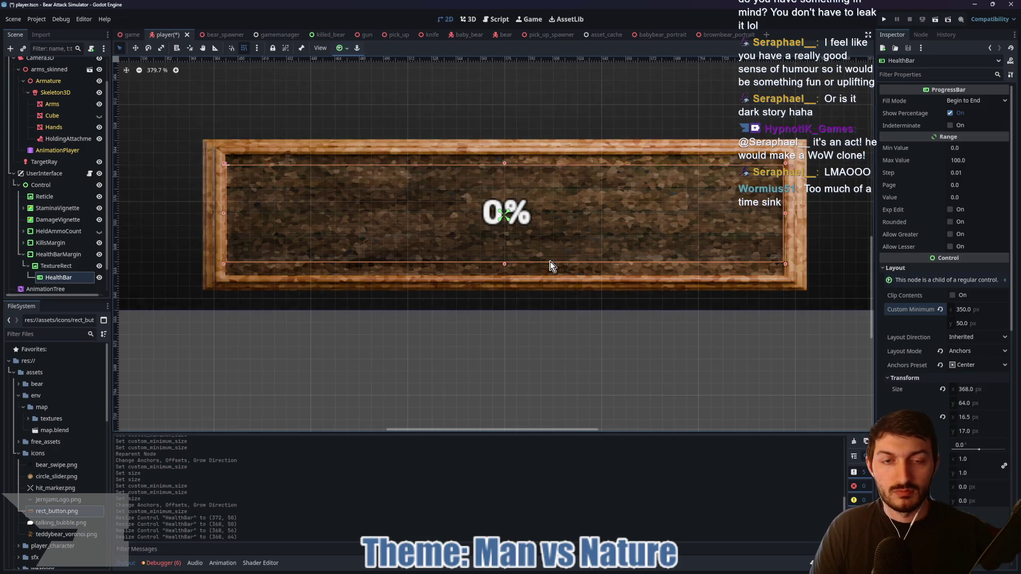
{"action": "scroll", "coordinate": [729, 231], "scroll_direction": "down", "scroll_amount": 4}
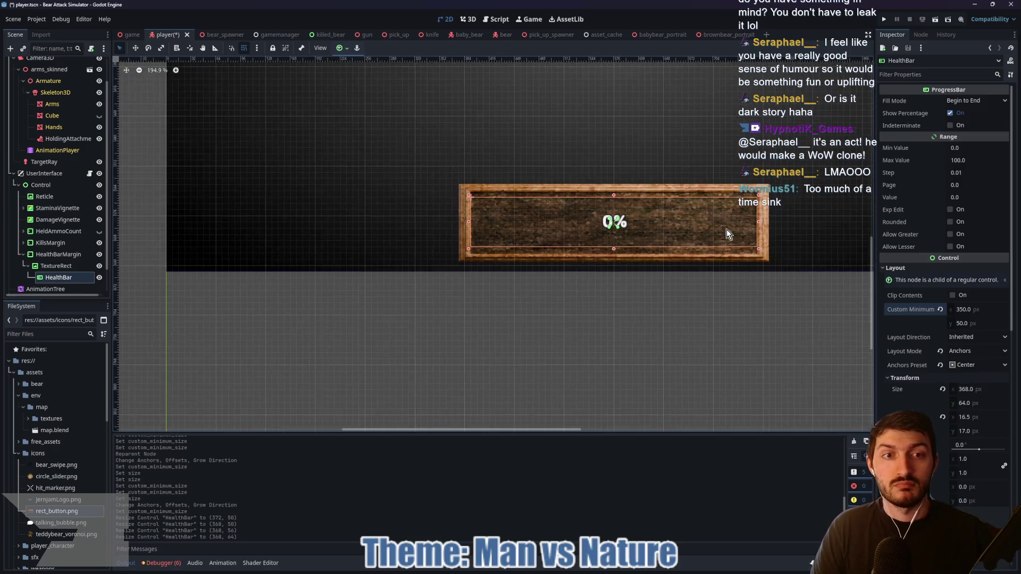
{"action": "scroll", "coordinate": [726, 228], "scroll_direction": "up", "scroll_amount": 3}
{"action": "scroll", "coordinate": [709, 231], "scroll_direction": "down", "scroll_amount": 4}
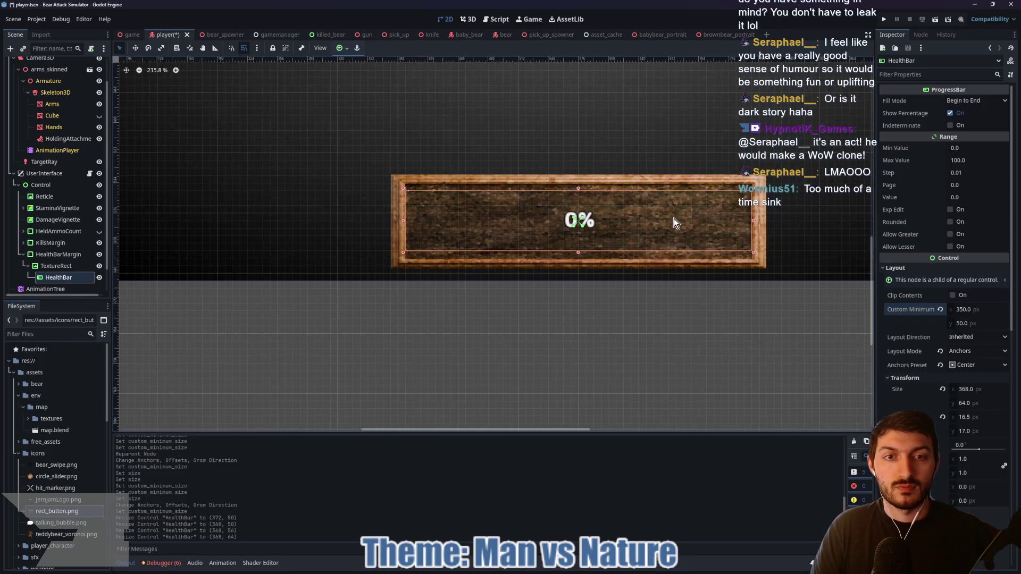
{"action": "scroll", "coordinate": [664, 222], "scroll_direction": "down", "scroll_amount": 3}
{"action": "scroll", "coordinate": [600, 238], "scroll_direction": "down", "scroll_amount": 2}
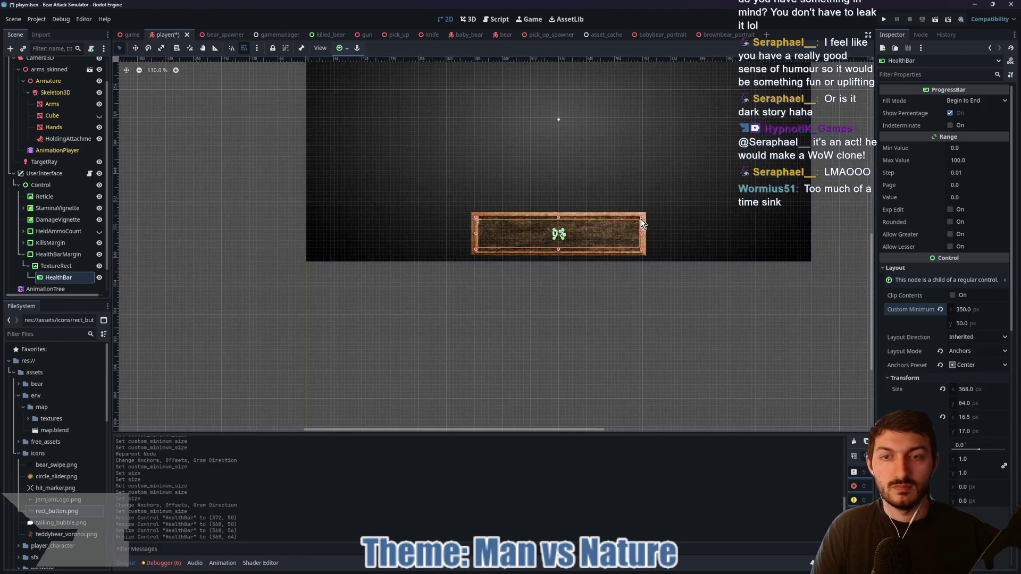
{"action": "scroll", "coordinate": [402, 207], "scroll_direction": "up", "scroll_amount": 4}
{"action": "left_click", "coordinate": [48, 266]}
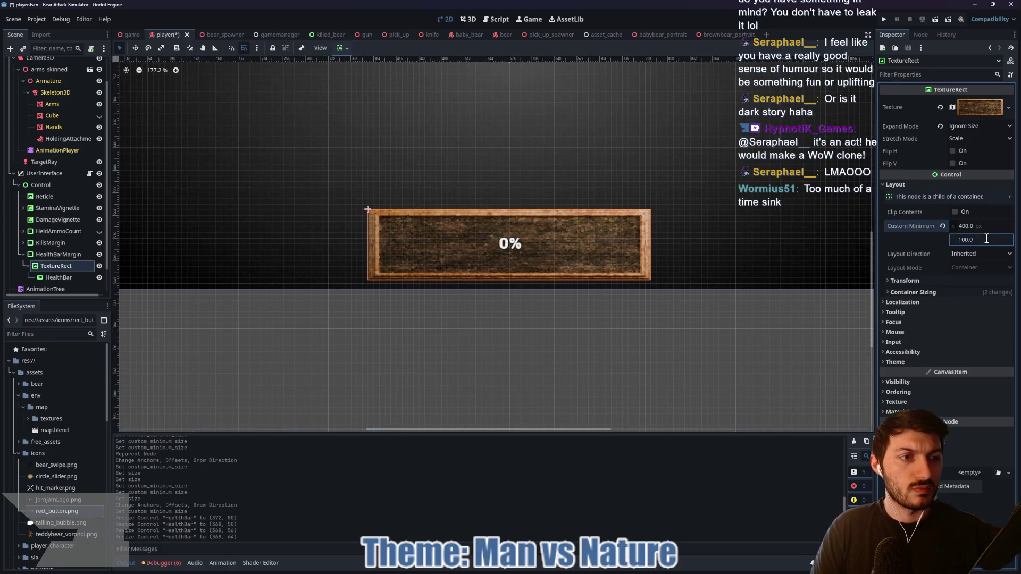
{"action": "left_click", "coordinate": [905, 241]}
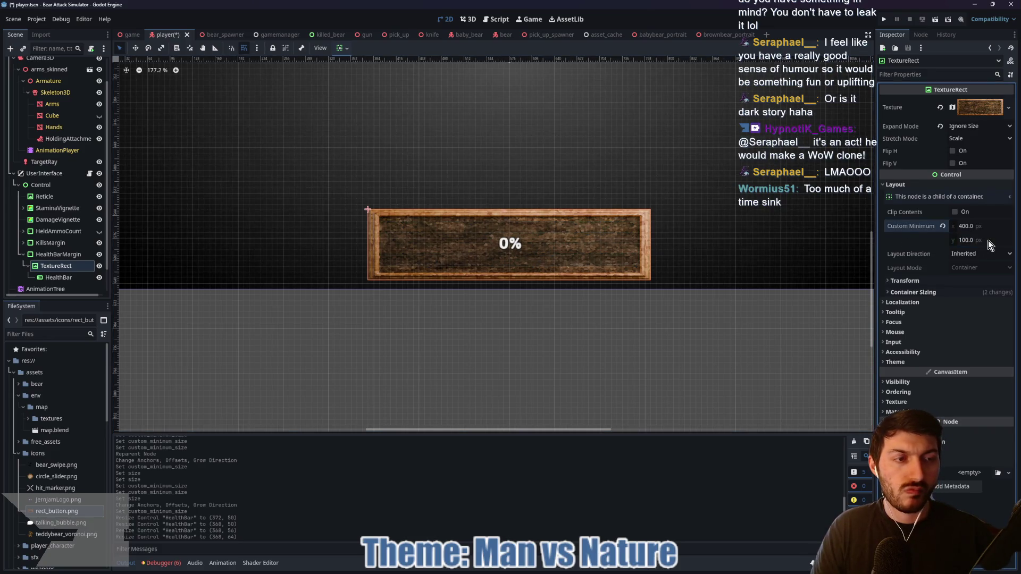
{"action": "left_click_drag", "start_coordinate": [988, 240], "coordinate": [988, 240]}
{"action": "left_click", "coordinate": [992, 240]}
{"action": "type", "text": "75"}
{"action": "key", "text": "Return"}
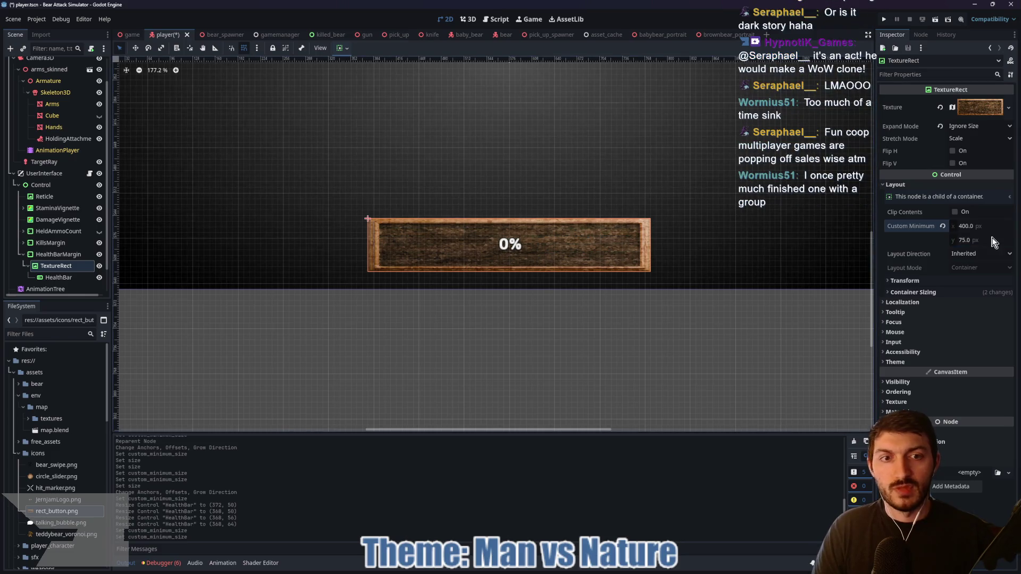
{"action": "left_click", "coordinate": [969, 240]}
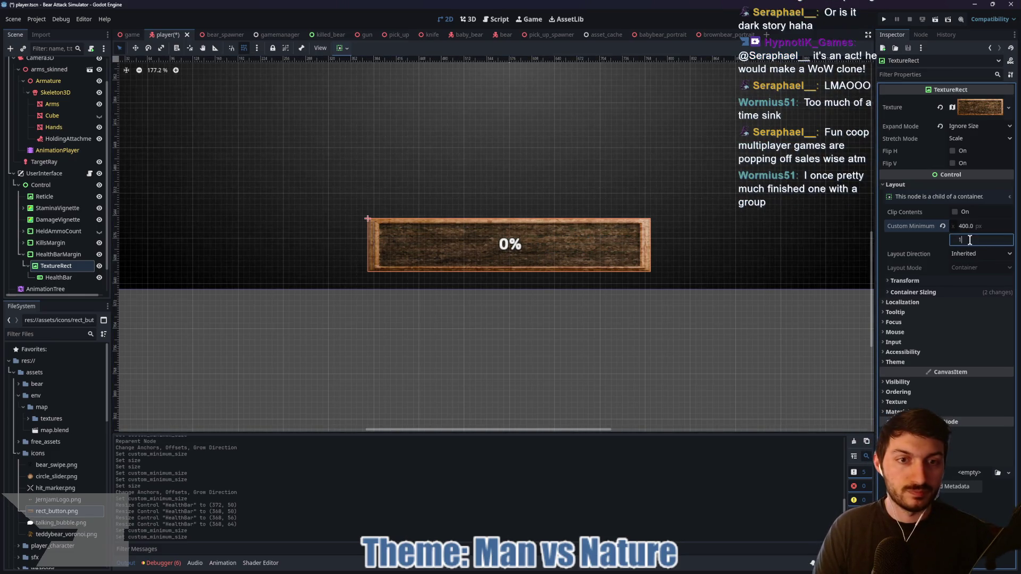
{"action": "type", "text": "100"}
{"action": "key", "text": "Return"}
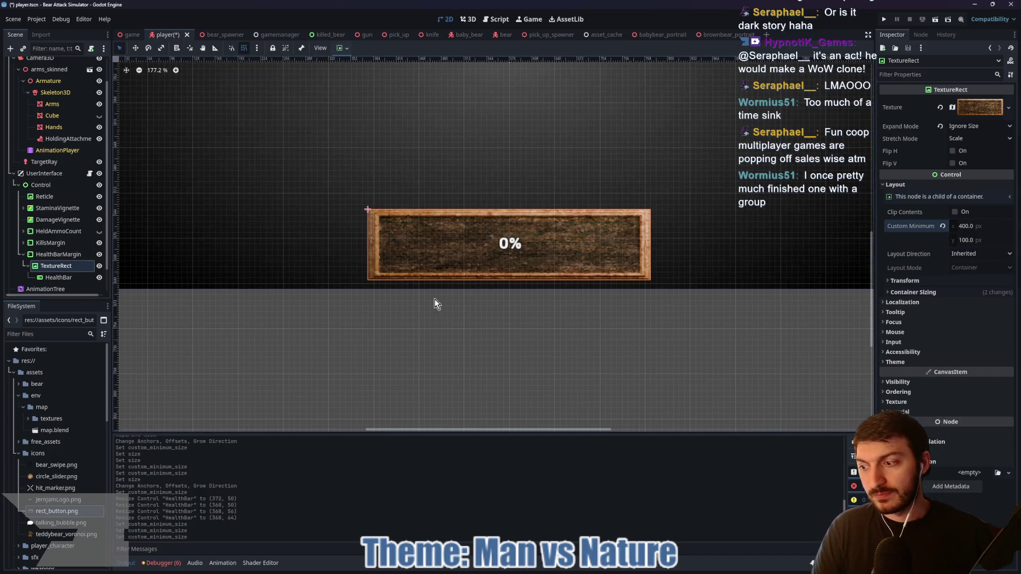
{"action": "left_click", "coordinate": [58, 277]}
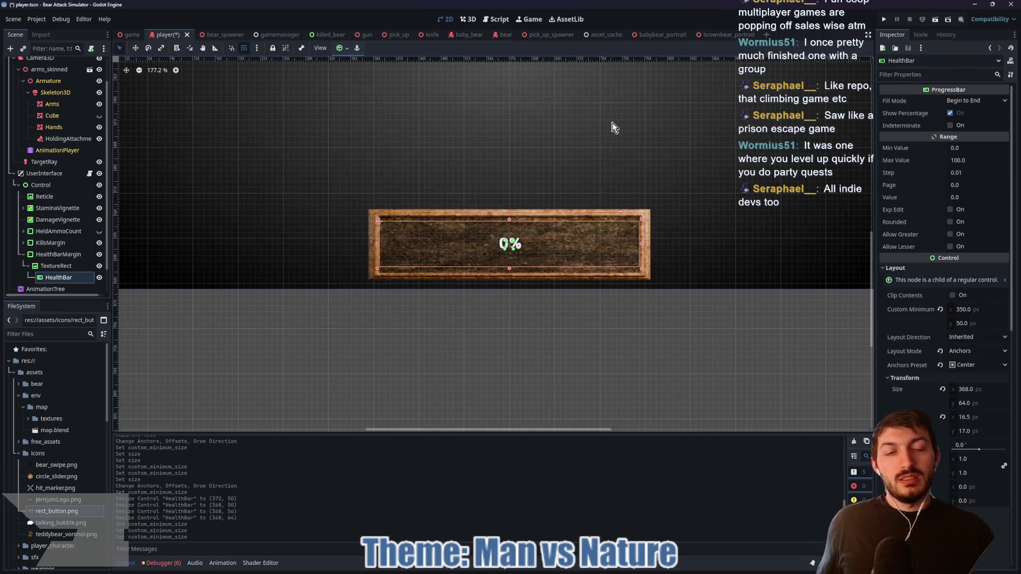
{"action": "scroll", "coordinate": [645, 231], "scroll_direction": "up", "scroll_amount": 6}
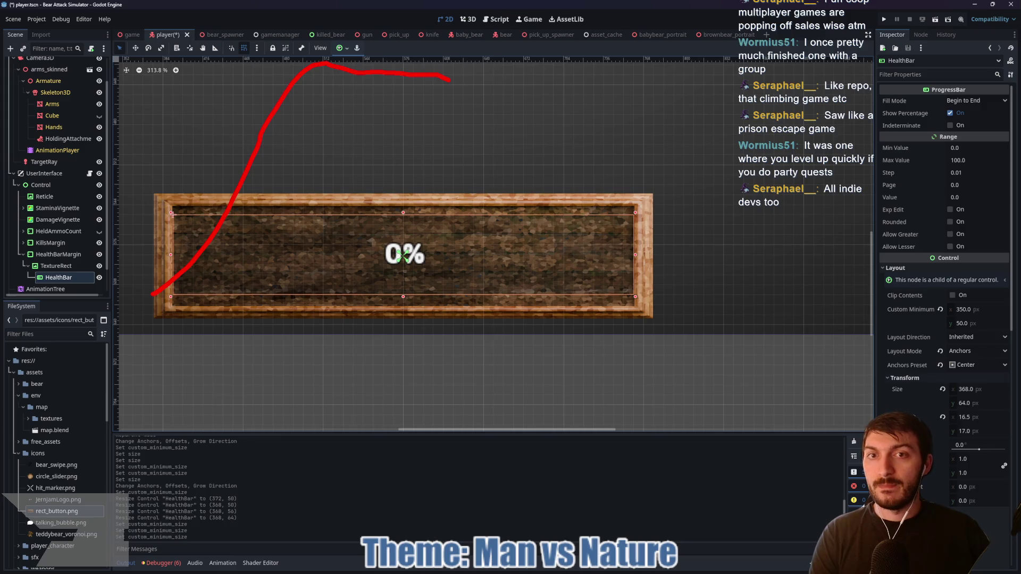
{"action": "left_click_drag", "start_coordinate": [450, 81], "coordinate": [452, 101]}
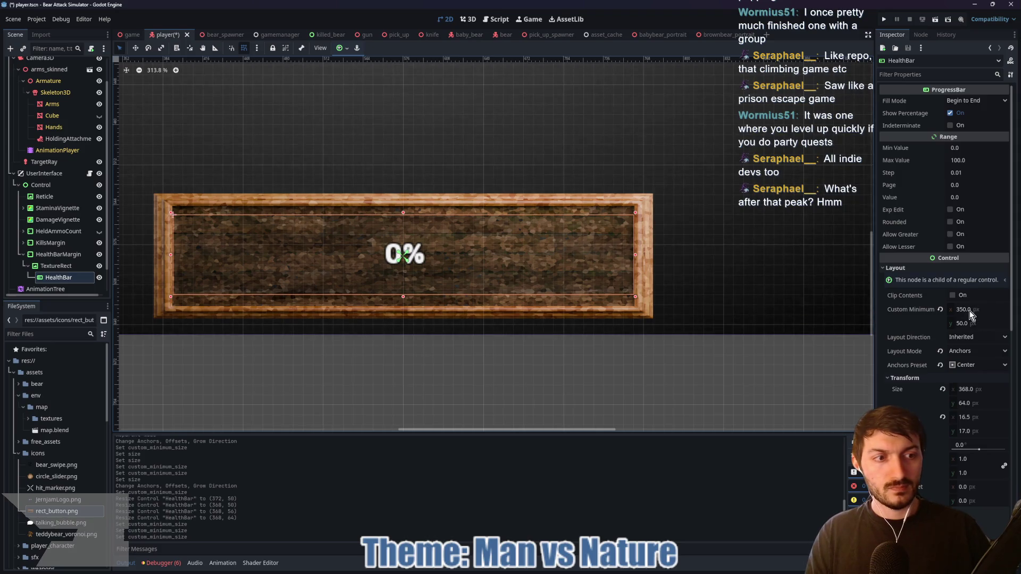
{"action": "left_click_drag", "start_coordinate": [970, 319], "coordinate": [968, 325]}
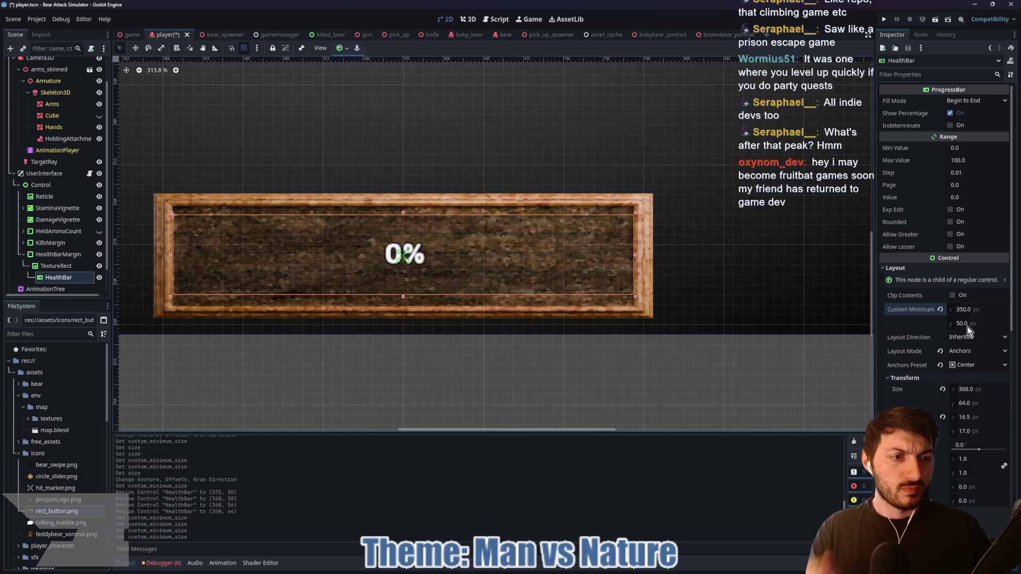
- Set the HealthBar's Custom Minimum Size height to 70 px
{"action": "left_click", "coordinate": [971, 323]}
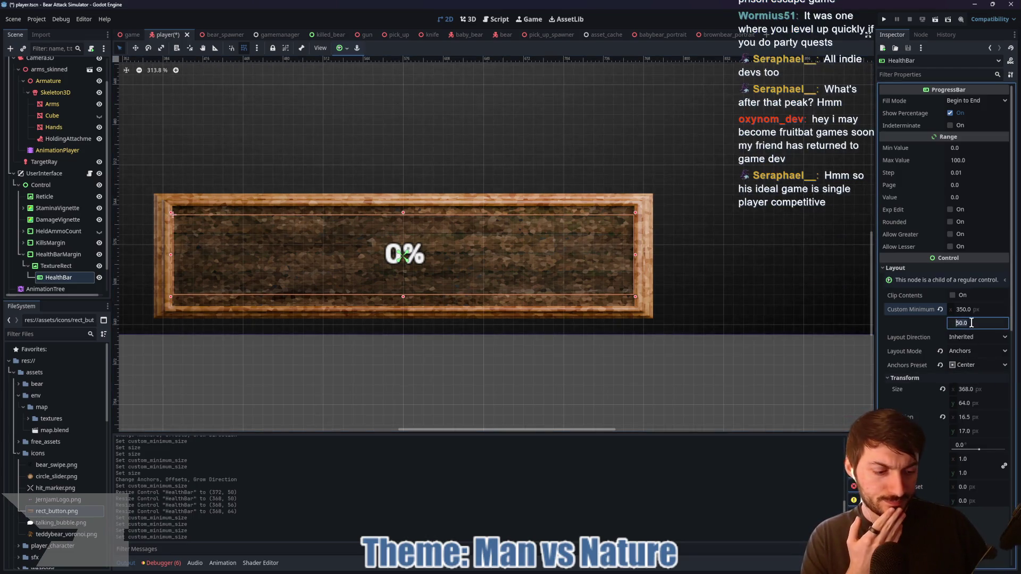
{"action": "type", "text": "70"}
{"action": "key", "text": "Return"}
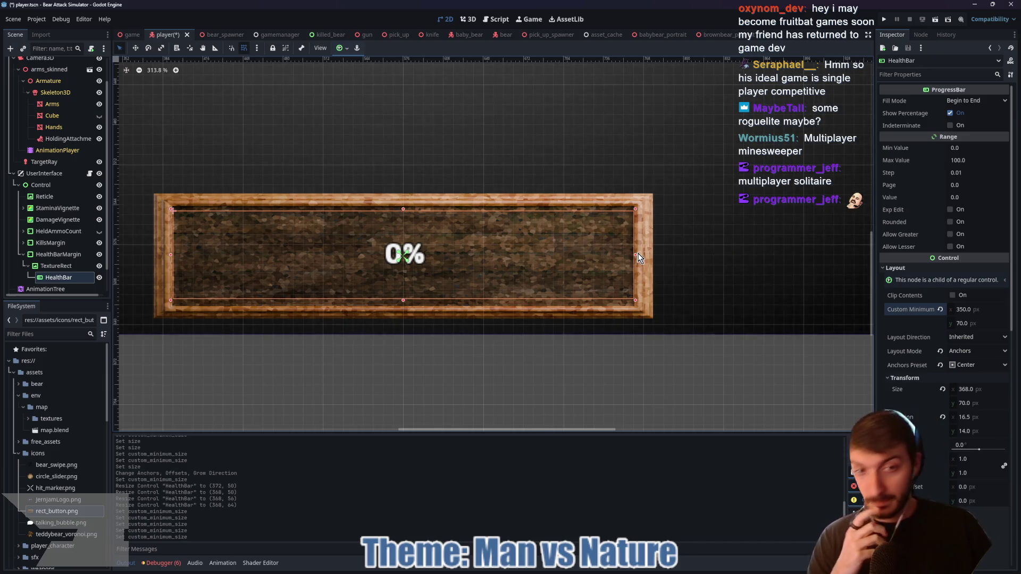
- Drag the HealthBar's right and left ends inward until its size reads 352 × 70
{"action": "scroll", "coordinate": [635, 254], "scroll_direction": "up", "scroll_amount": 3}
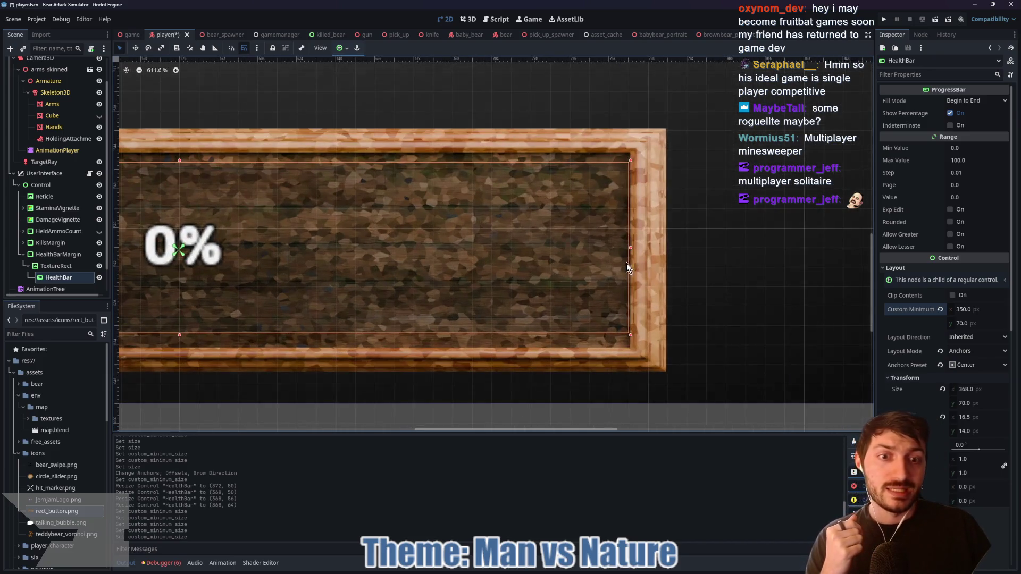
{"action": "left_click_drag", "start_coordinate": [629, 248], "coordinate": [611, 247]}
{"action": "left_click_drag", "start_coordinate": [409, 282], "coordinate": [790, 273]}
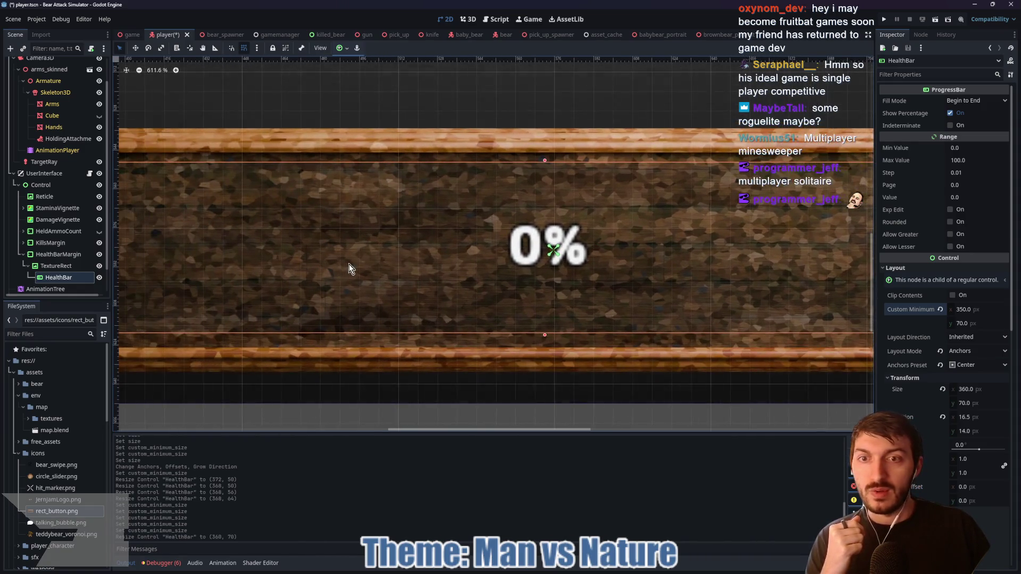
{"action": "left_click_drag", "start_coordinate": [236, 266], "coordinate": [537, 263]}
{"action": "left_click_drag", "start_coordinate": [417, 248], "coordinate": [442, 248]}
{"action": "left_click_drag", "start_coordinate": [648, 253], "coordinate": [460, 259]}
{"action": "scroll", "coordinate": [461, 259], "scroll_direction": "down", "scroll_amount": 8}
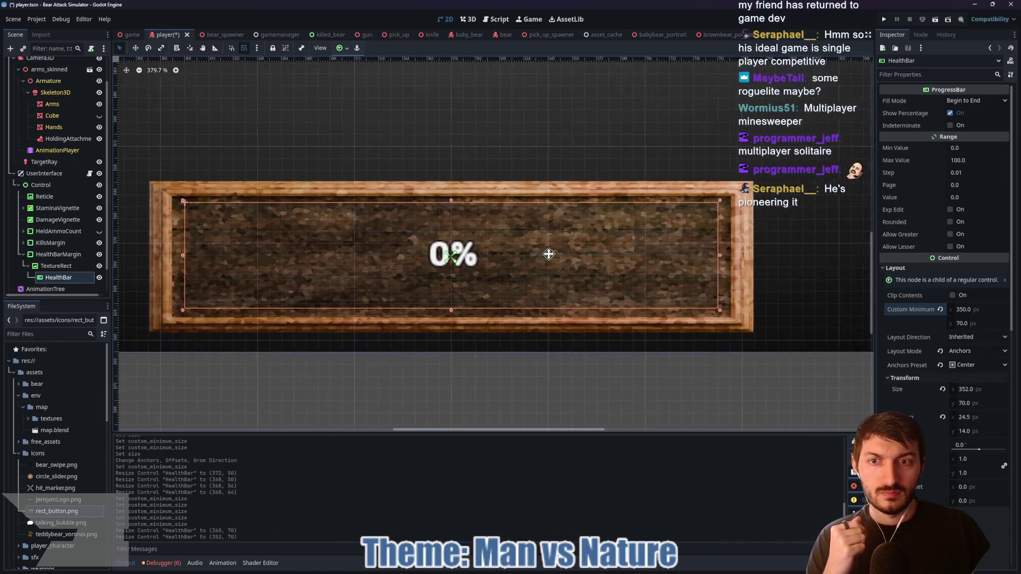
{"action": "scroll", "coordinate": [526, 268], "scroll_direction": "down", "scroll_amount": 12}
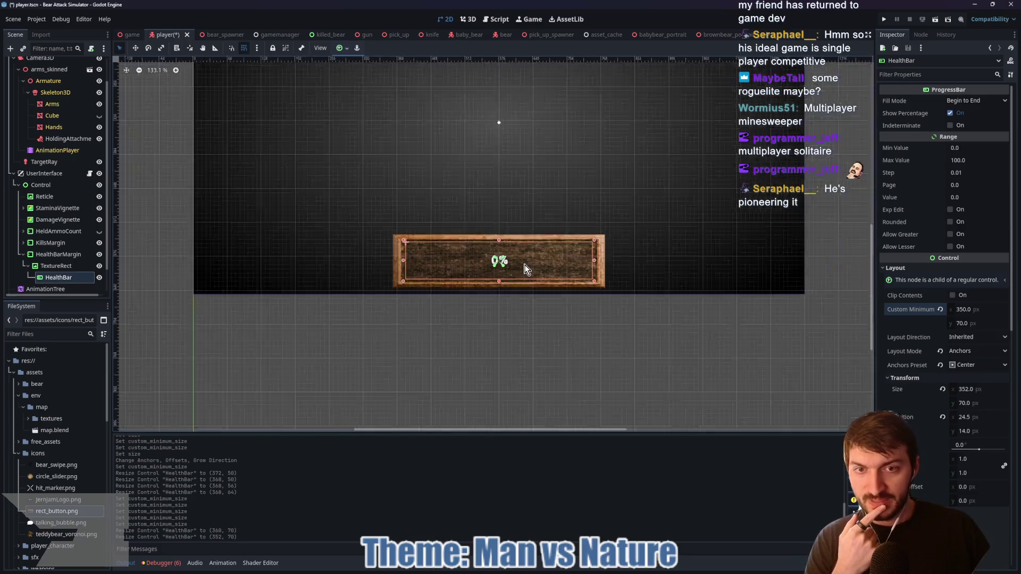
{"action": "mouse_move", "coordinate": [537, 225]}
{"action": "left_mouse_down"}
{"action": "mouse_move", "coordinate": [531, 253]}
{"action": "mouse_move", "coordinate": [529, 237]}
{"action": "left_mouse_up"}
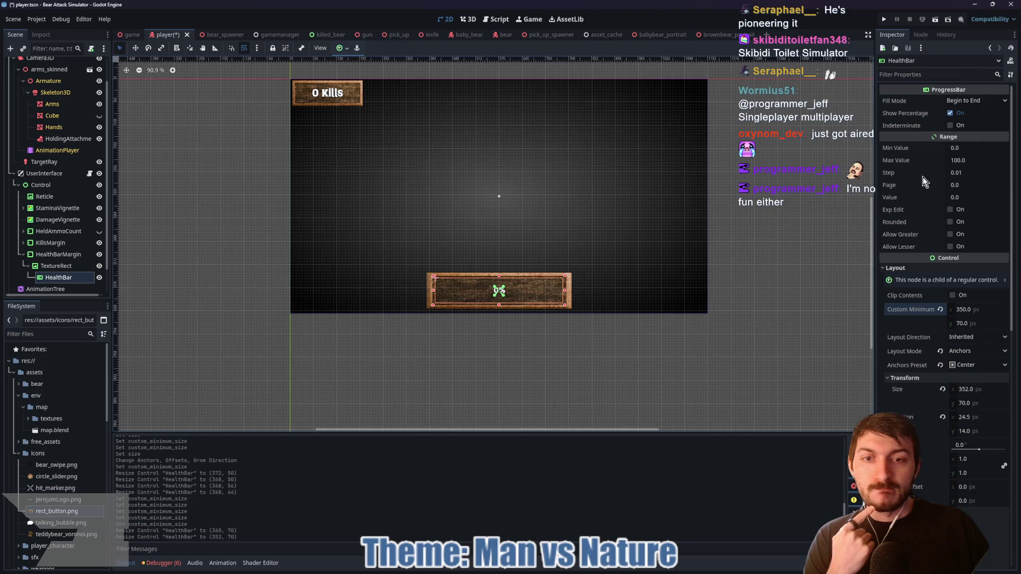
{"action": "scroll", "coordinate": [531, 303], "scroll_direction": "down", "scroll_amount": 3}
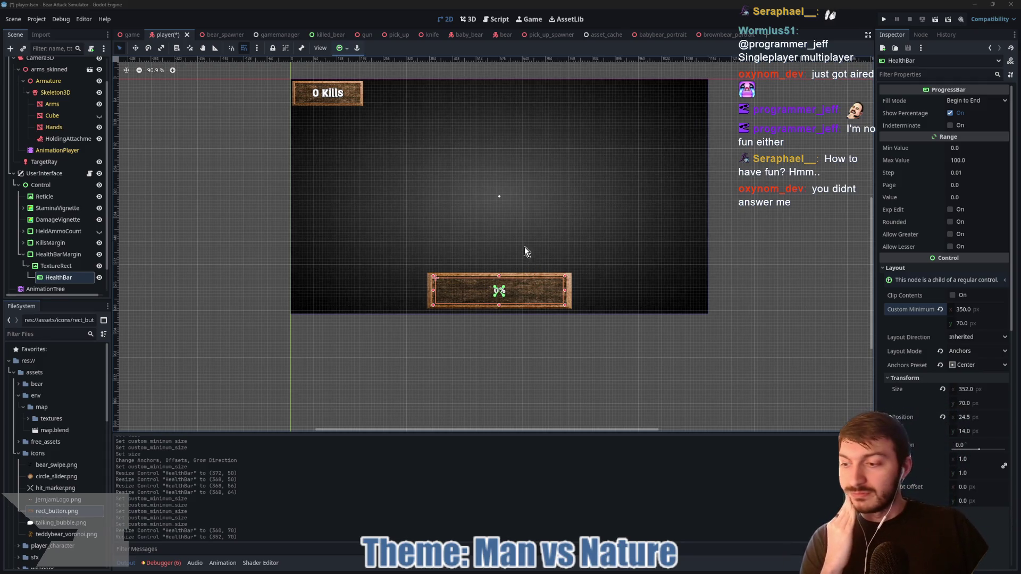
{"action": "scroll", "coordinate": [511, 294], "scroll_direction": "up", "scroll_amount": 5}
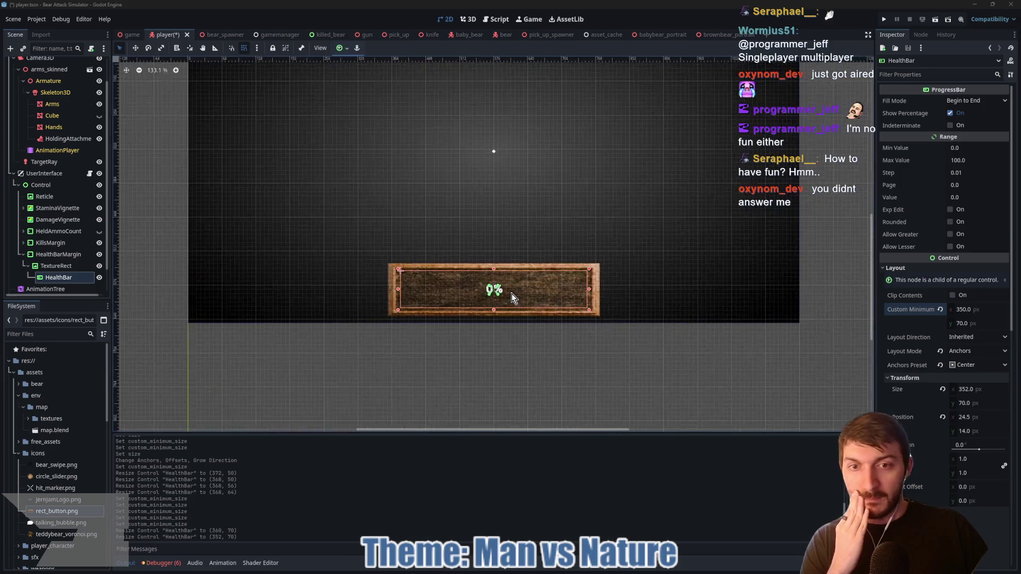